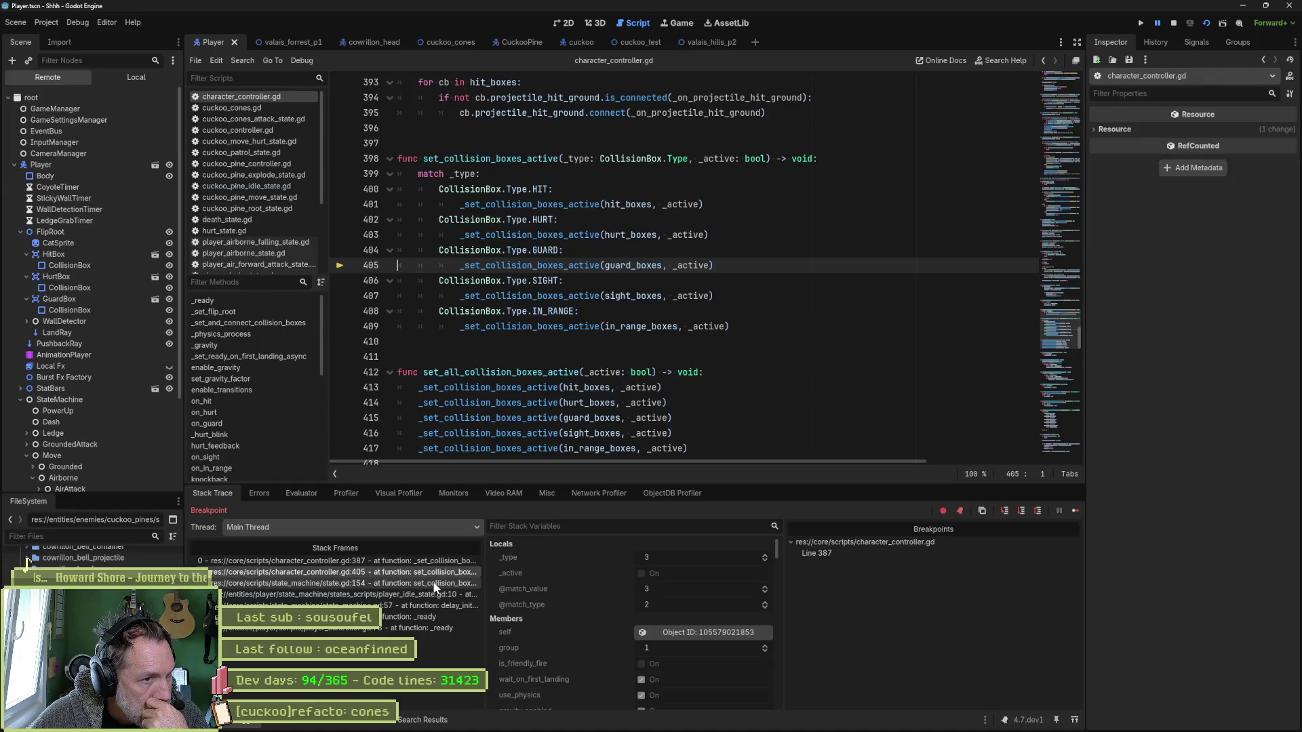
Trace the breakpoint through state.gd to player_idle_state.gd, continue, and inspect the live HitBox and Player.
click(434, 584)
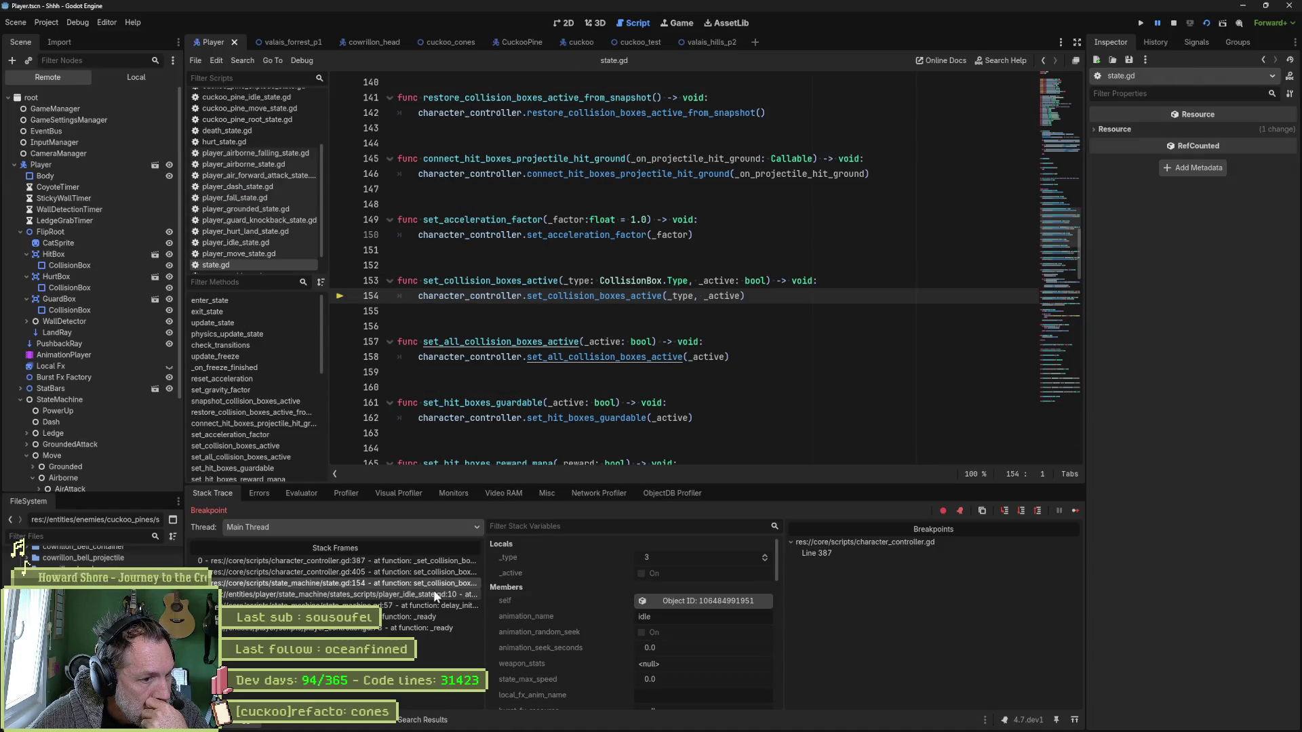
click(435, 595)
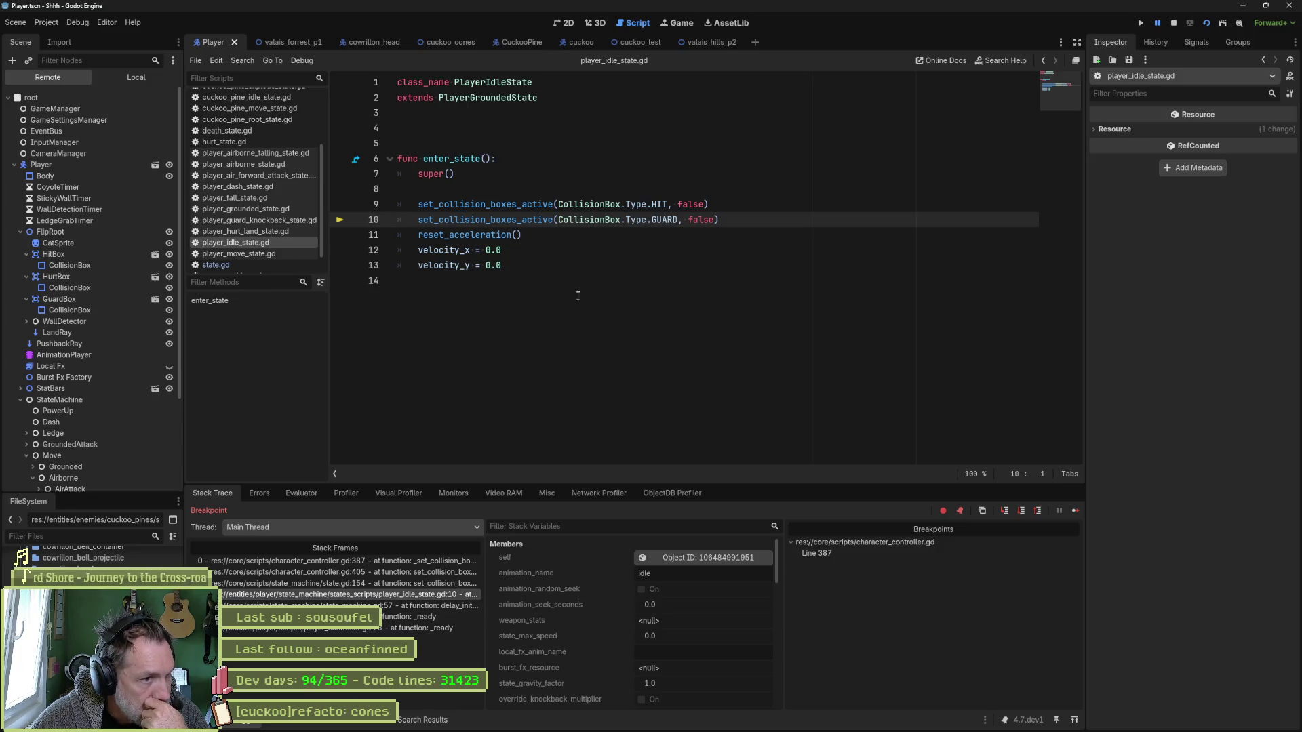
click(1072, 511)
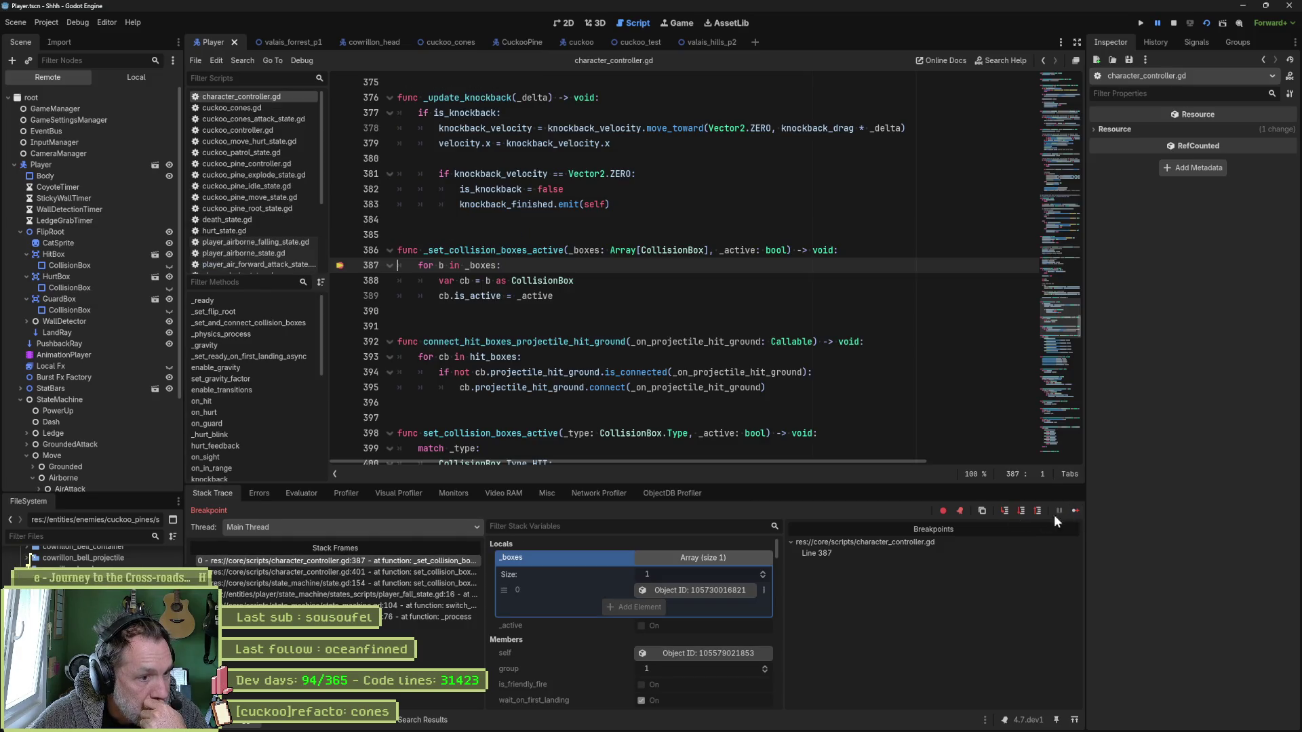
click(714, 589)
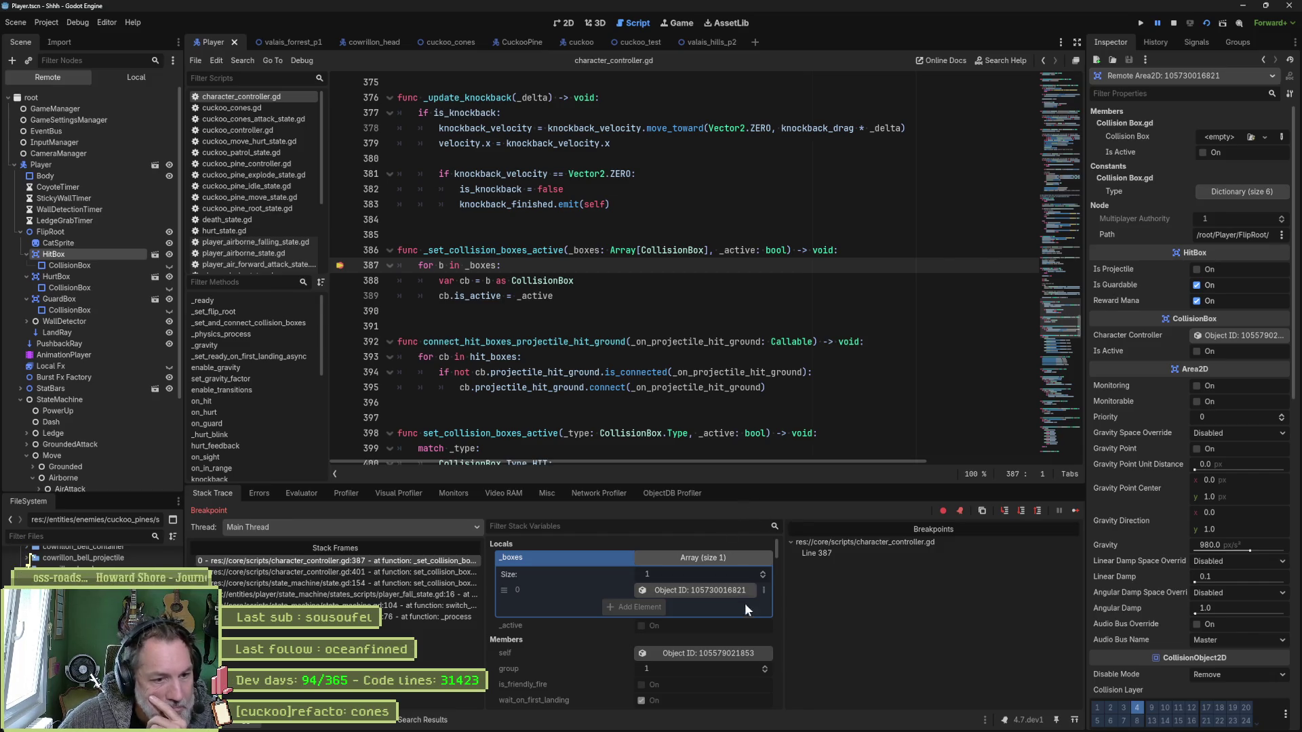
click(736, 654)
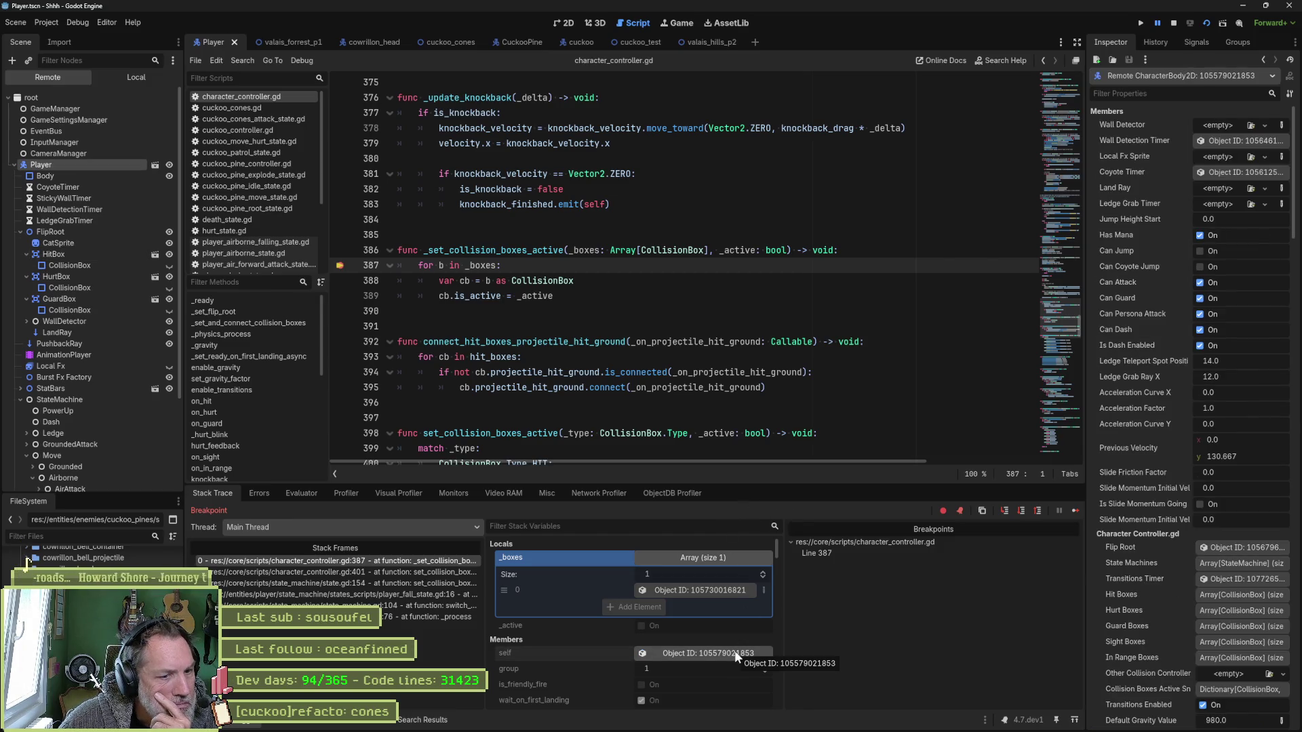
Trace the new stack to the player_fall_state.gd call site, then resume and stop the game.
click(435, 581)
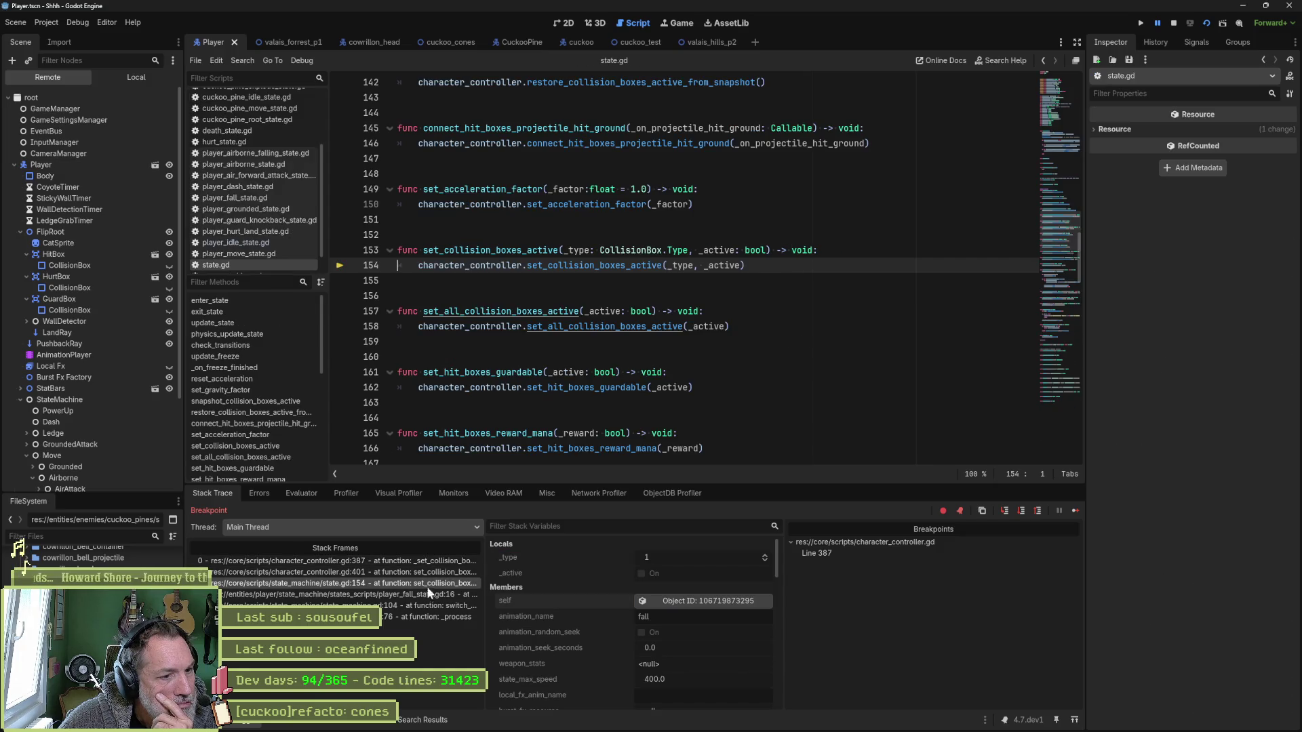
click(428, 594)
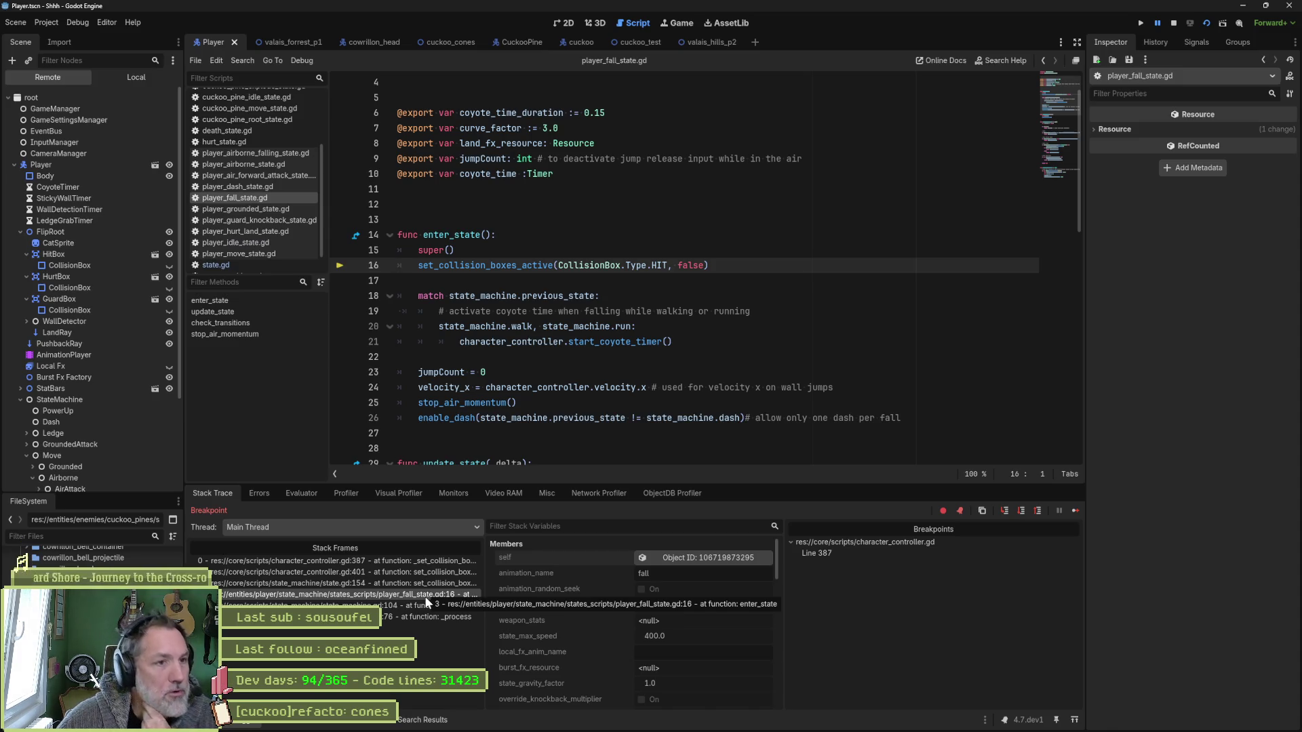
click(1076, 511)
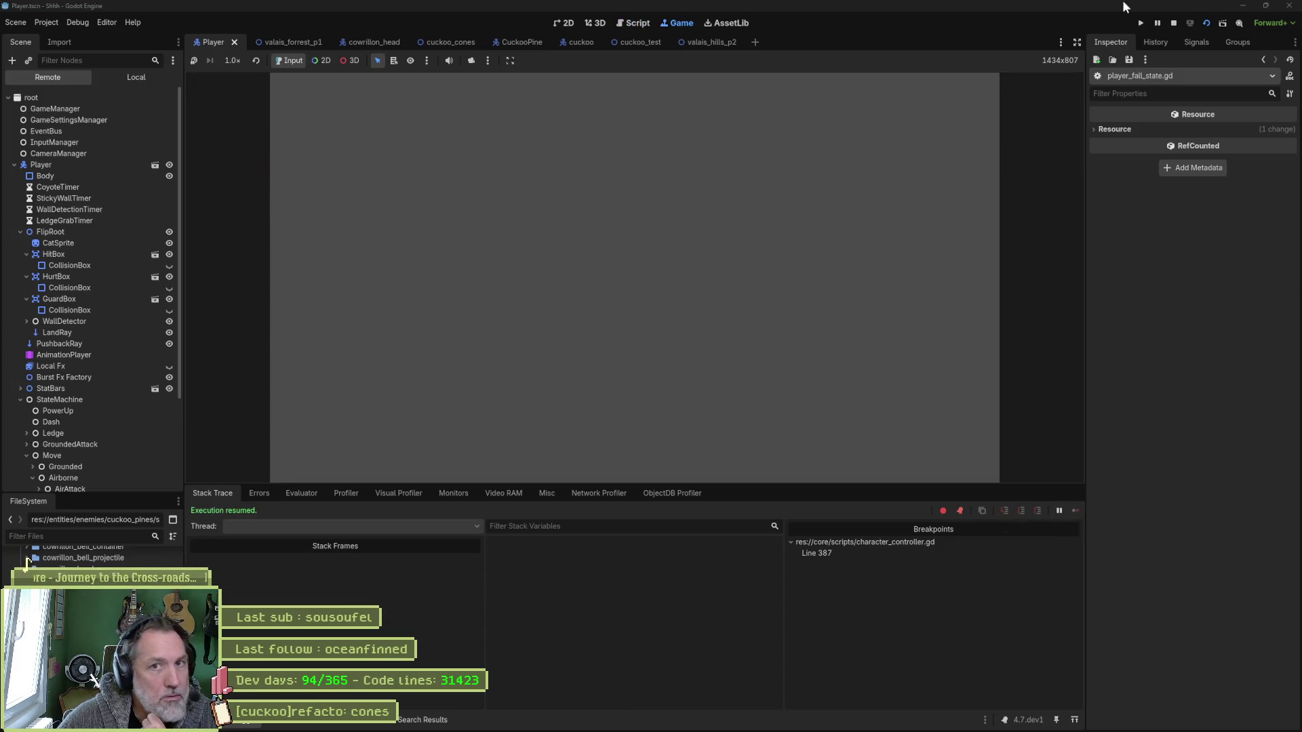
click(1173, 27)
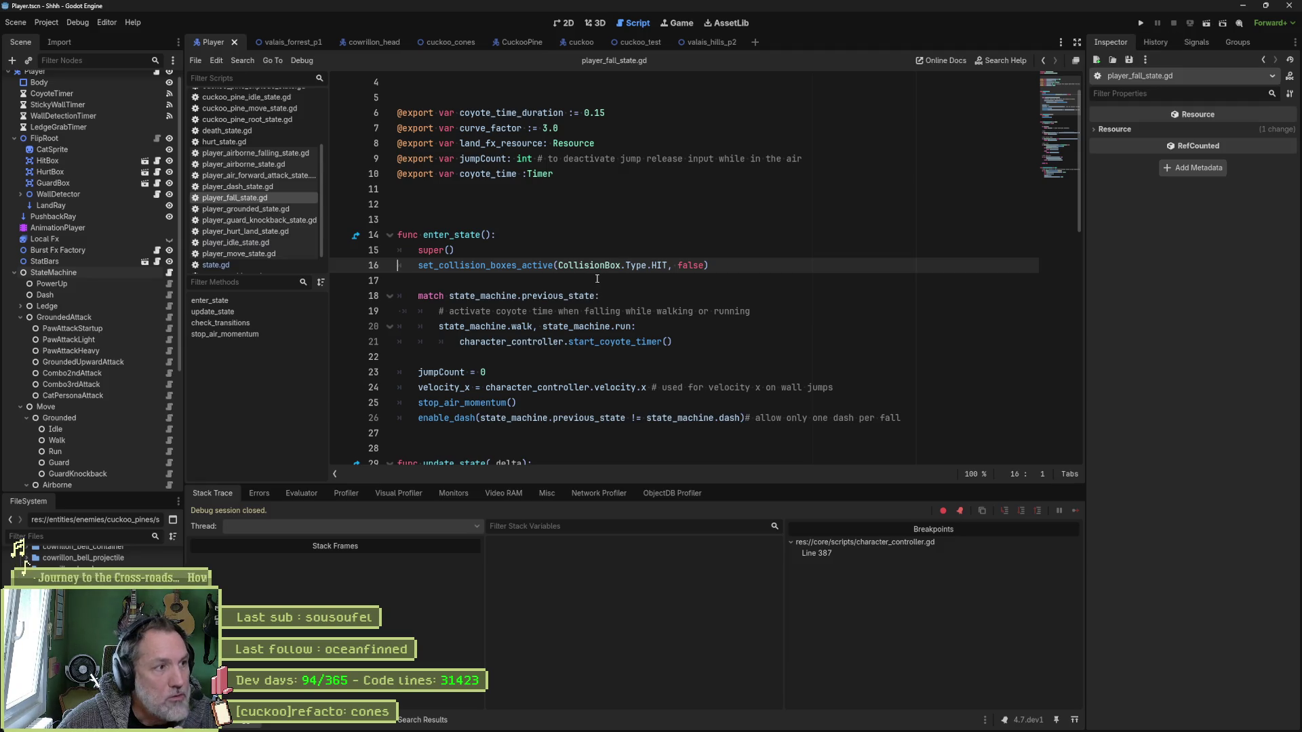
Enable Is Active on the player's HurtBox, rerun and stop the game, then open cuckoo_test.
click(79, 175)
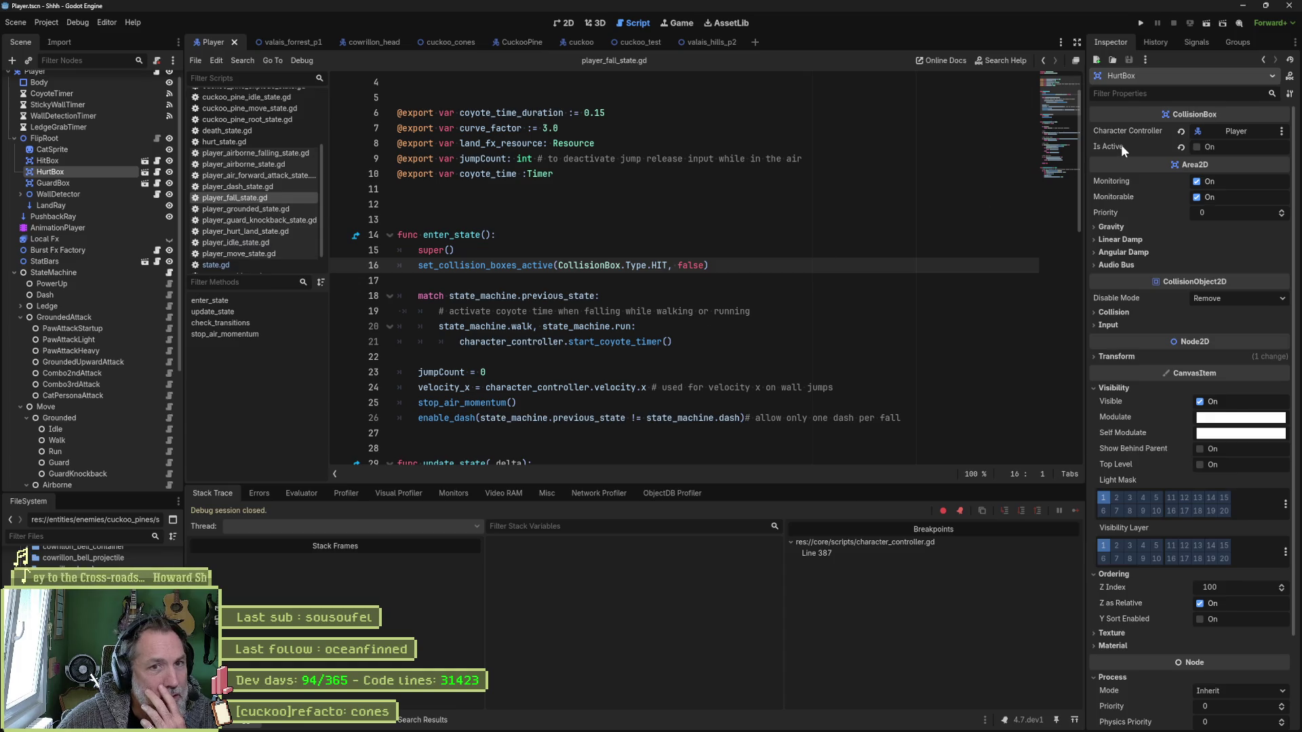
click(1178, 146)
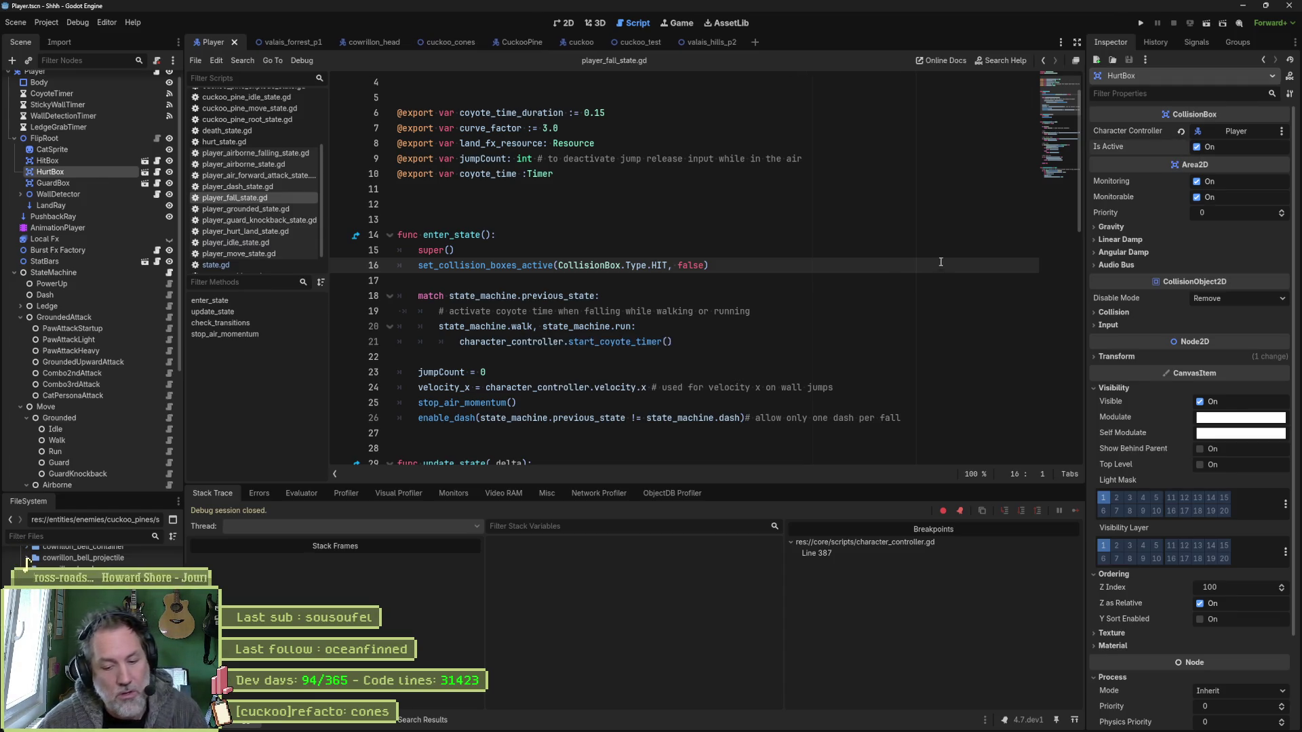
key(F6)
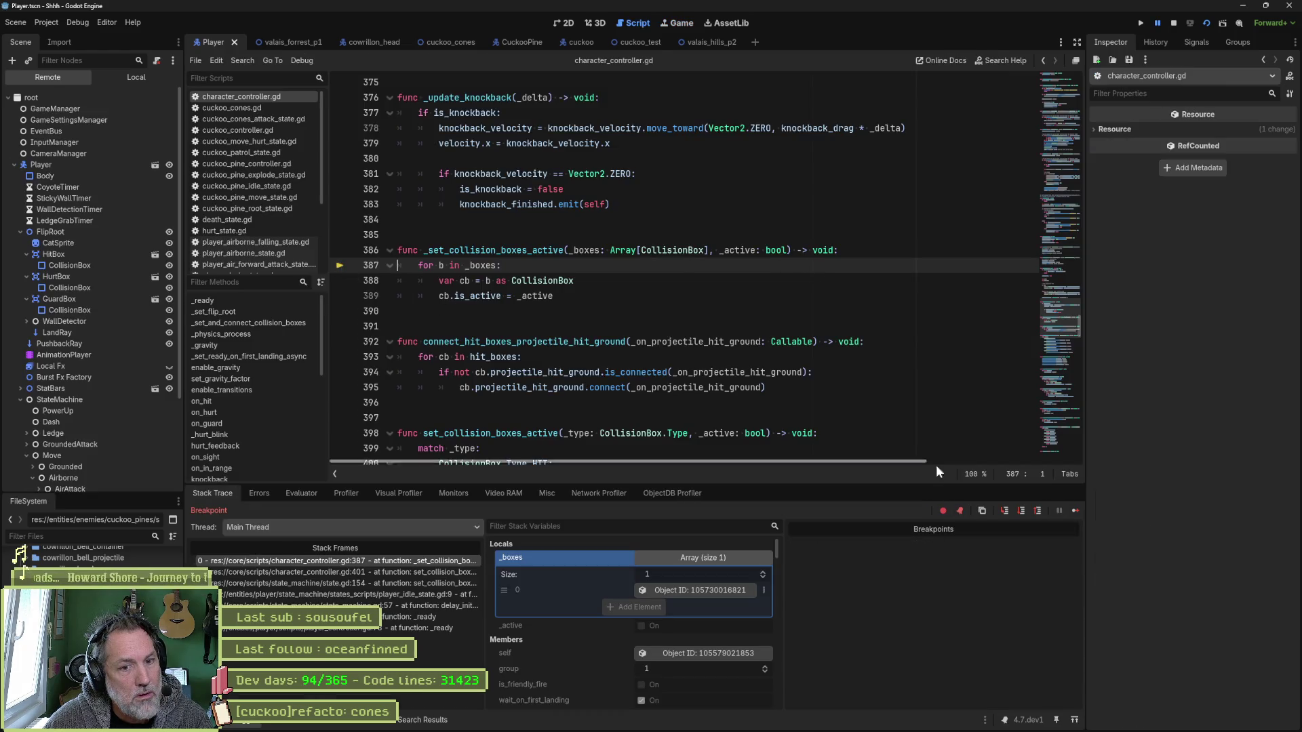
click(1076, 511)
key(F8)
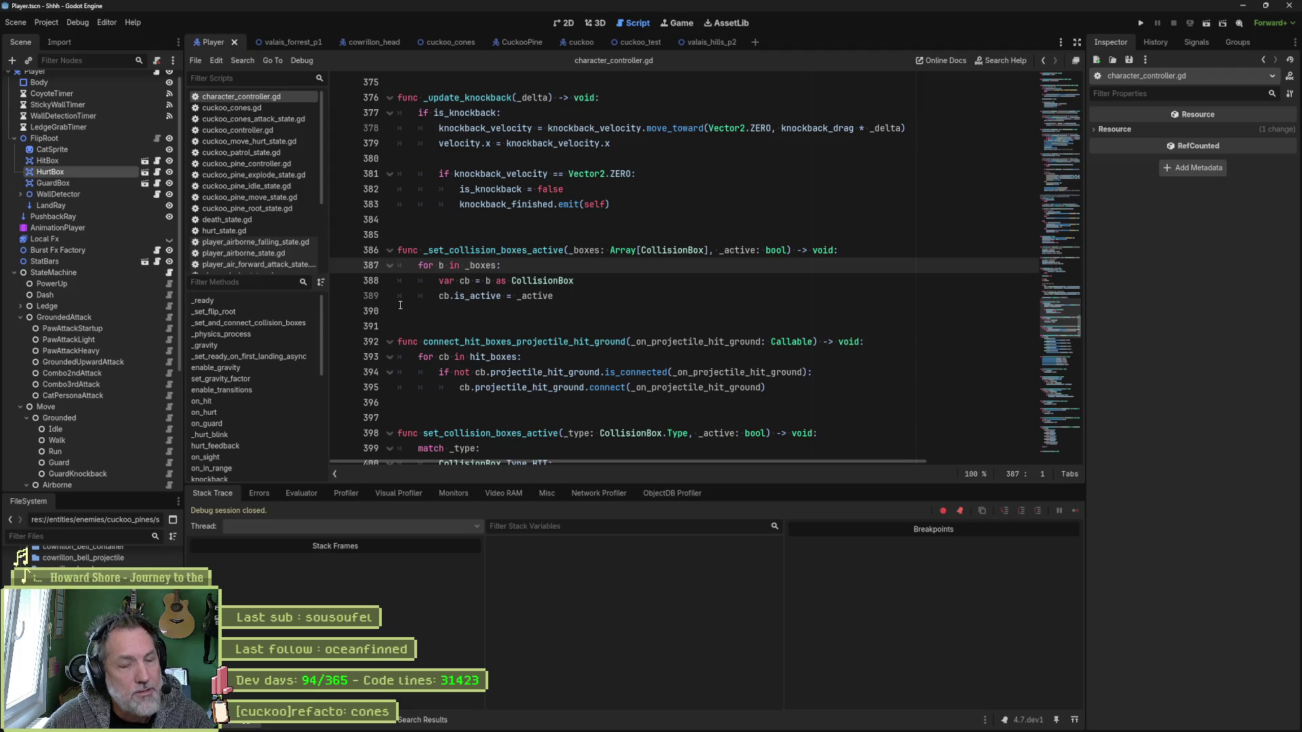
click(633, 42)
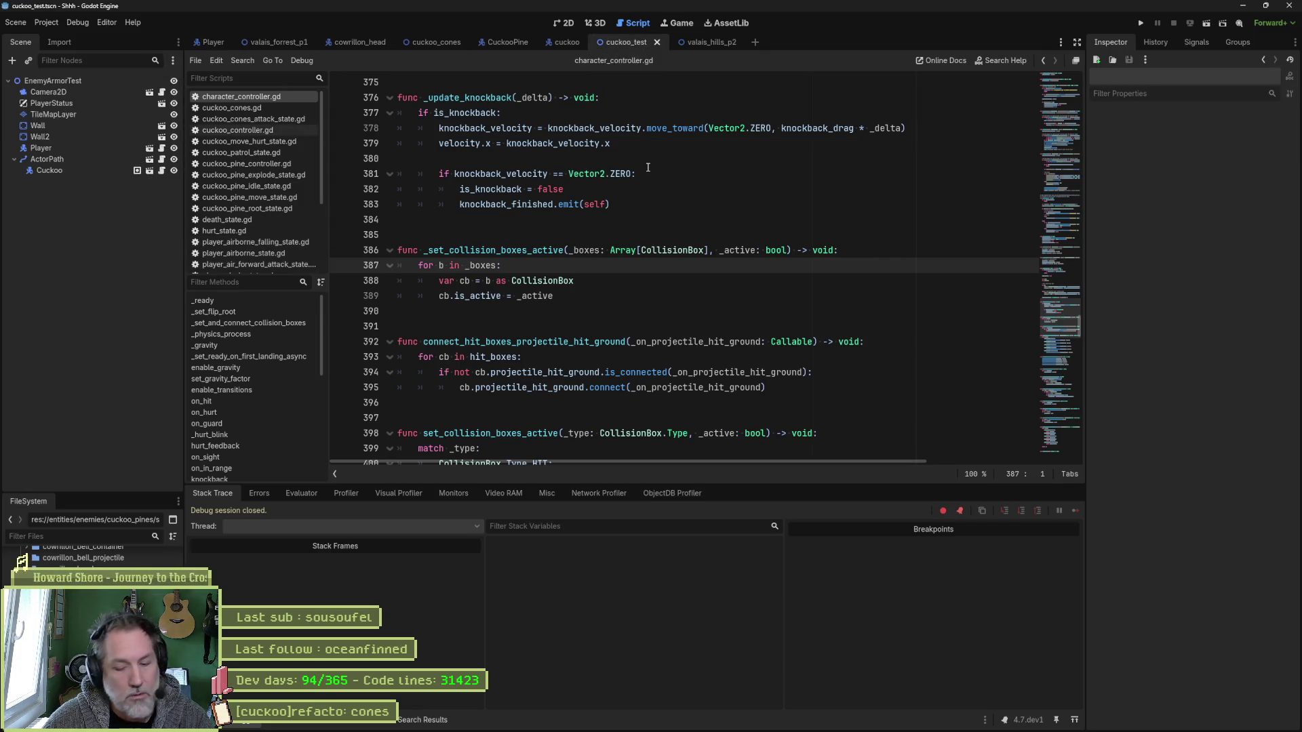
Run cuckoo_test, walk the player right and left until the cuckoo hits it, then stop.
key(F6)
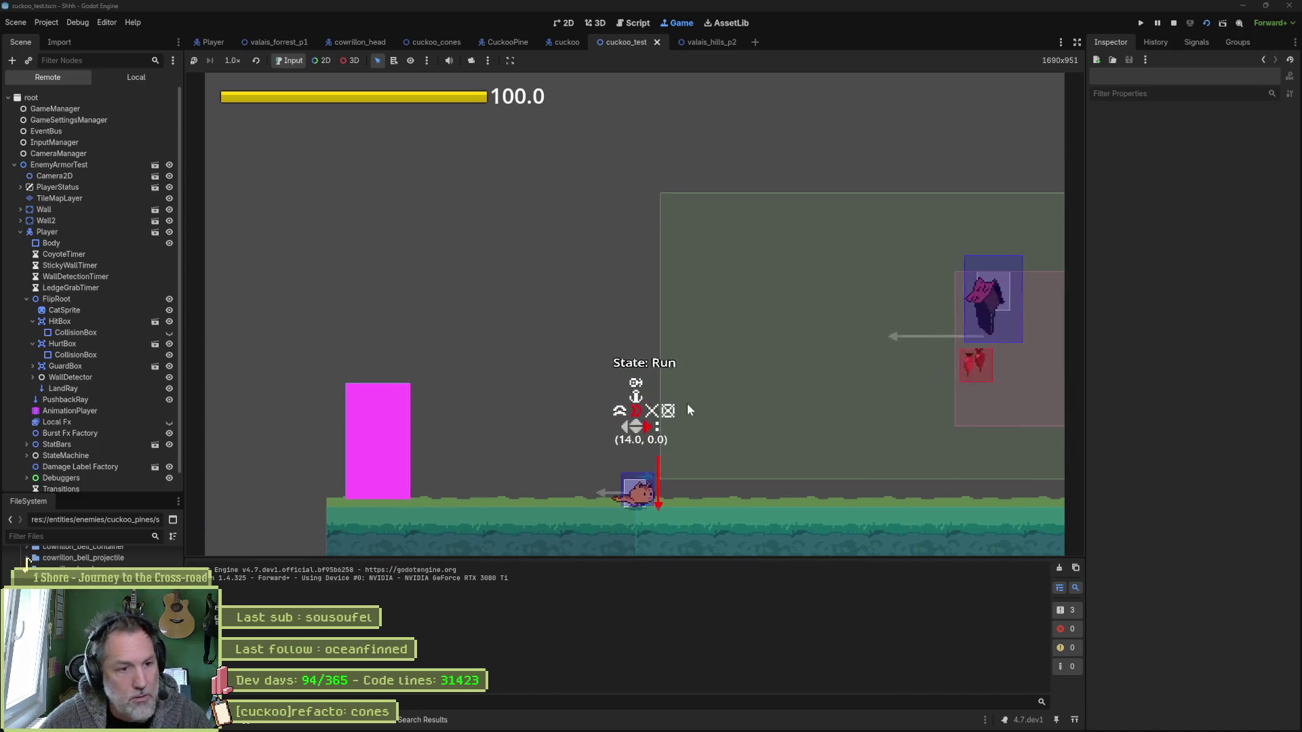
key(Right)
key(Left)
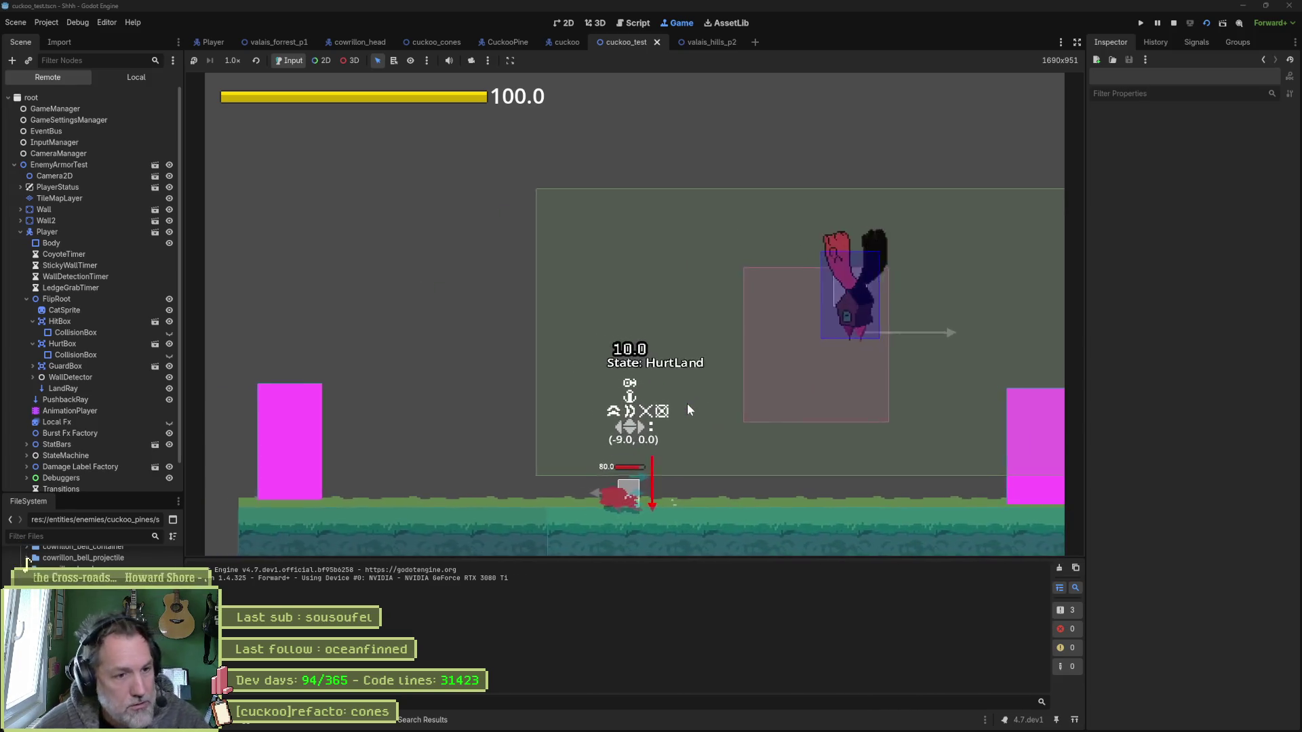
key(F8)
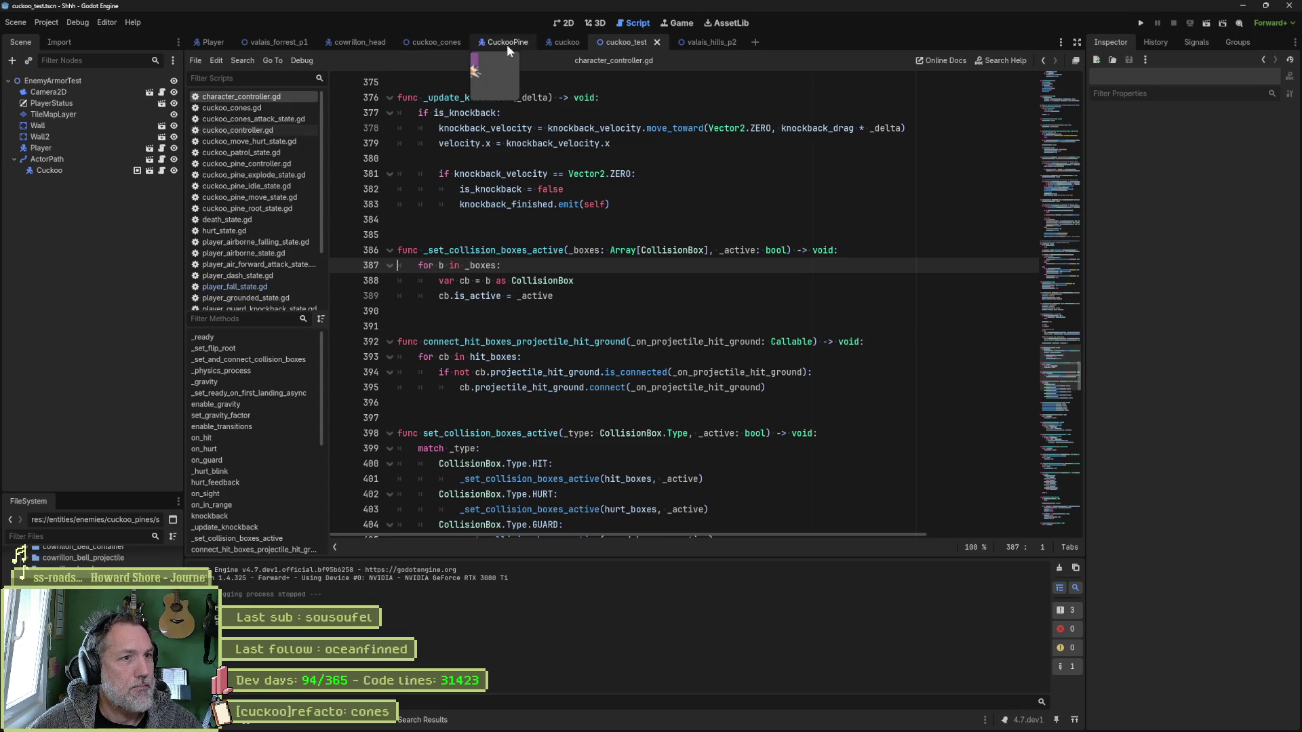
Run valais_forrest_p1, read the Array-to-int error at line 41 of cowillon_nose_ring_spikes.gd, then stop.
click(299, 42)
key(F5)
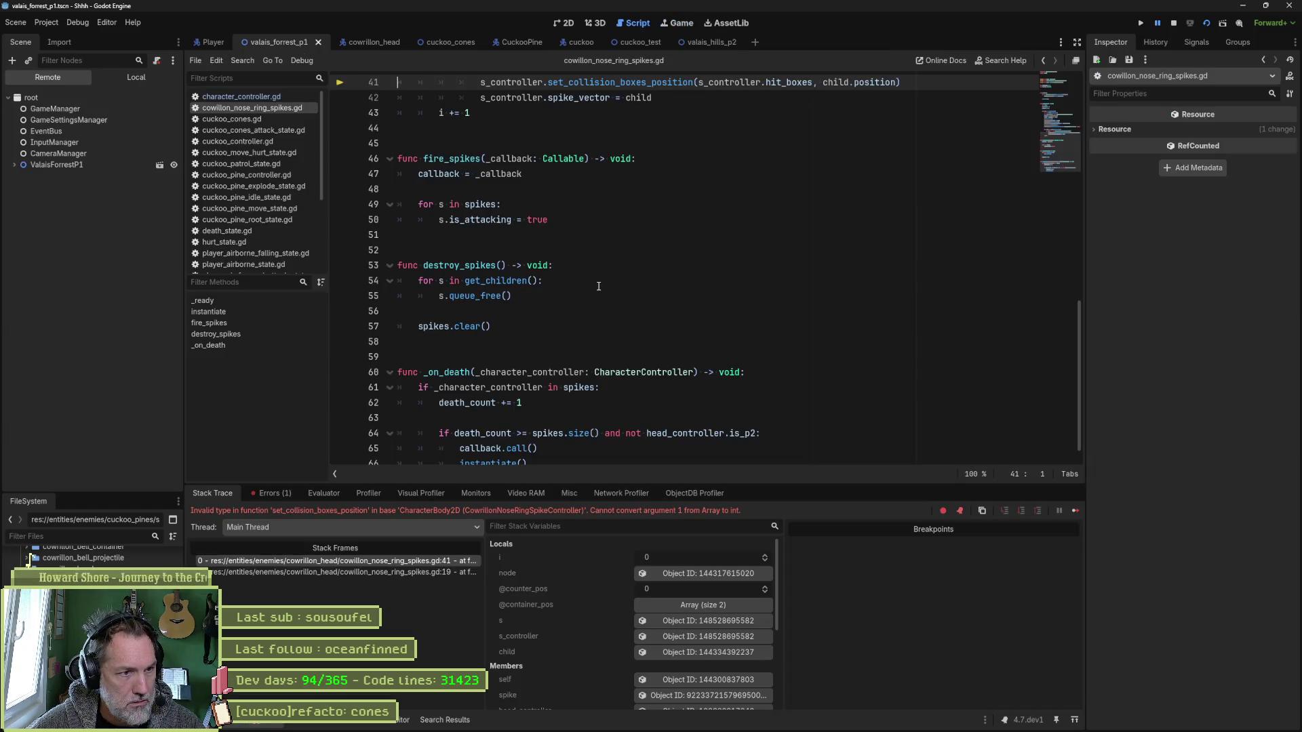
scroll(599, 286, up, 3)
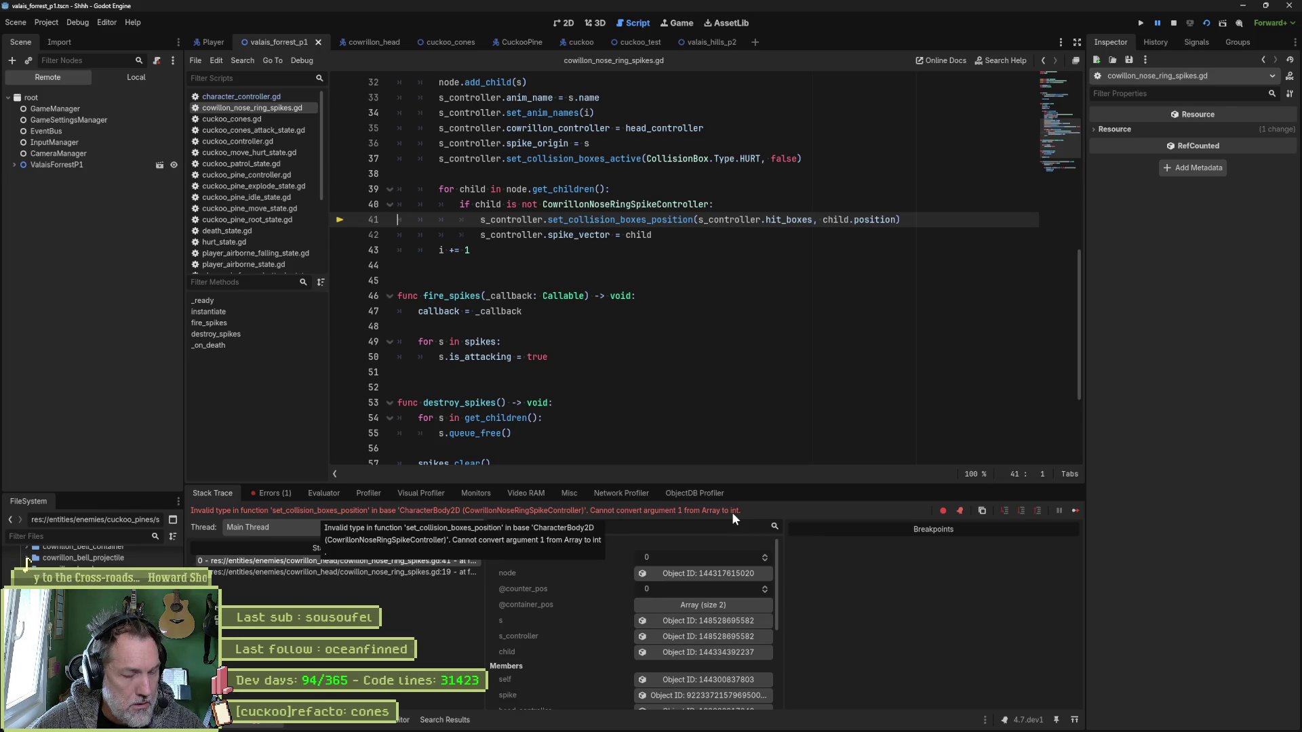
click(749, 237)
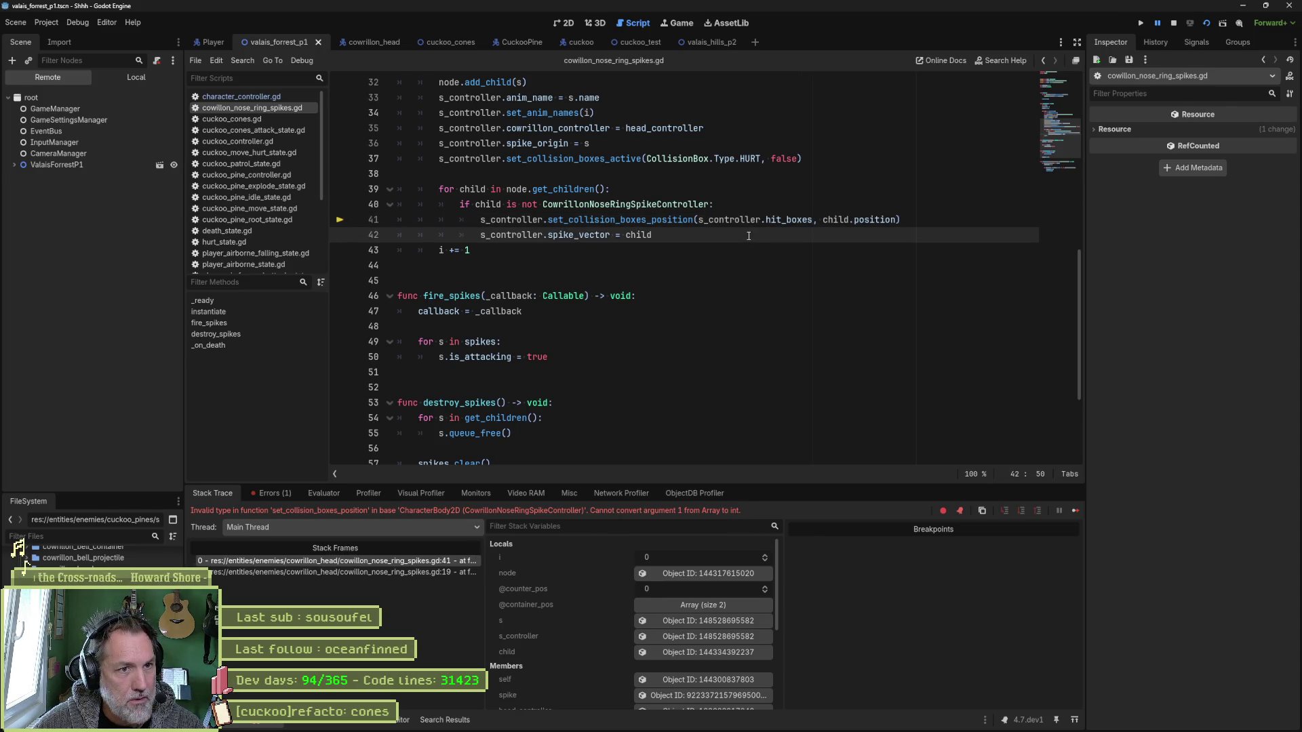
key(F8)
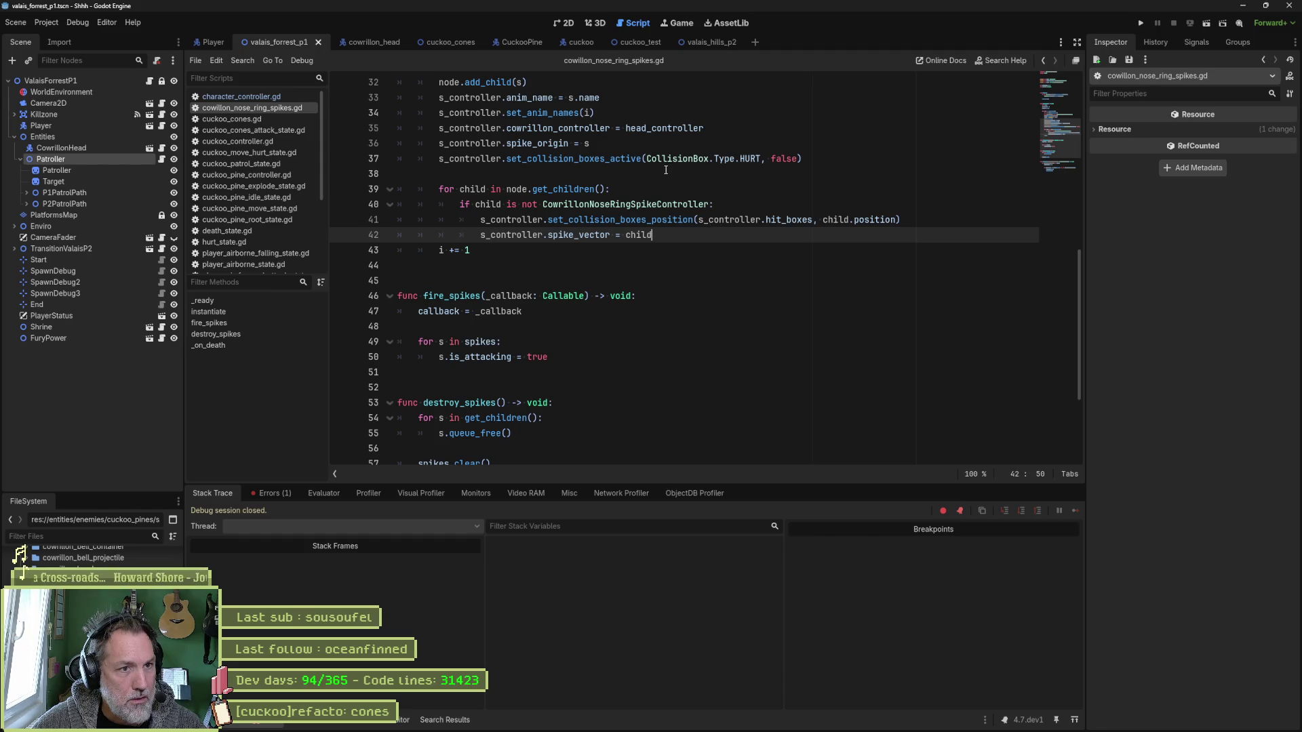
Replace s_controller.hit_boxes on line 41 with CollisionBox.Type.HIT, save, and rerun the game.
scroll(666, 170, up, 2)
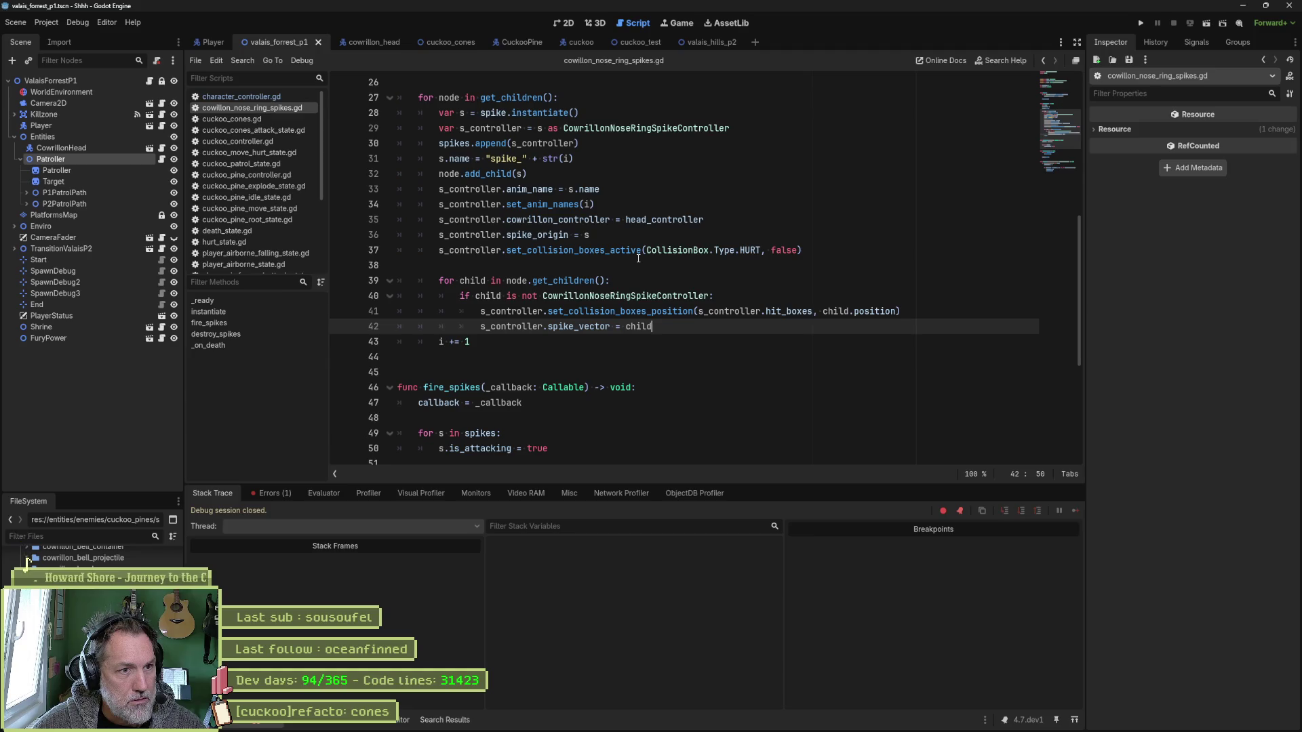
mouse_move(634, 261)
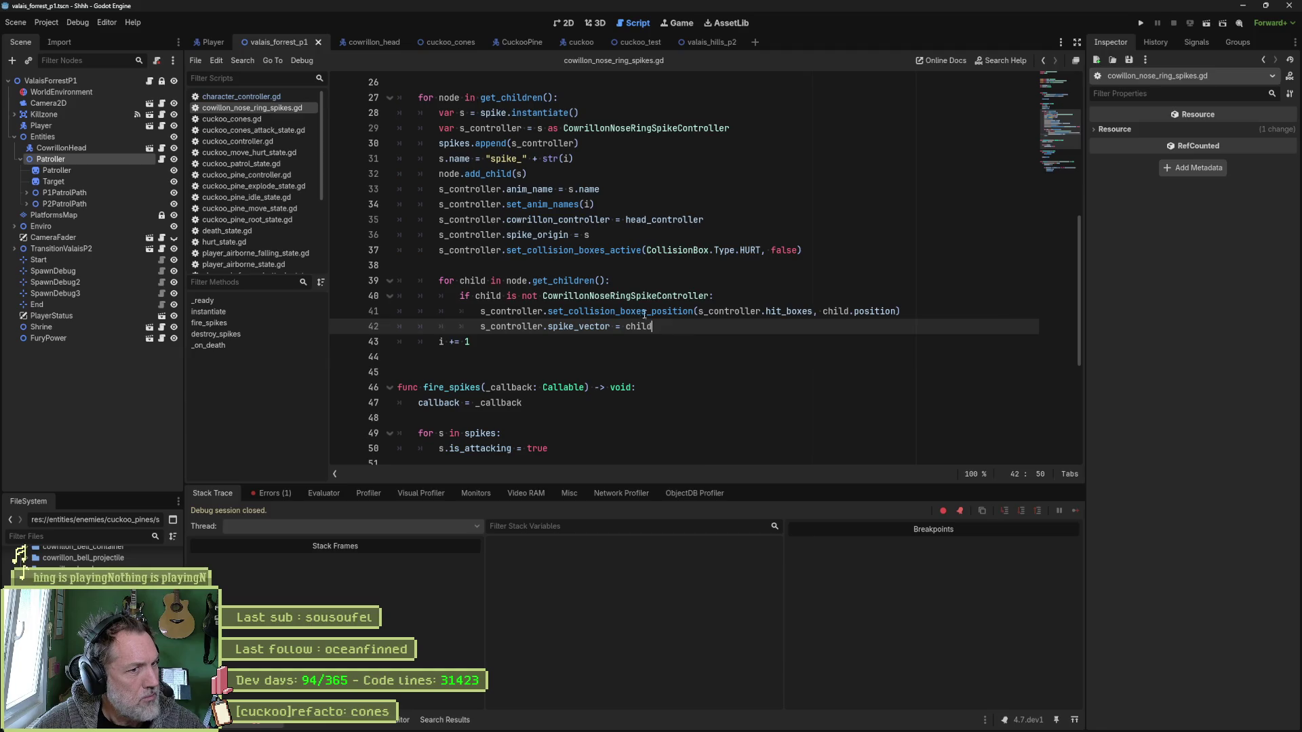
drag(621, 312, 771, 313)
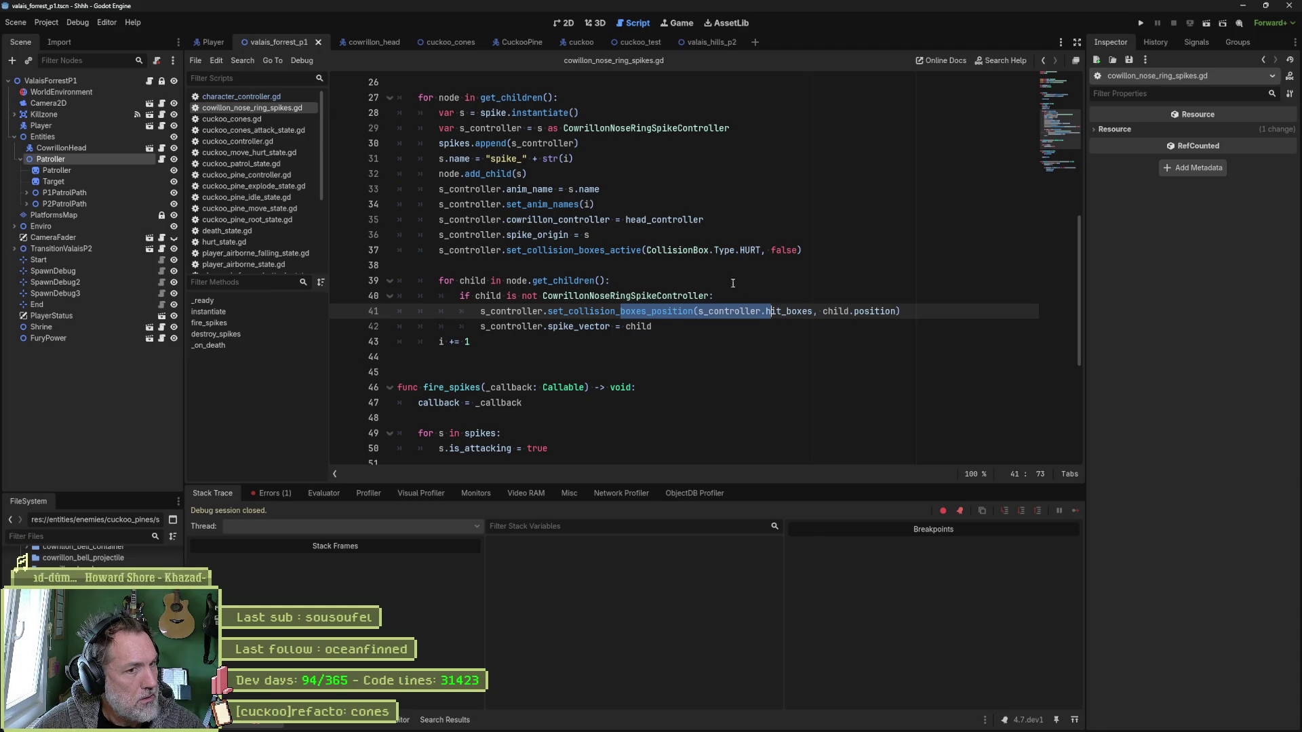
drag(648, 250, 746, 250)
key(ctrl+c)
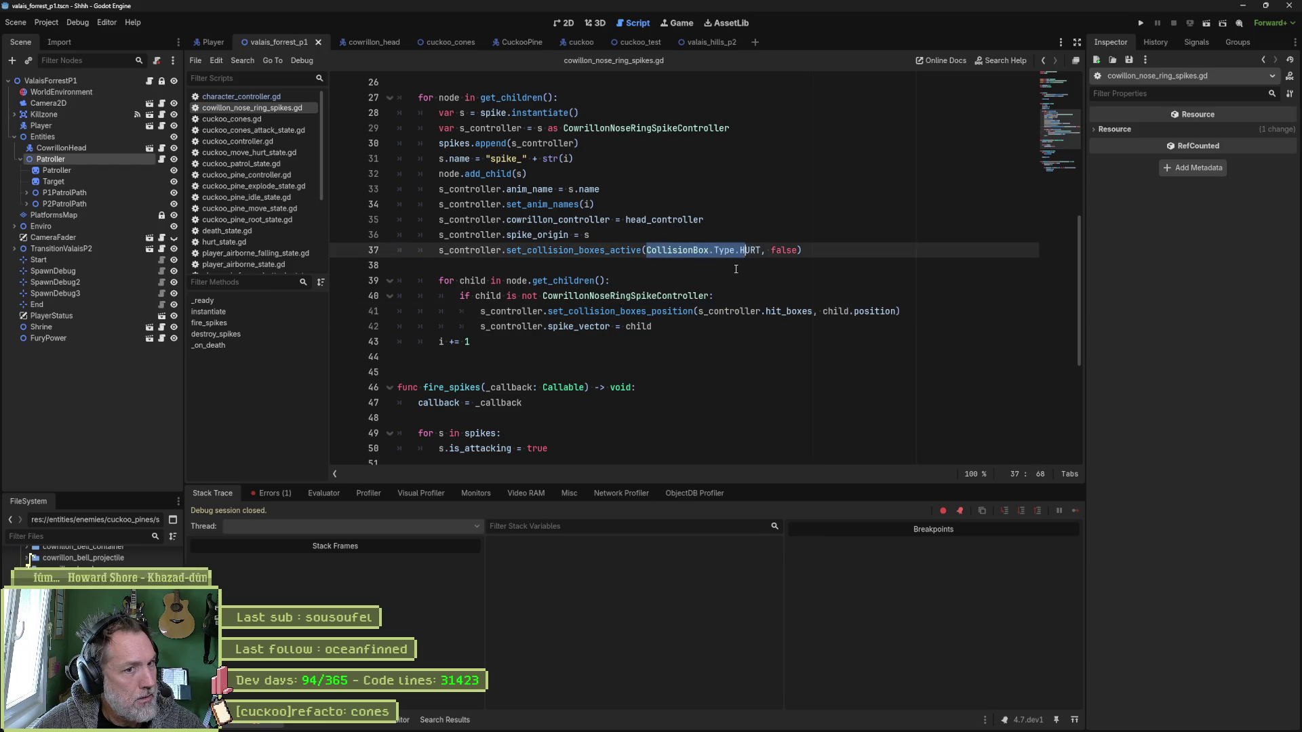
drag(702, 311, 811, 310)
key(ctrl+v)
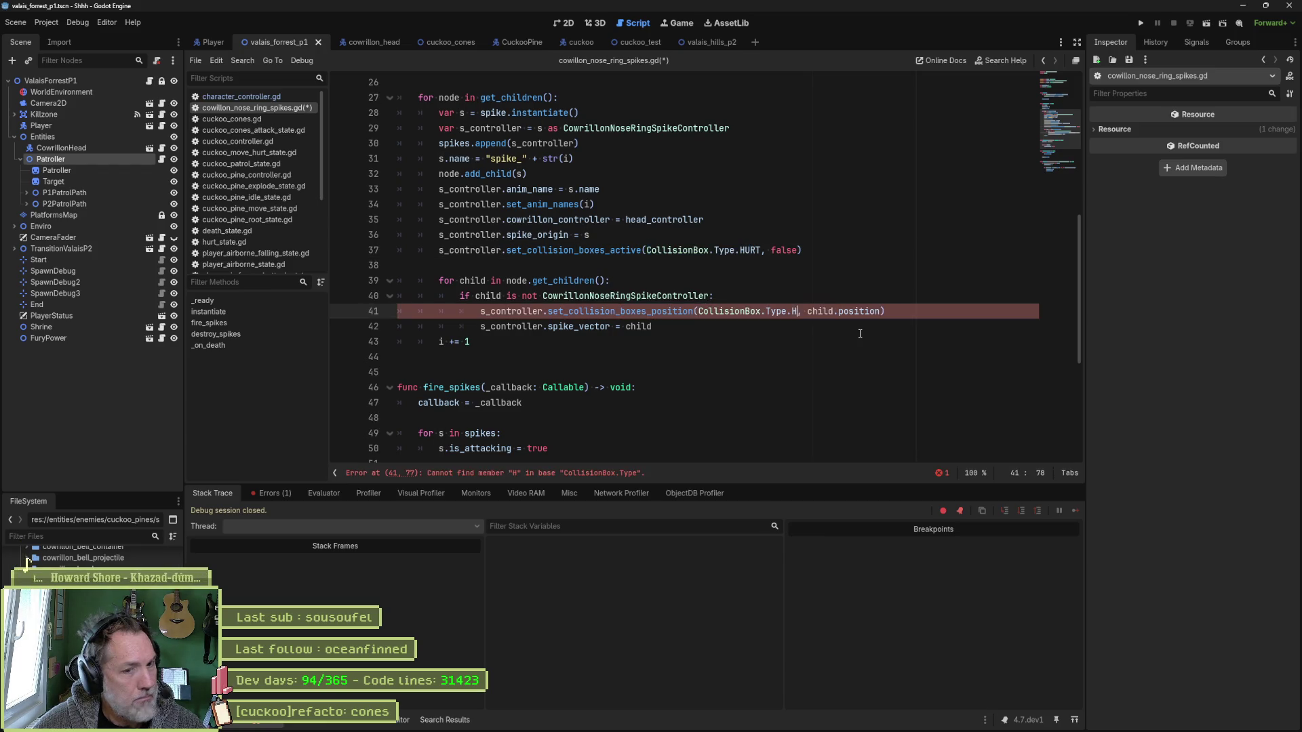
text(IT)
key(ctrl+s)
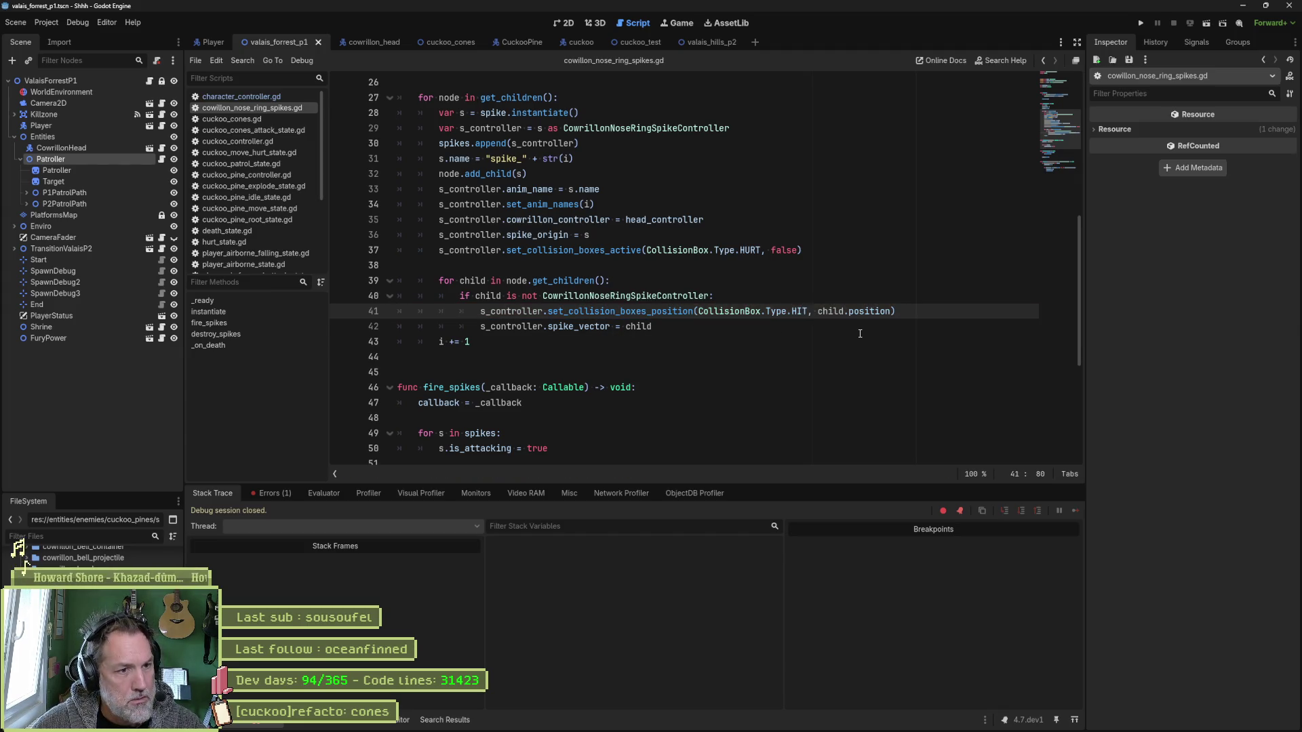
key(F5)
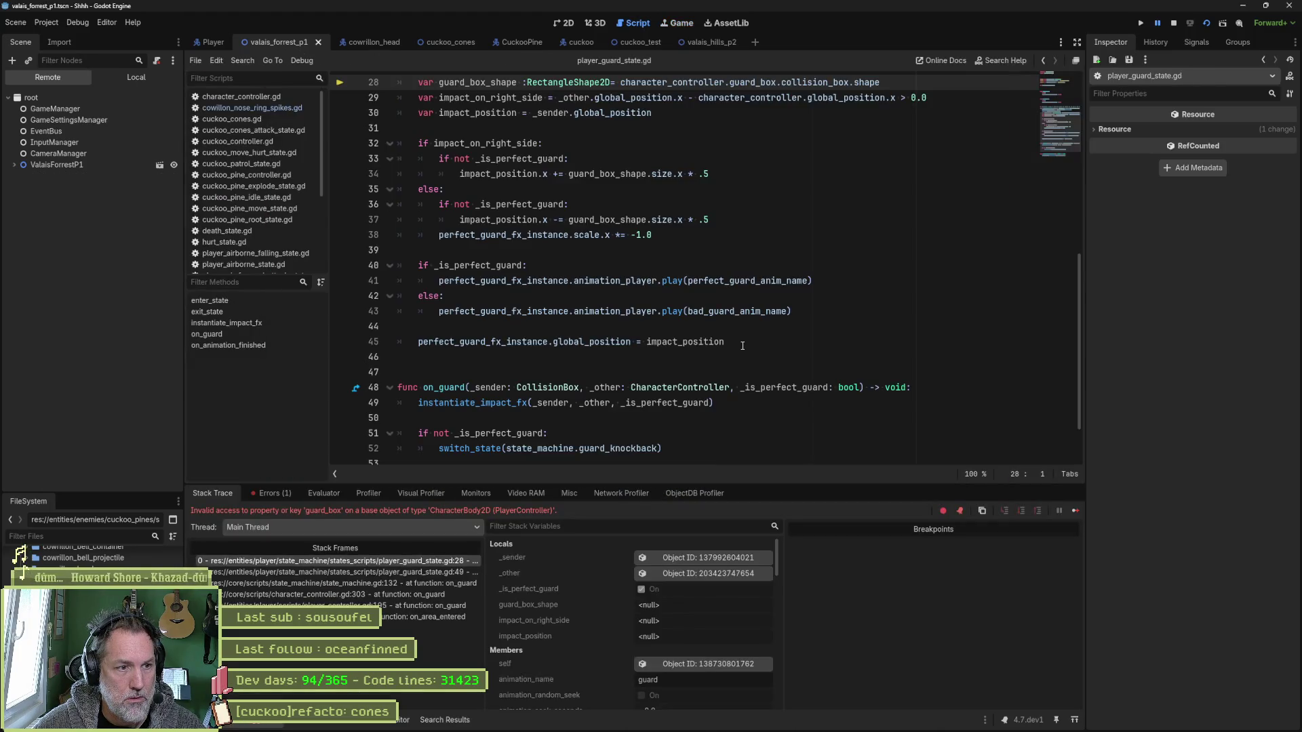
scroll(744, 318, up, 2)
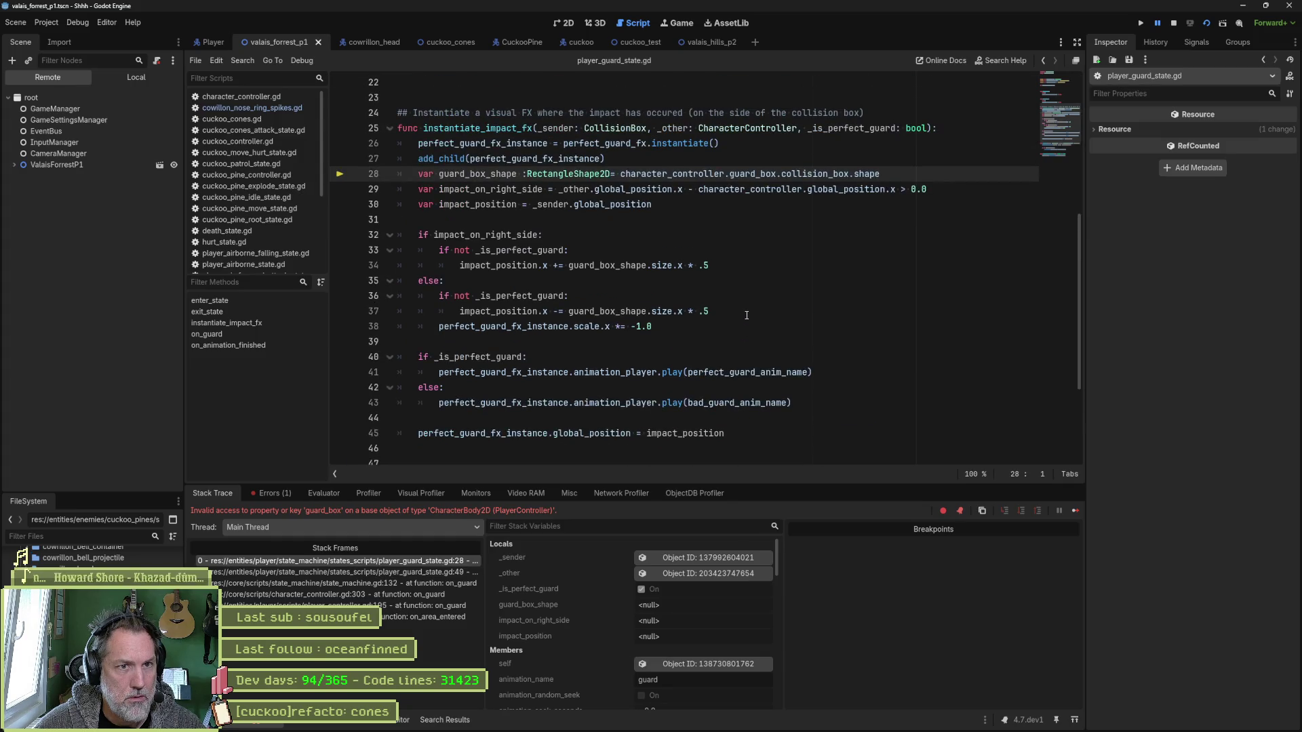
scroll(746, 315, up, 1)
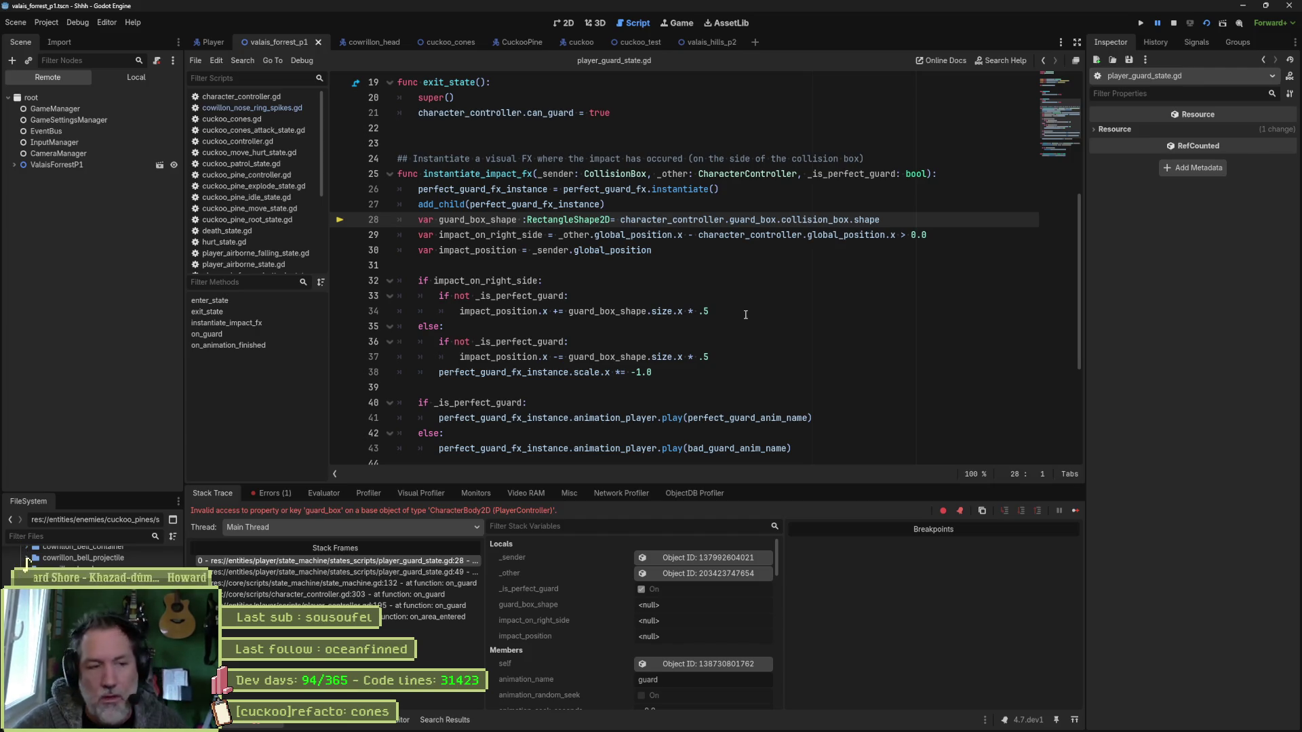
double_click(757, 221)
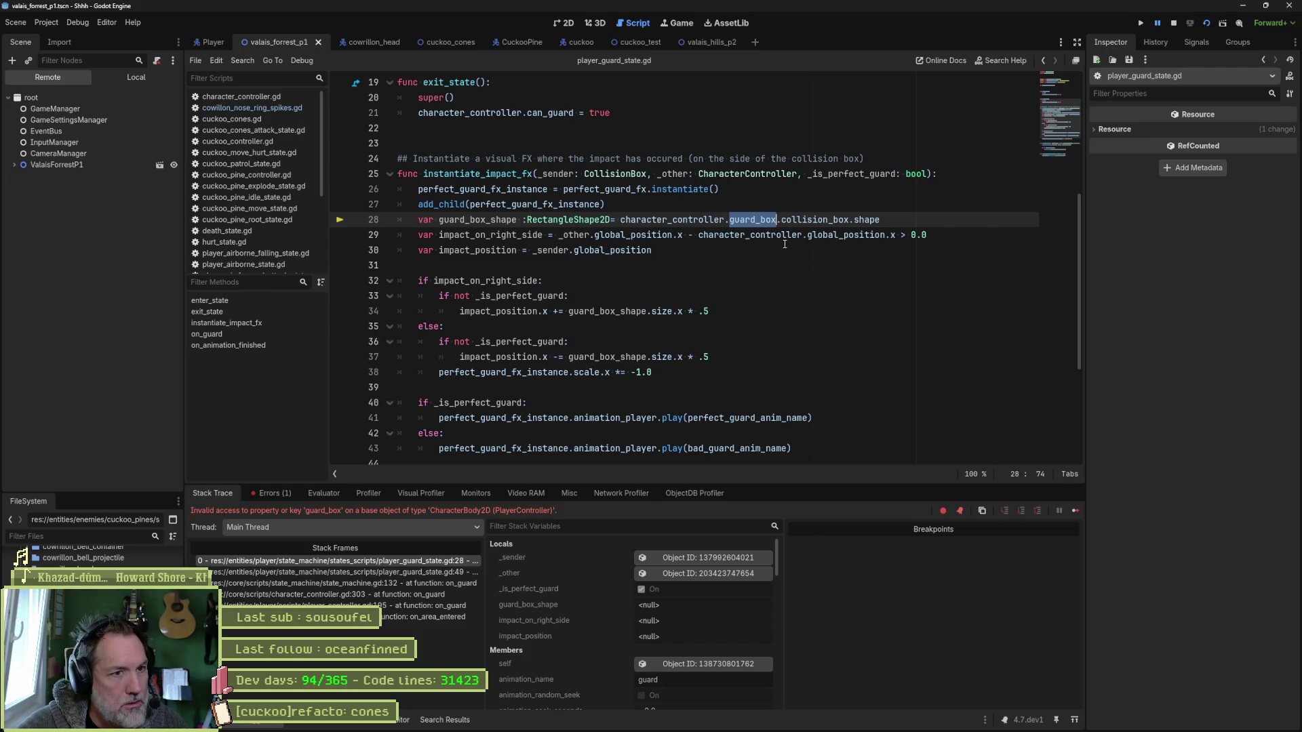
key(ctrl+shift+f)
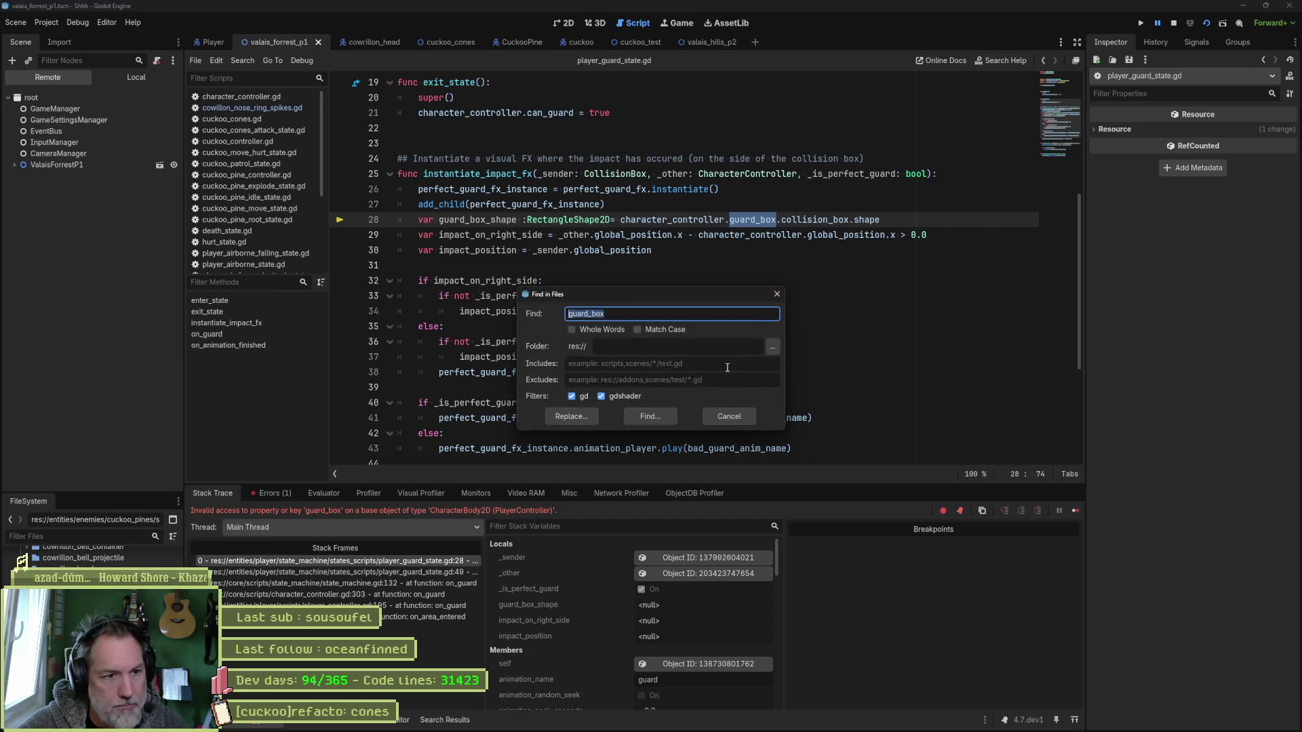
Search the project for guard_box, then repeat with Whole Words to leave one match on line 28.
key(Return)
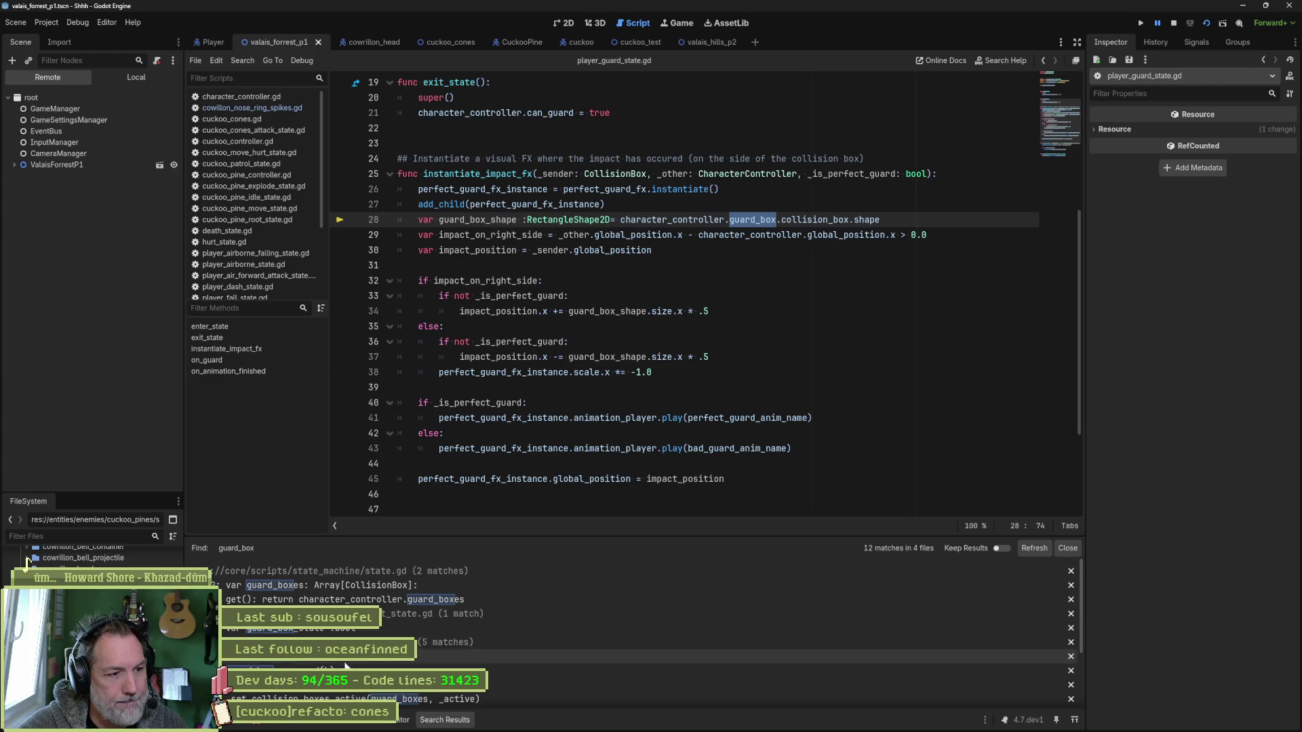
double_click(751, 231)
double_click(754, 219)
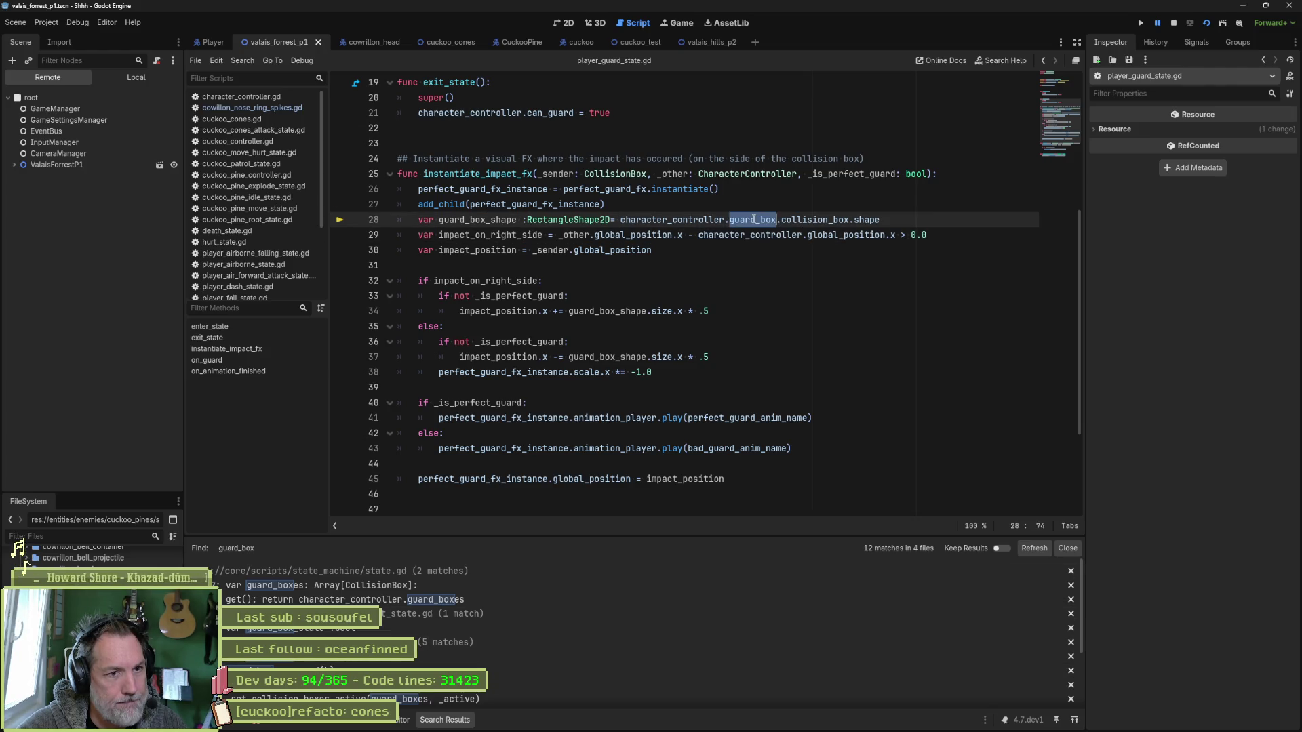
key(ctrl+shift+f)
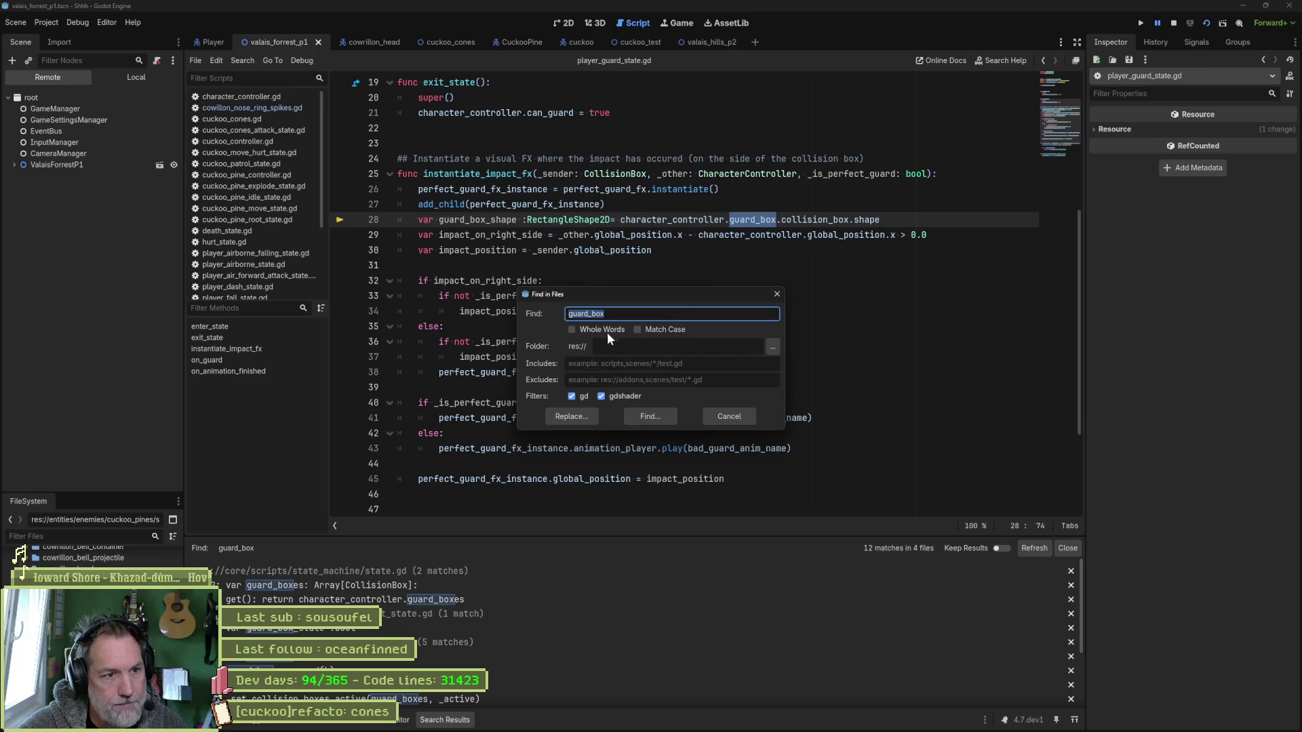
click(608, 333)
click(649, 415)
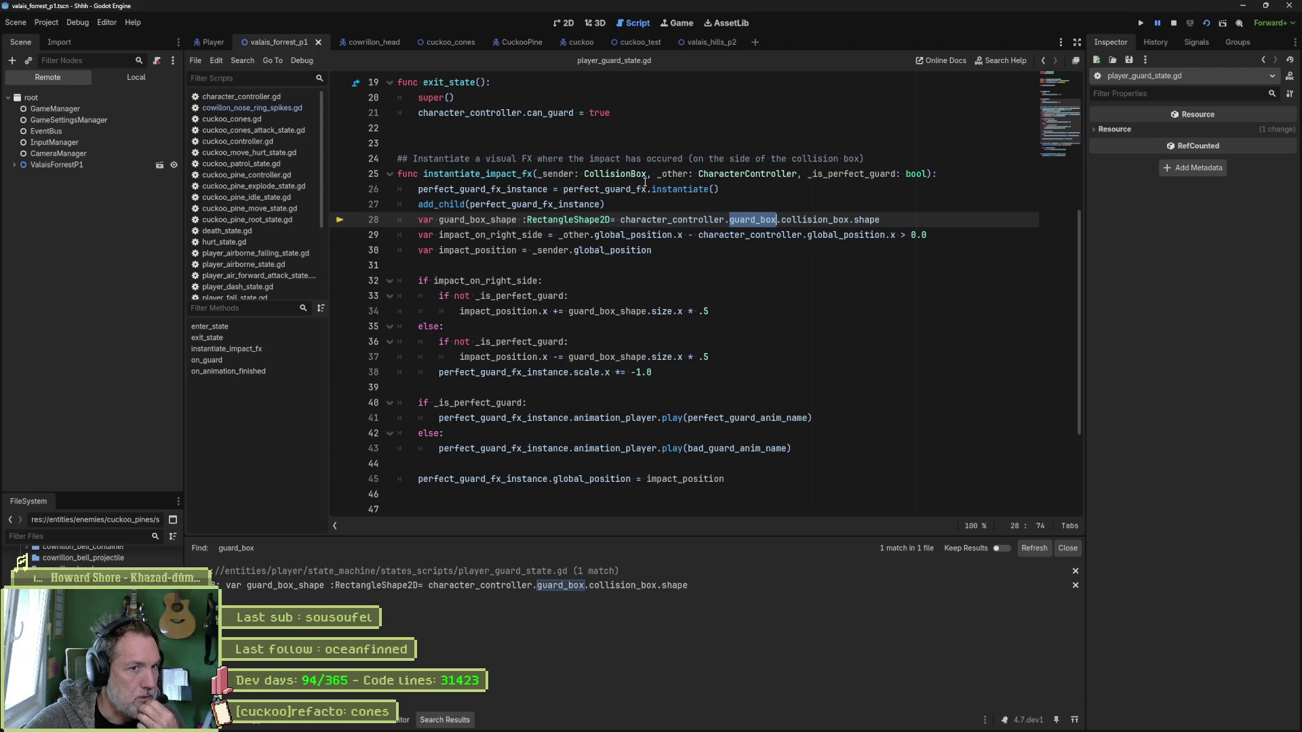
mouse_move(637, 190)
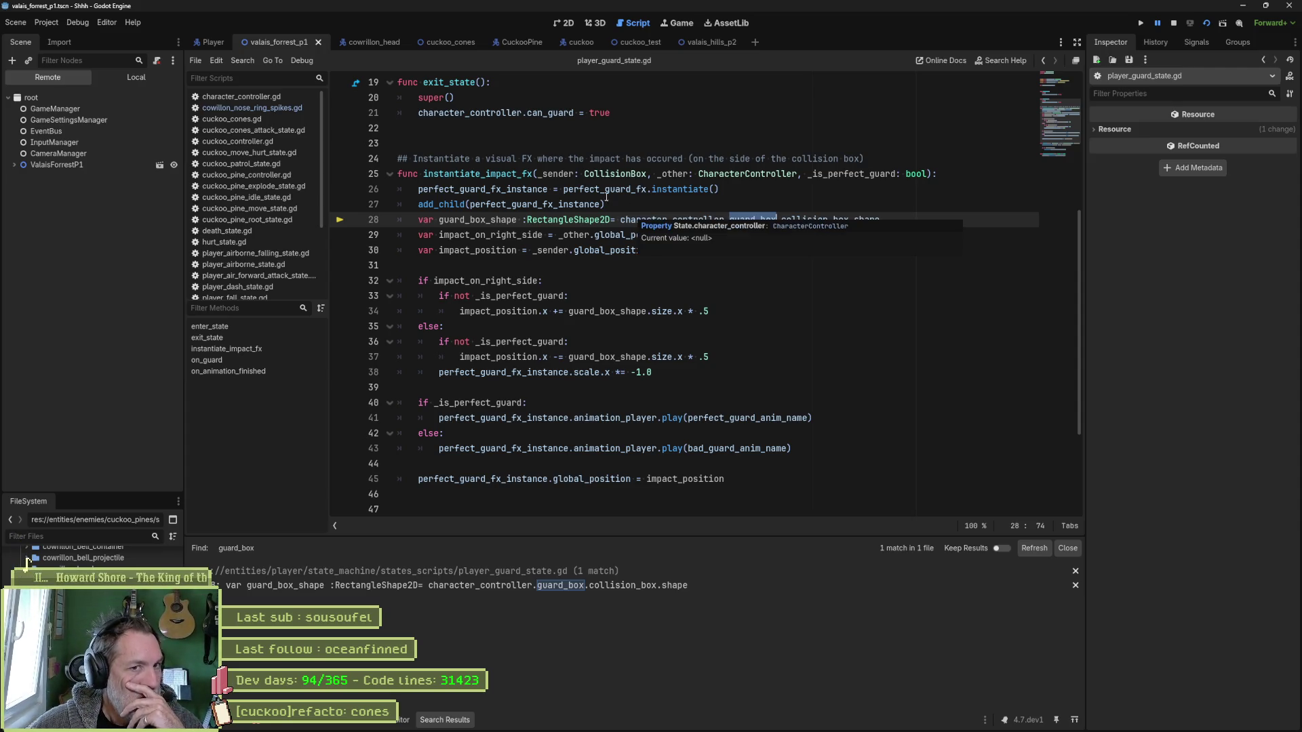
Stop the game, fix line 28's spacing around ':' and '=', save, and start typing guard_boxes[.
click(1175, 23)
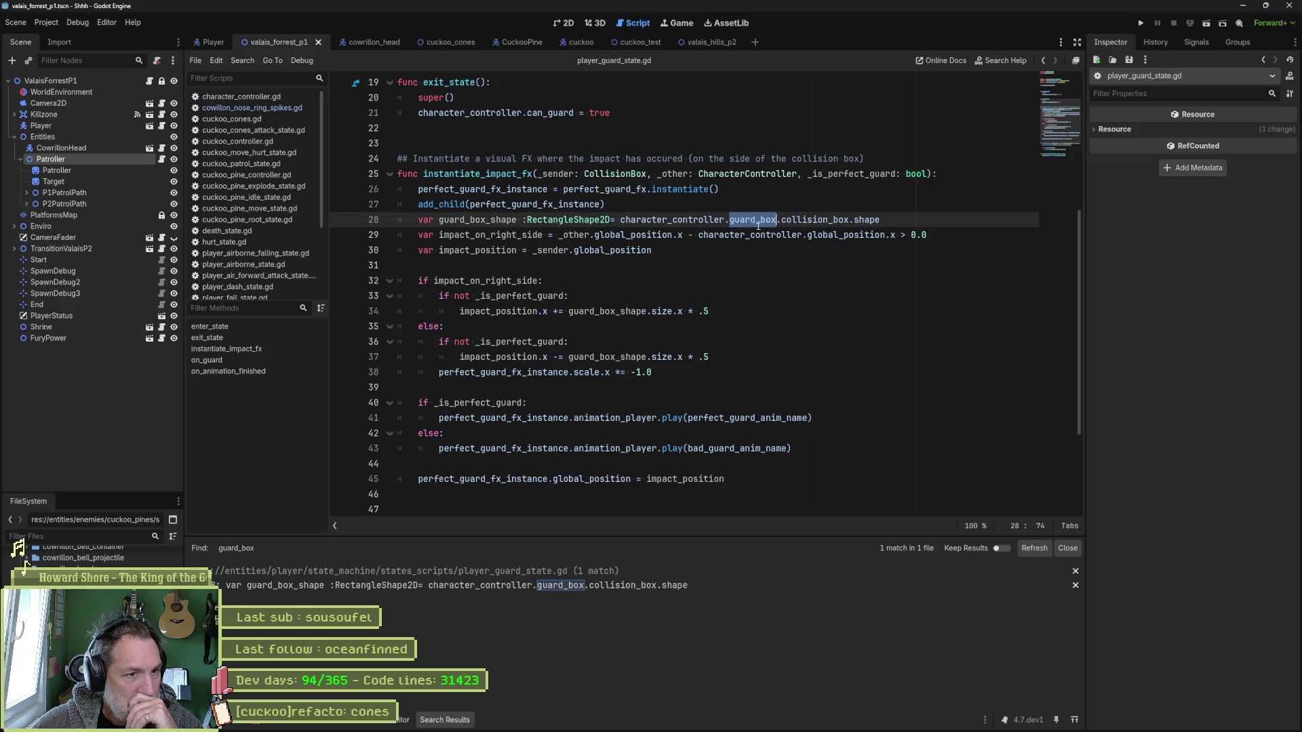
double_click(498, 221)
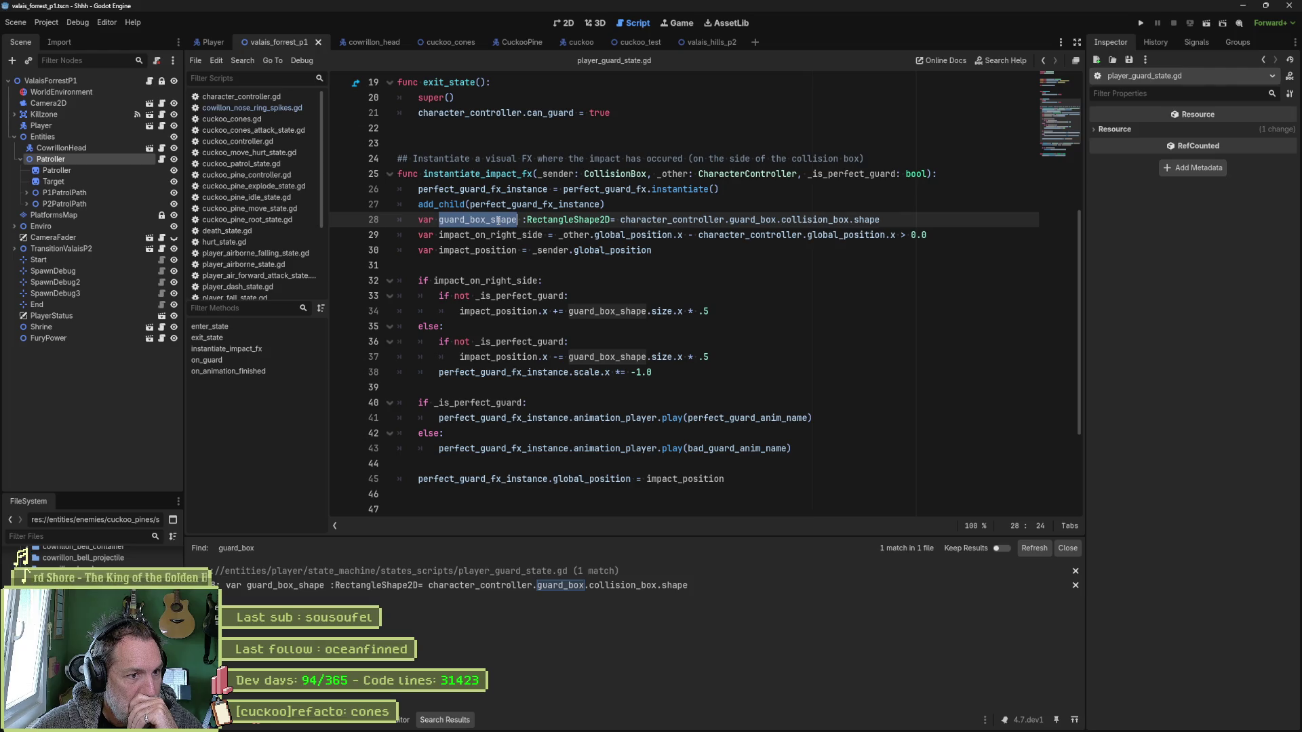
mouse_move(742, 233)
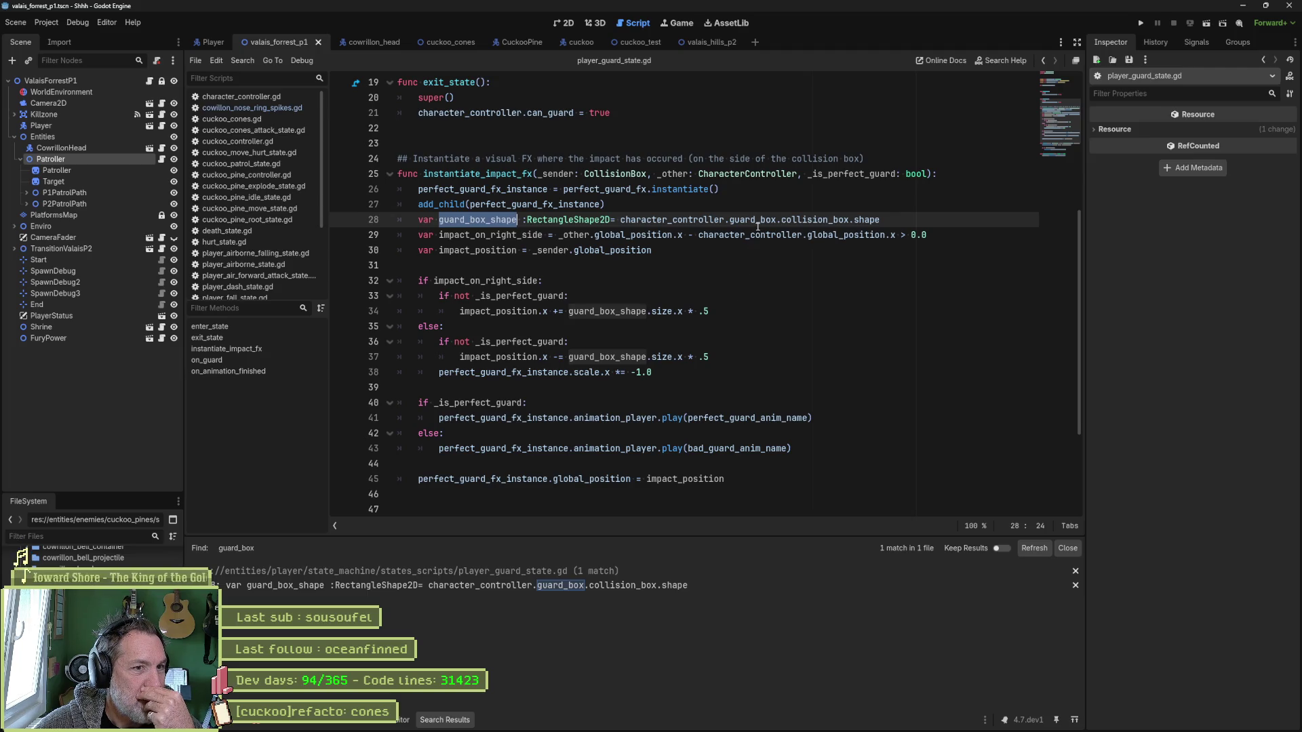
click(612, 221)
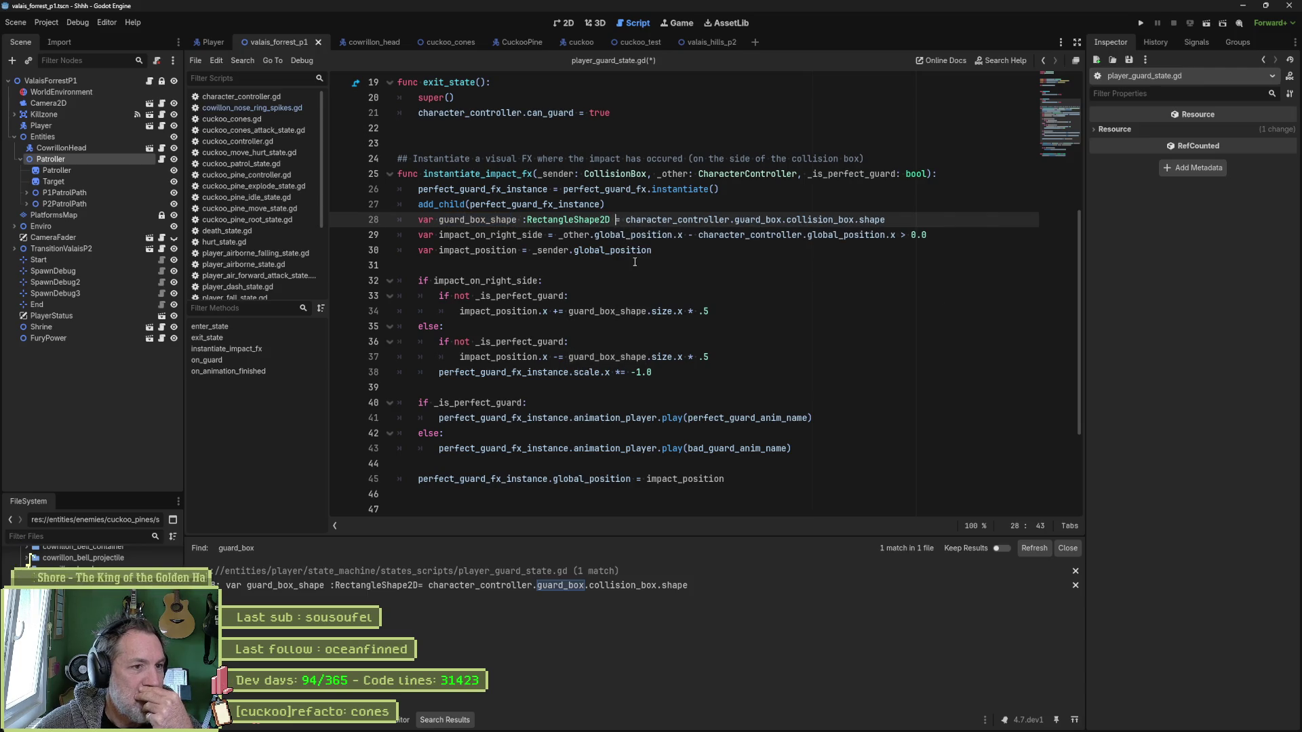
key(Left)
key(Left)
key(ctrl+Left)
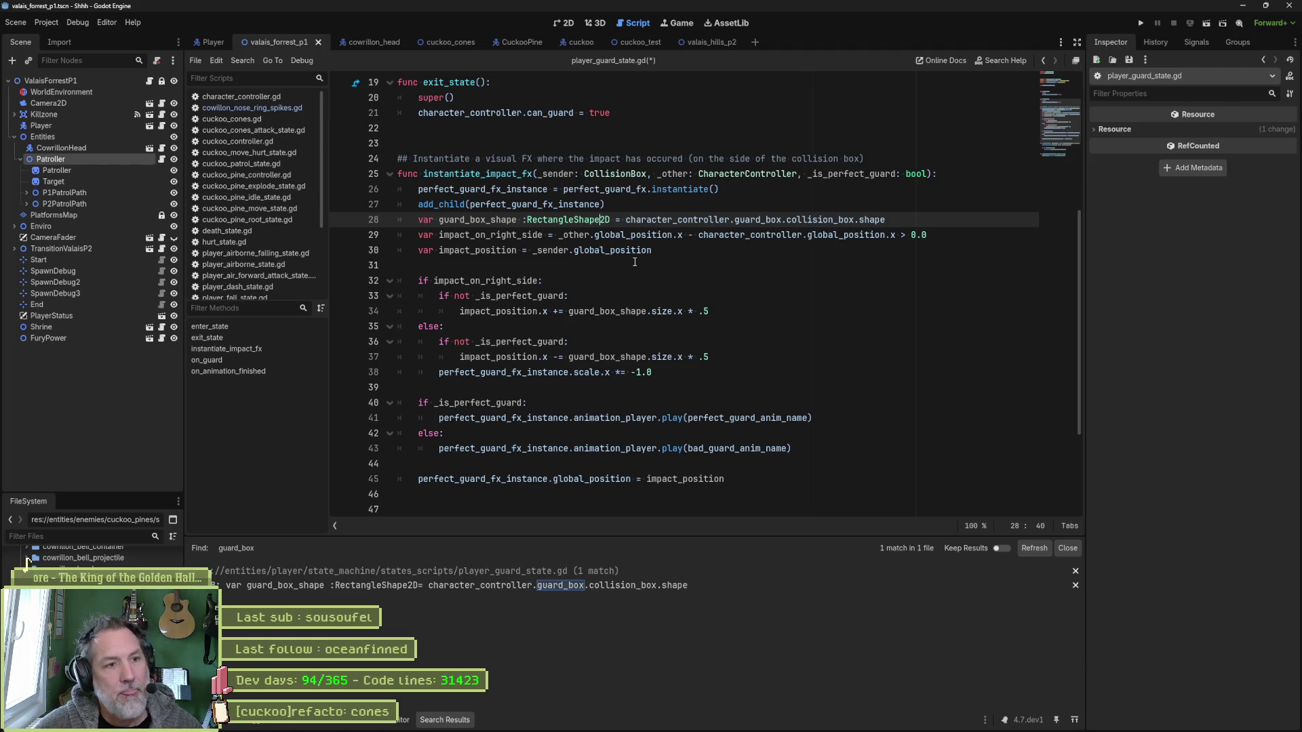
key(BackSpace)
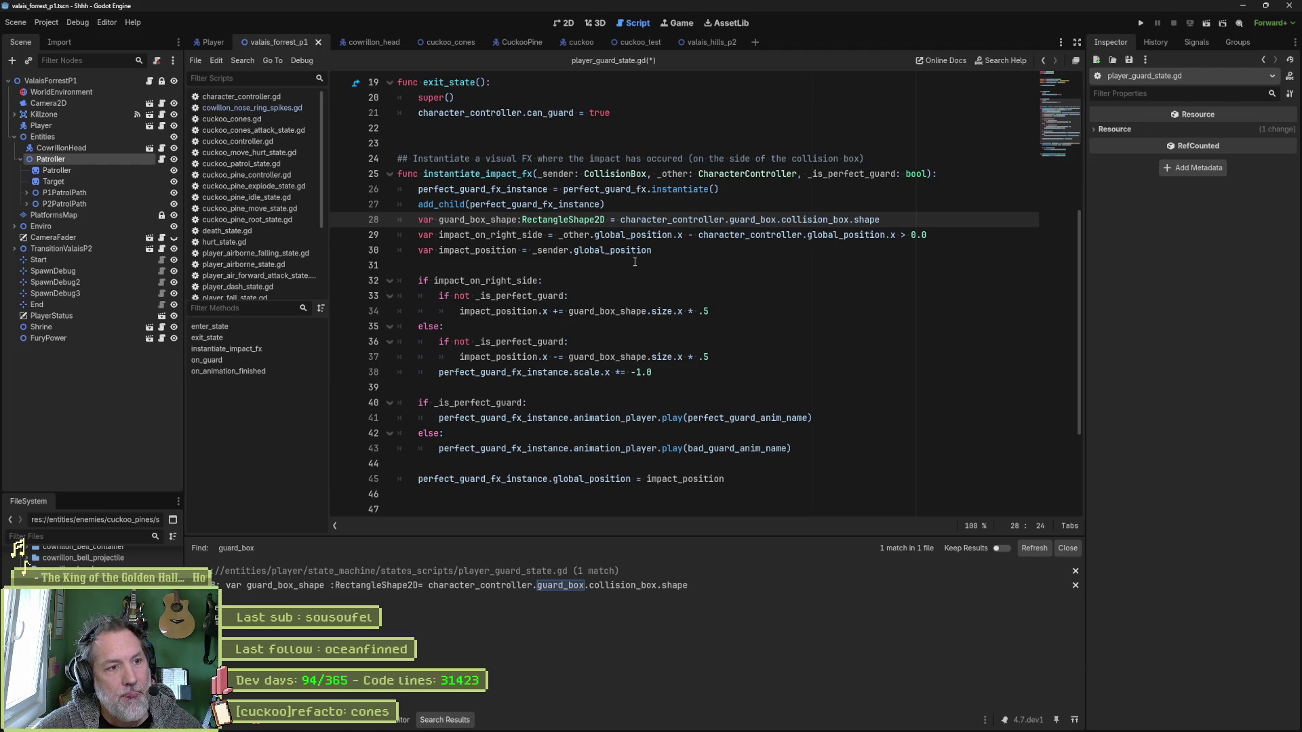
key(Right)
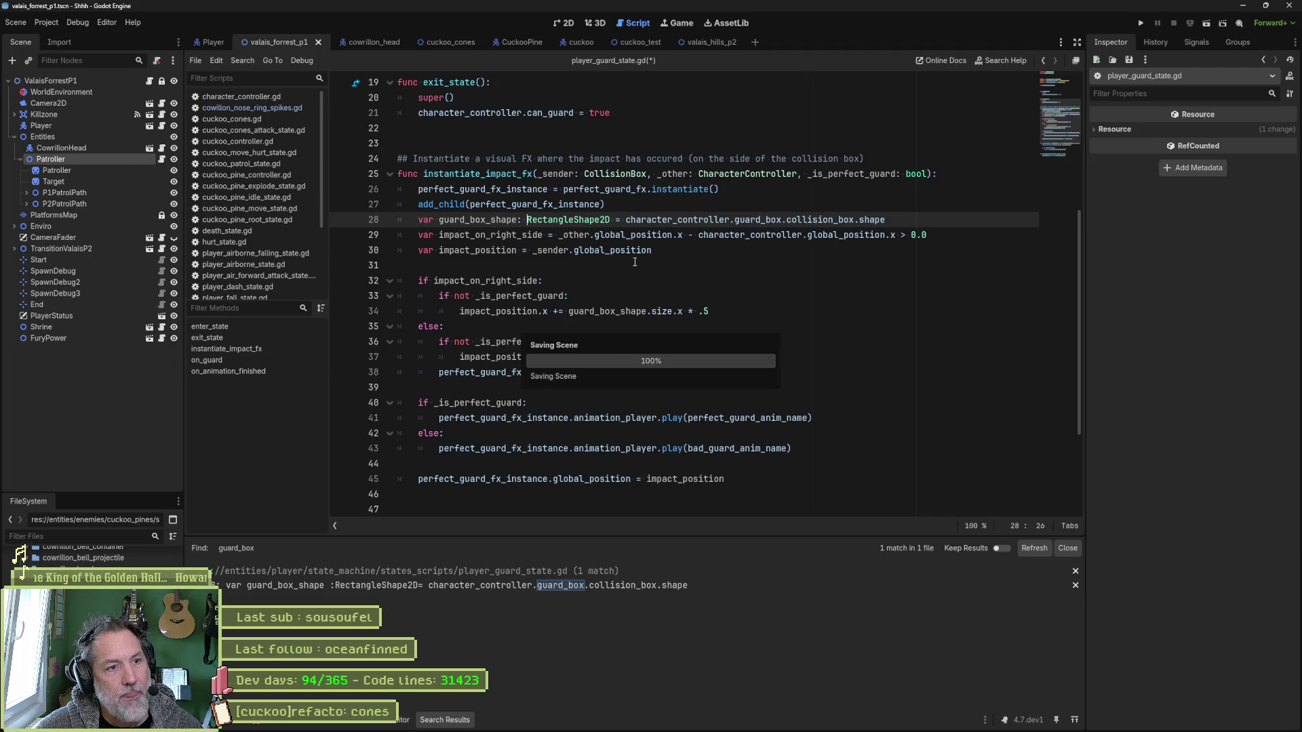
key(ctrl+s)
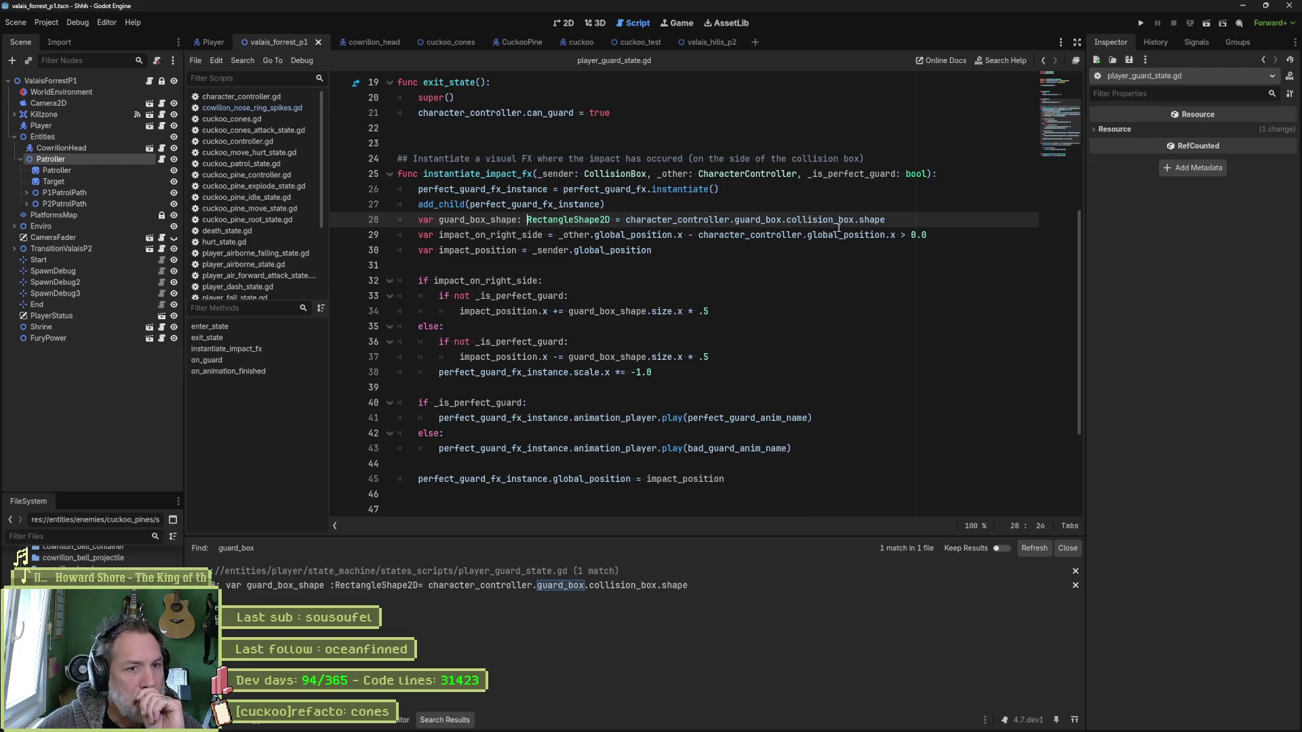
mouse_move(839, 229)
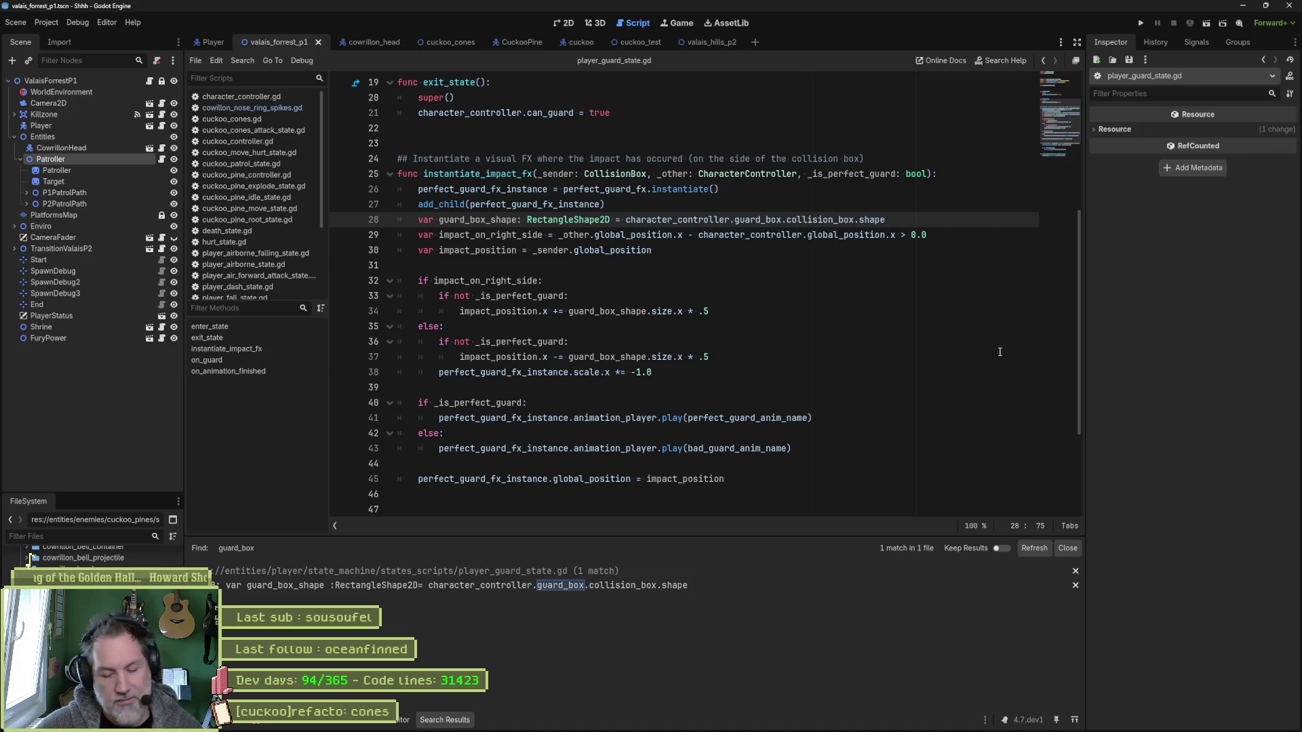
text(es)
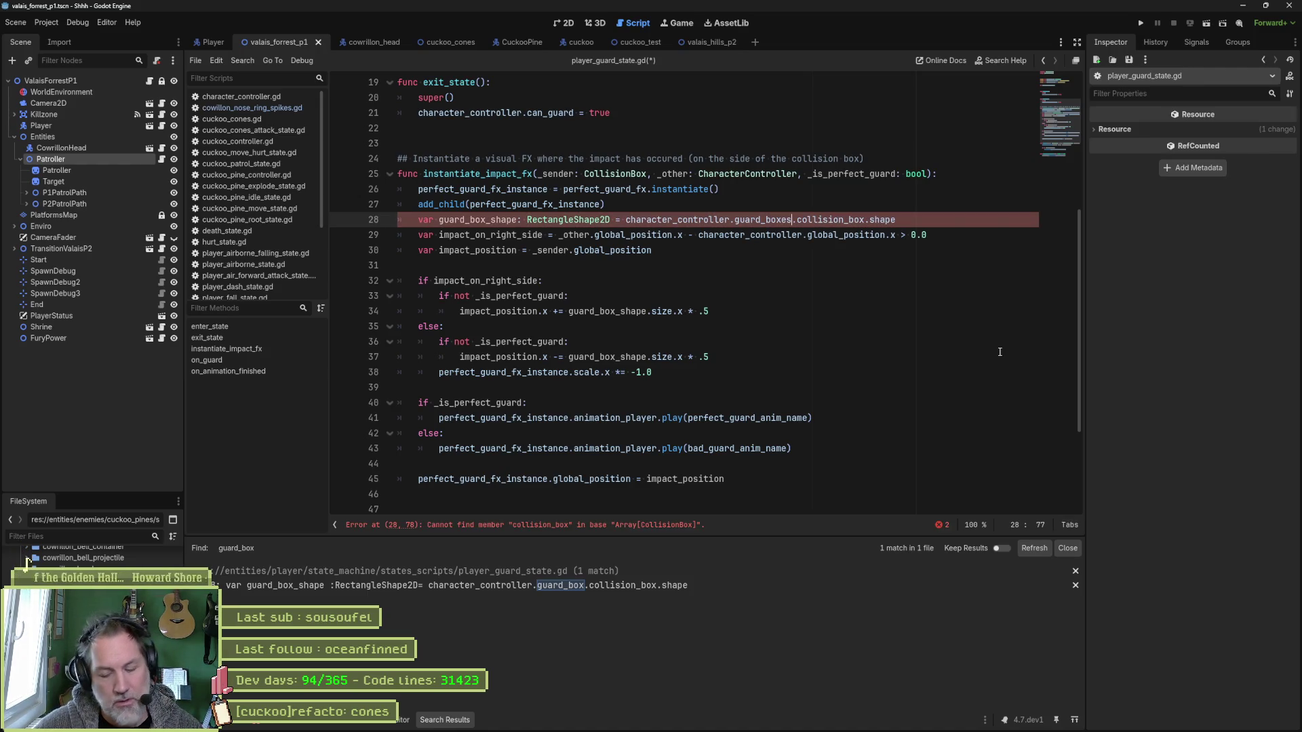
text([0)
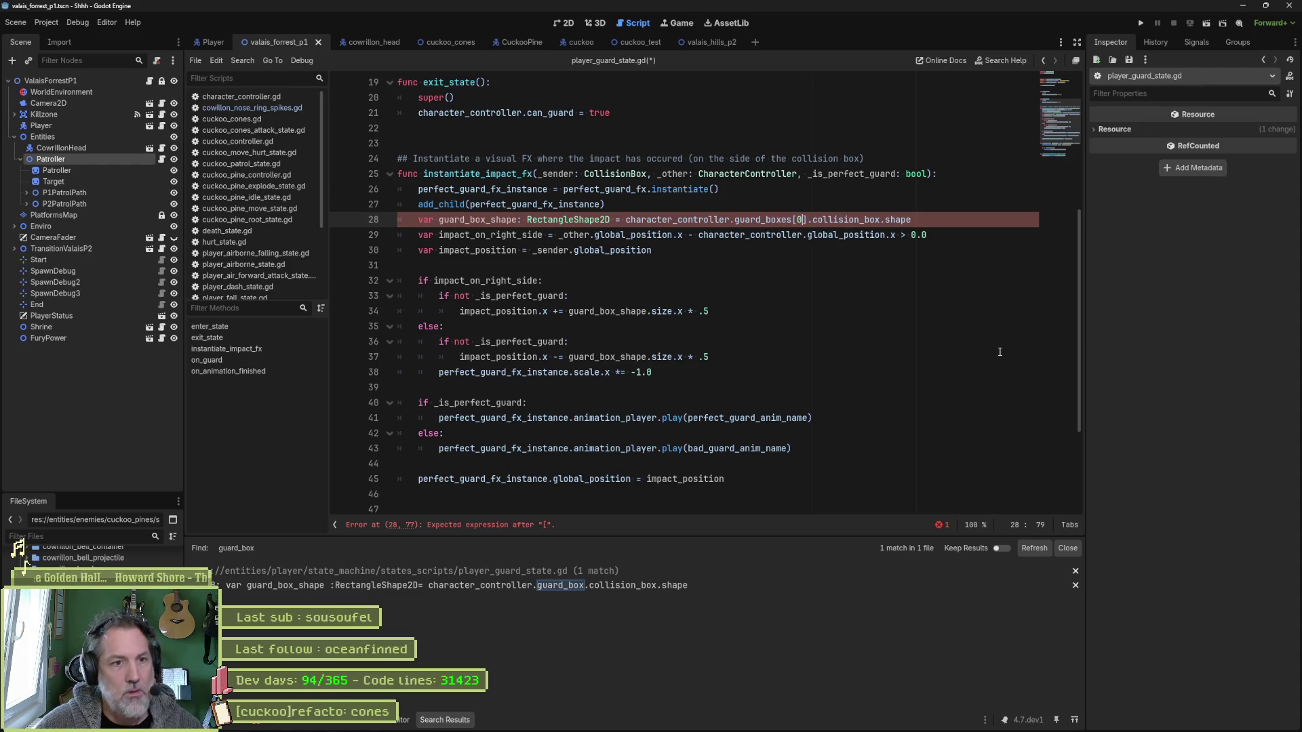
Test-run the current scene with the guard_boxes[0] change, then stop it.
key(F6)
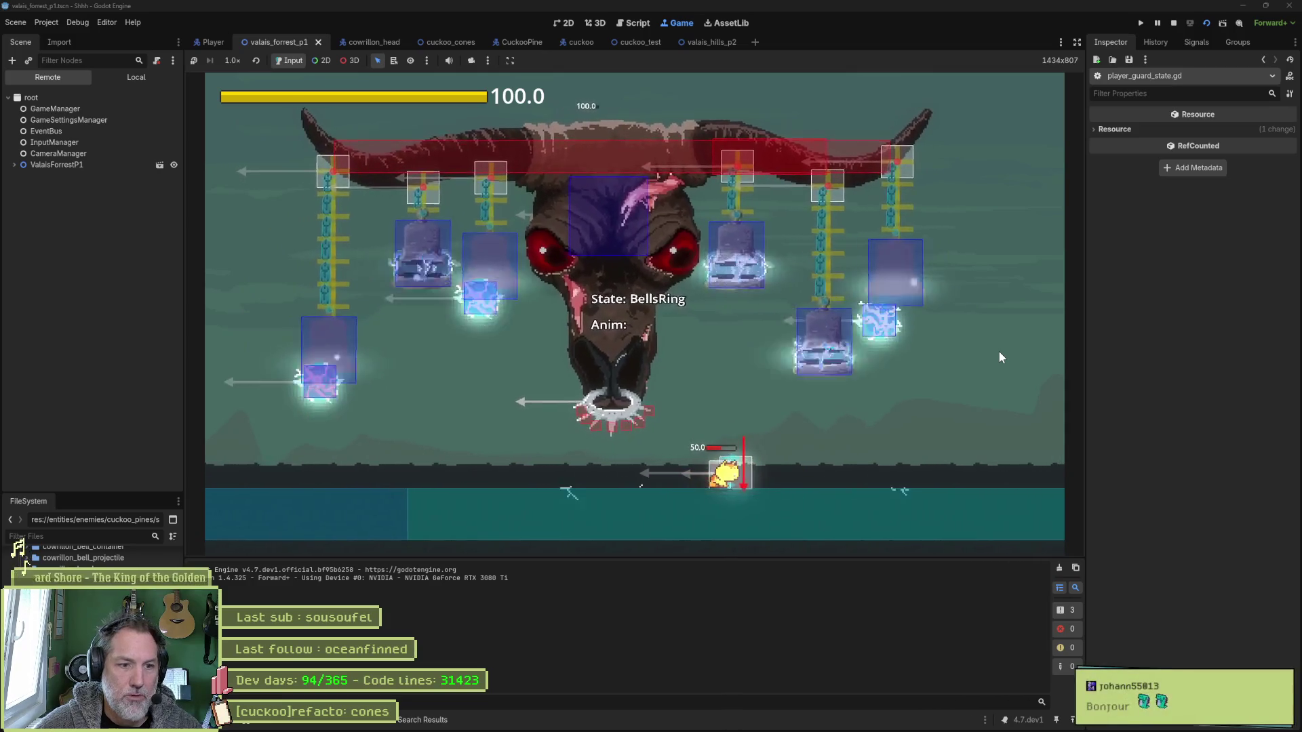
key(F8)
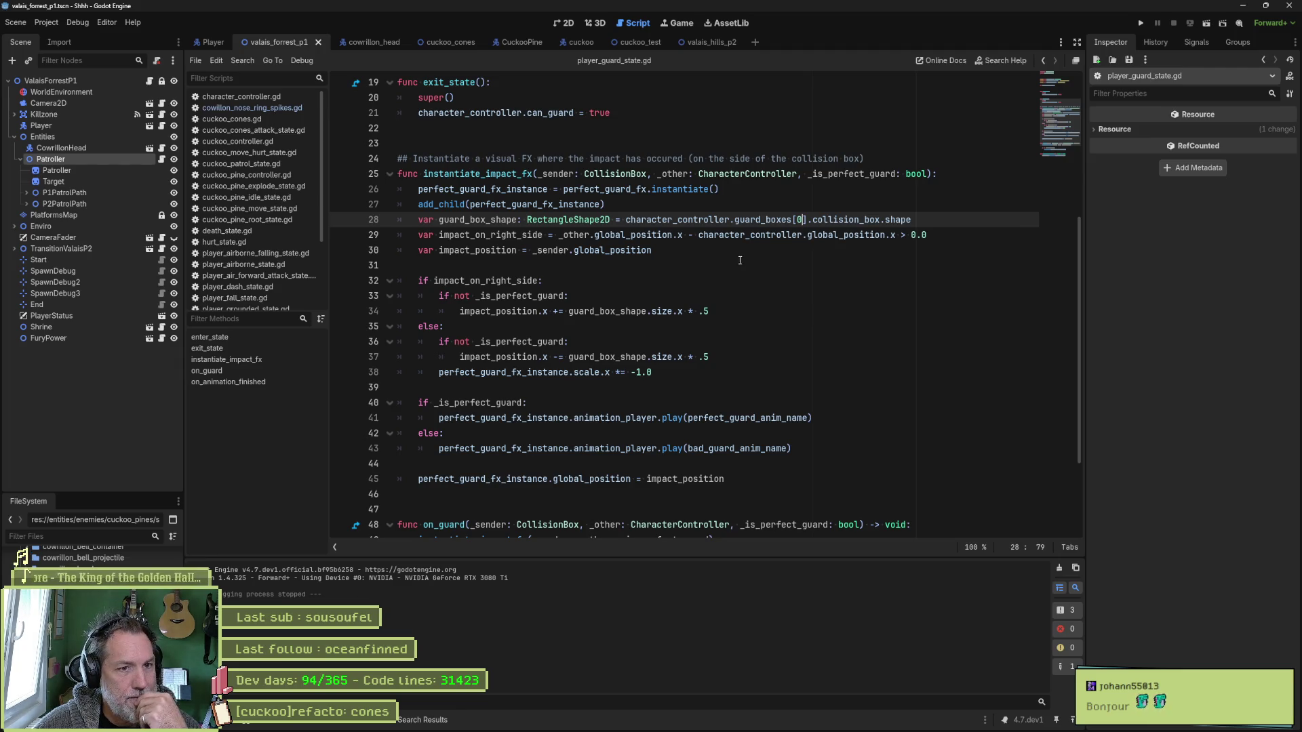
drag(809, 220, 626, 222)
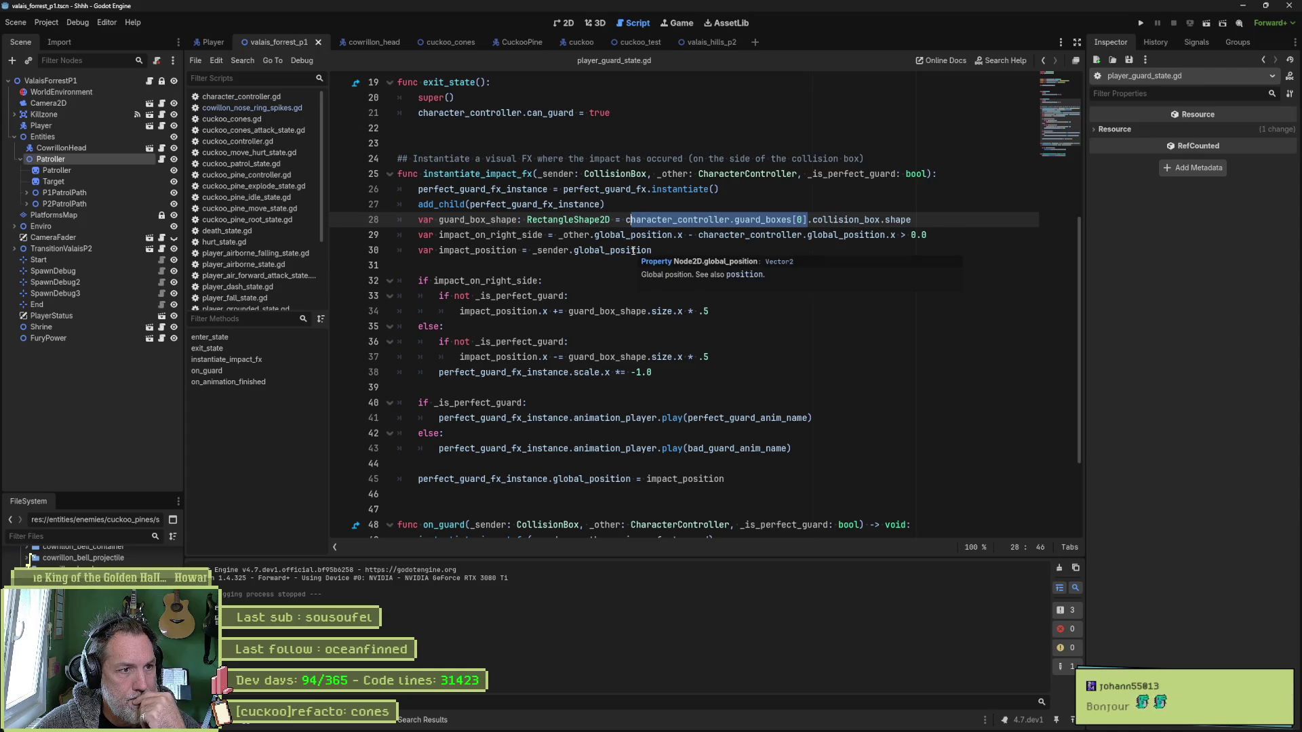
mouse_move(633, 249)
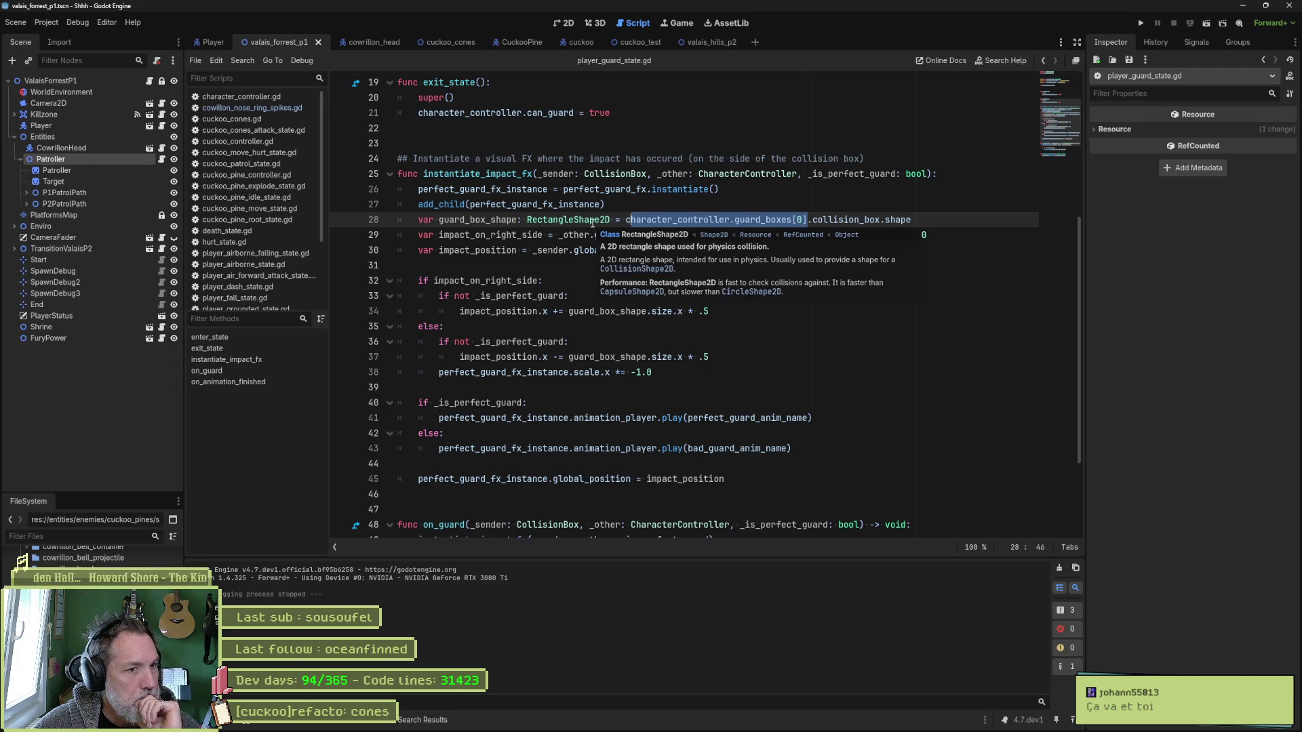
click(568, 234)
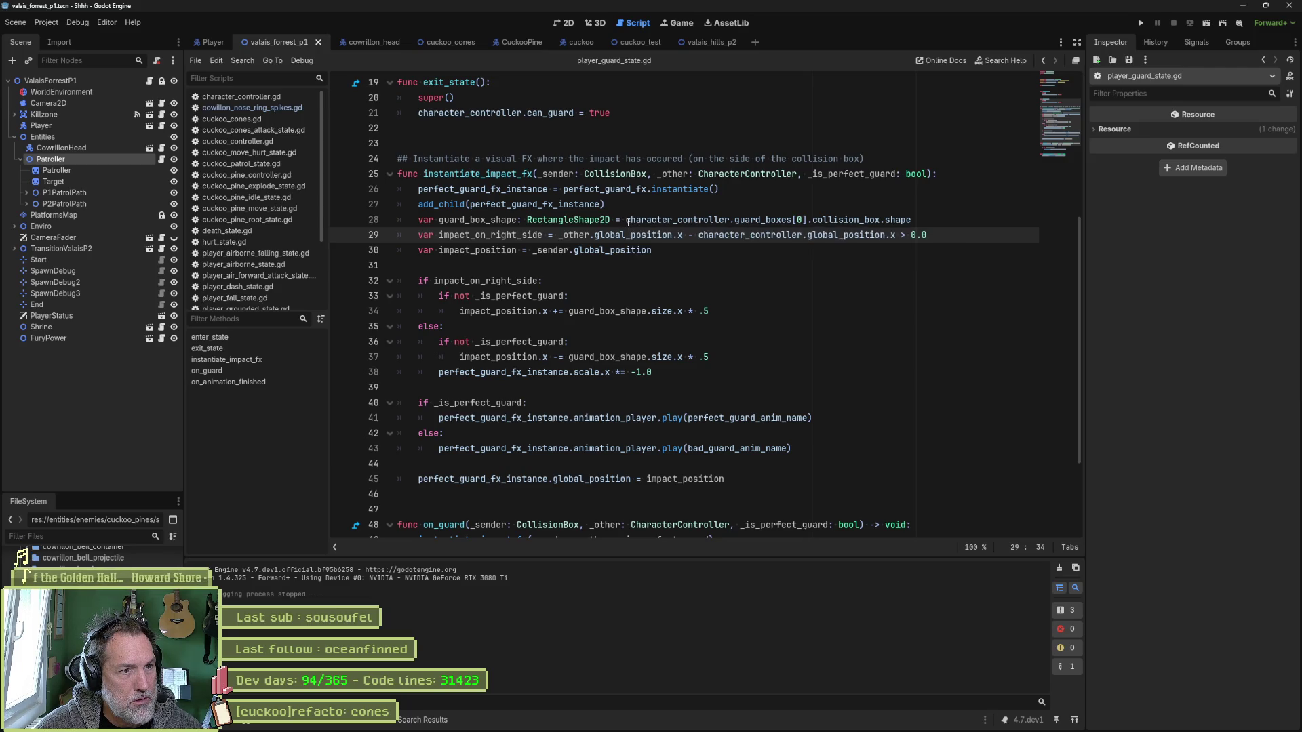
drag(627, 221, 907, 220)
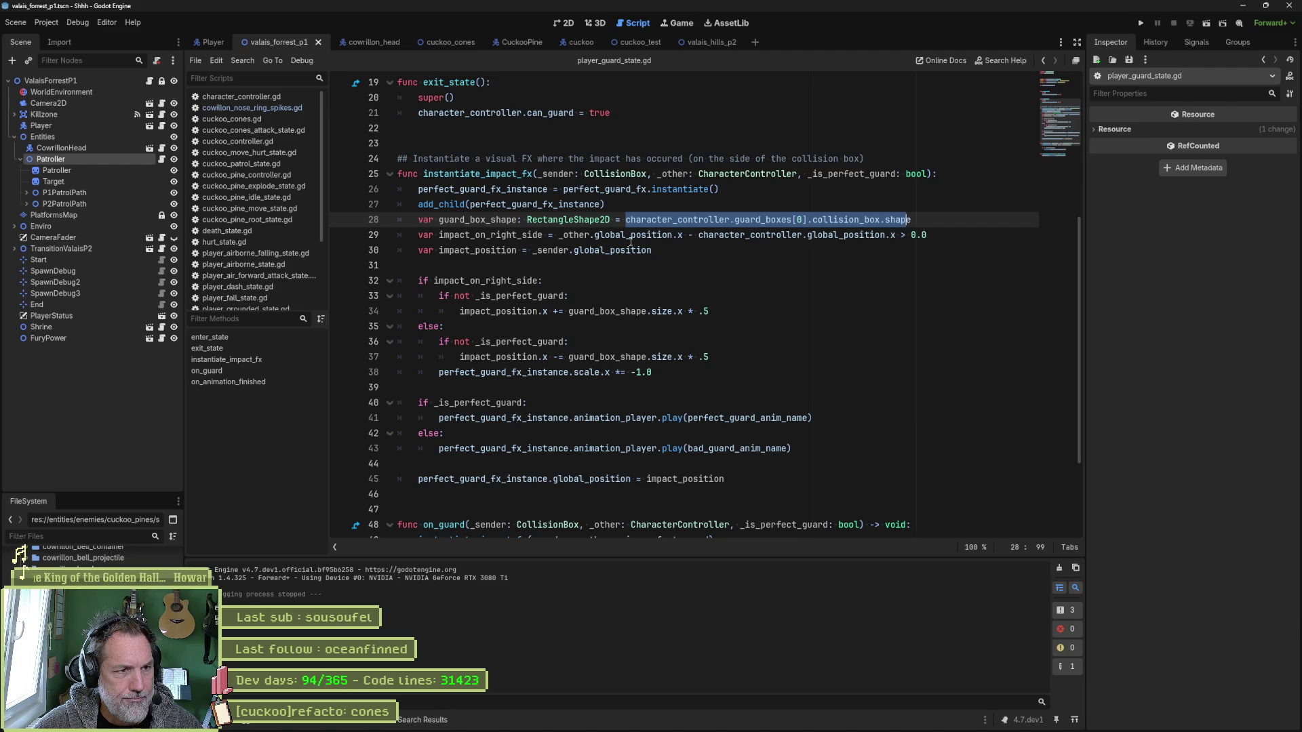
double_click(506, 221)
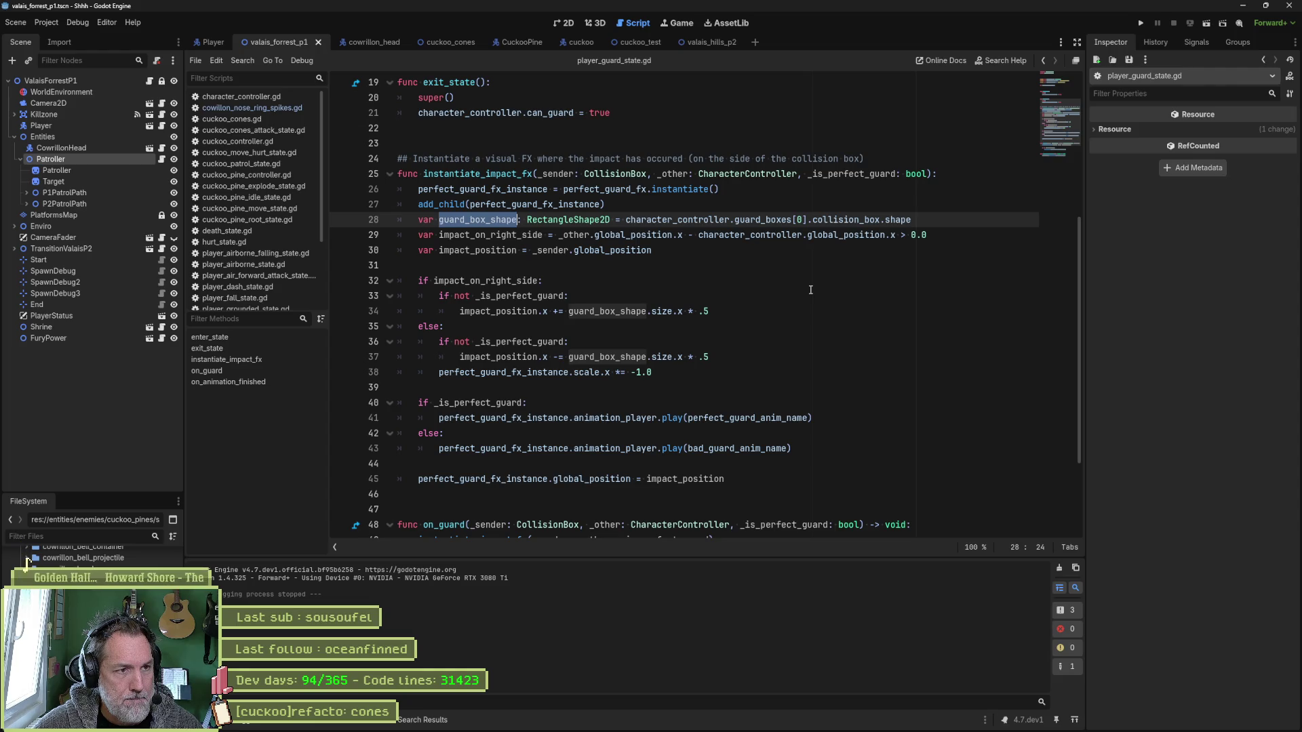
double_click(513, 173)
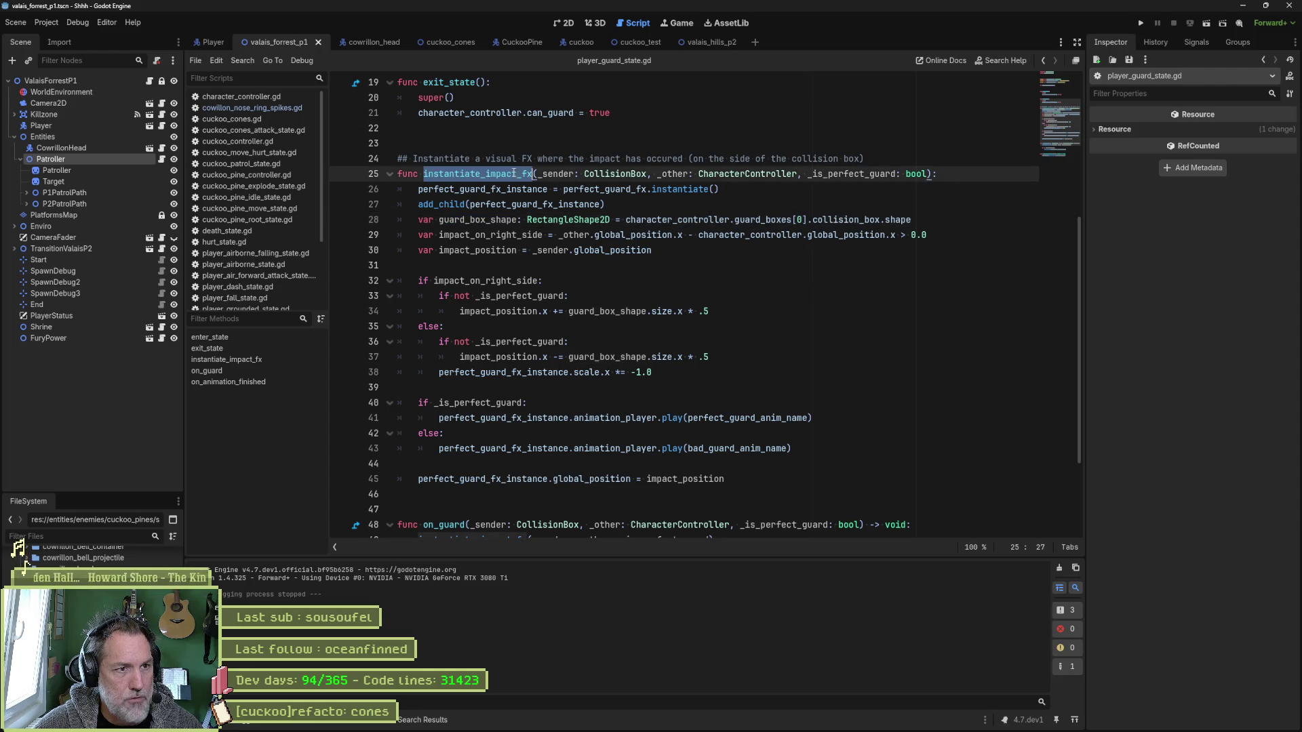
Search the project for instantiate_impact_fx, jump to its line-49 call, then switch to the 2D view.
click(570, 220)
double_click(518, 174)
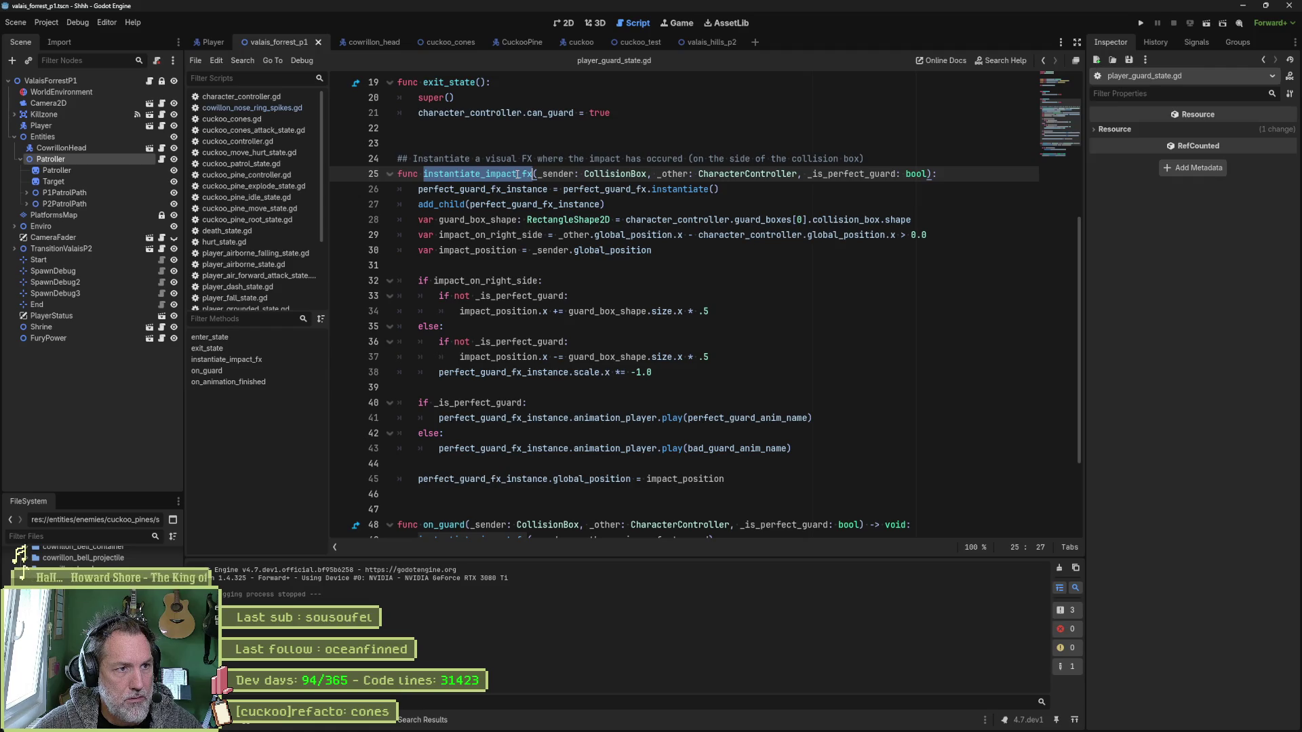
scroll(519, 175, up, 4)
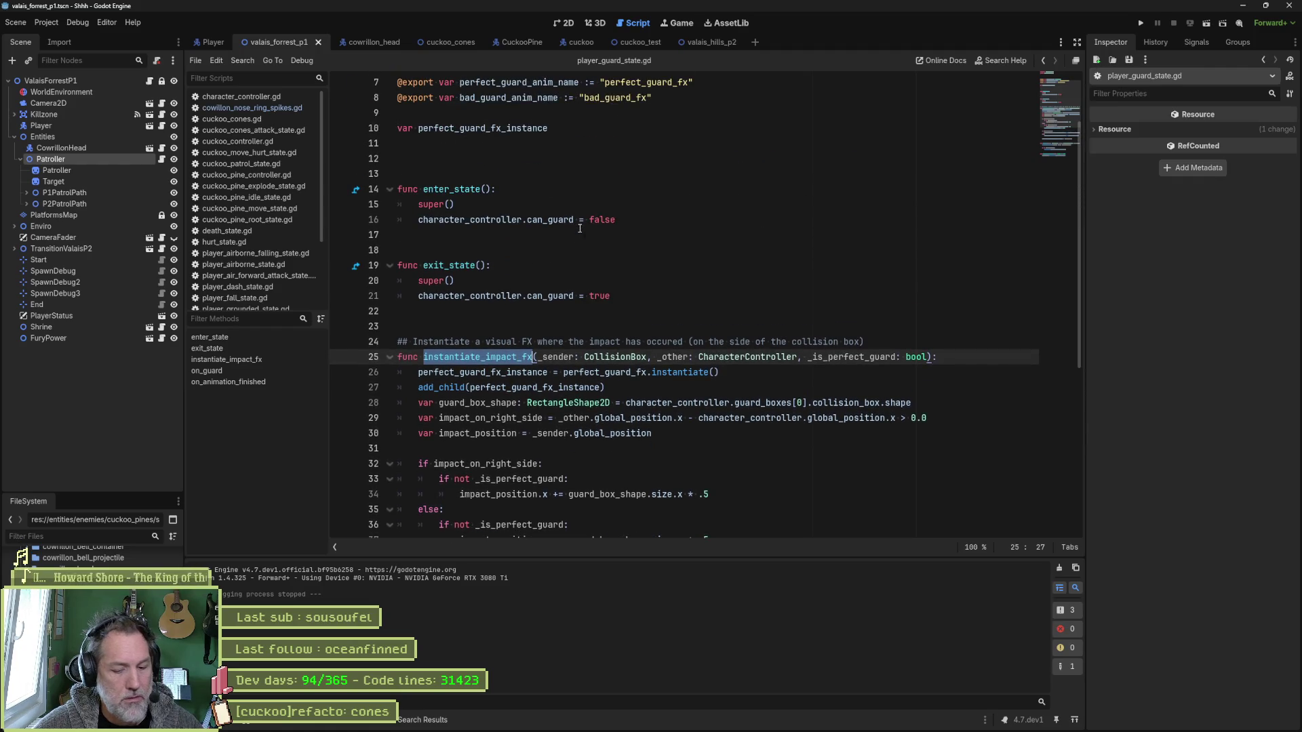
key(ctrl+shift+f)
click(650, 416)
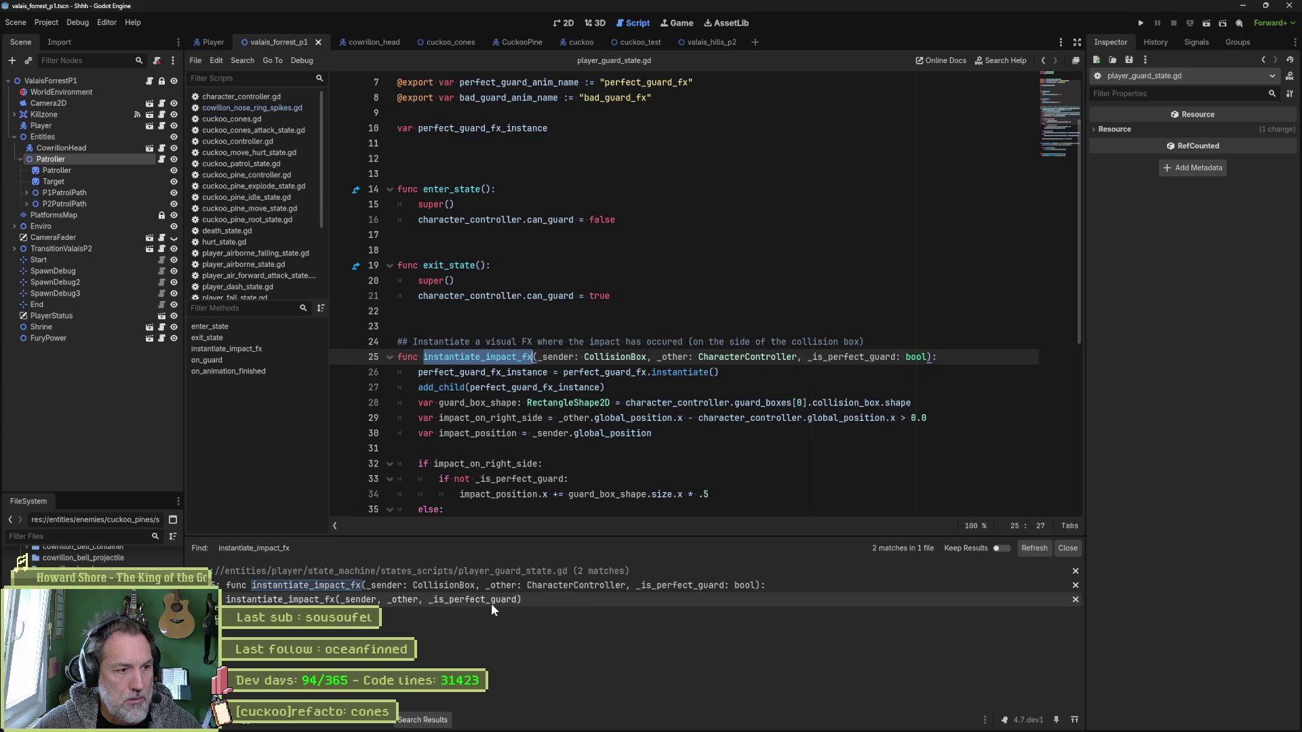
click(491, 602)
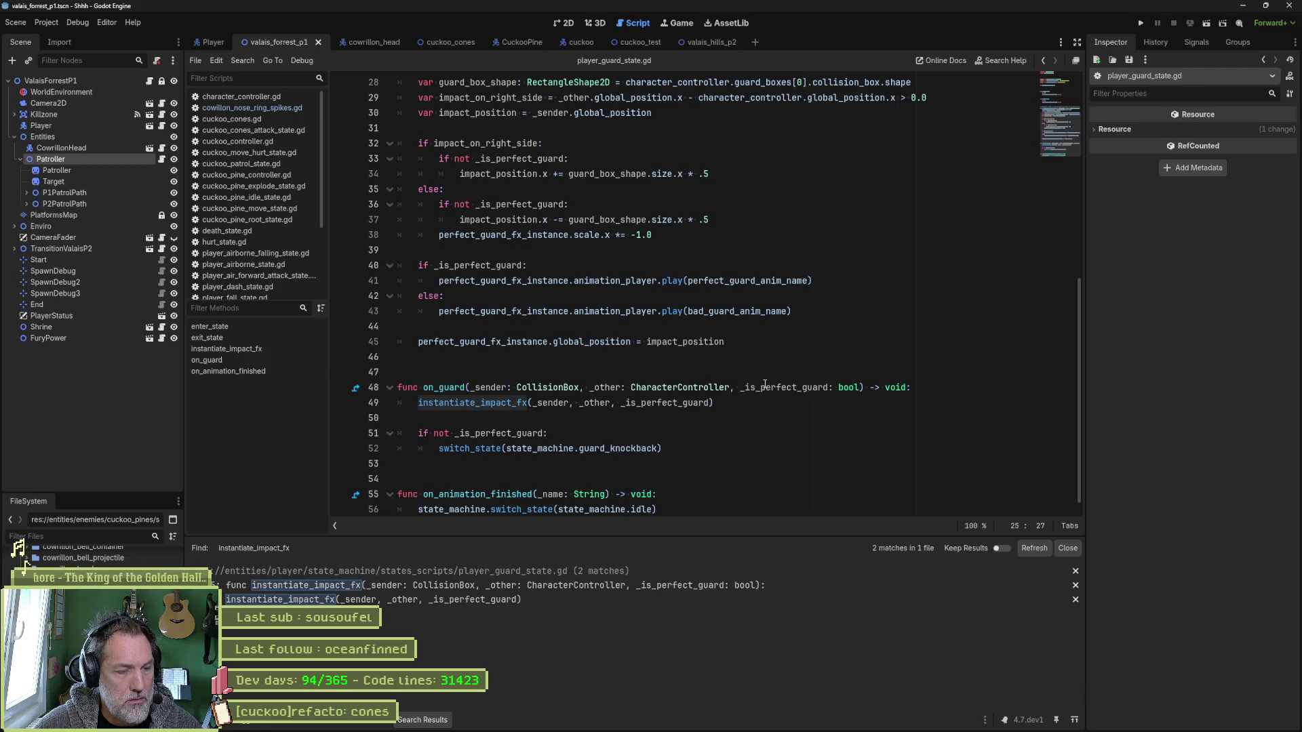
scroll(726, 365, up, 5)
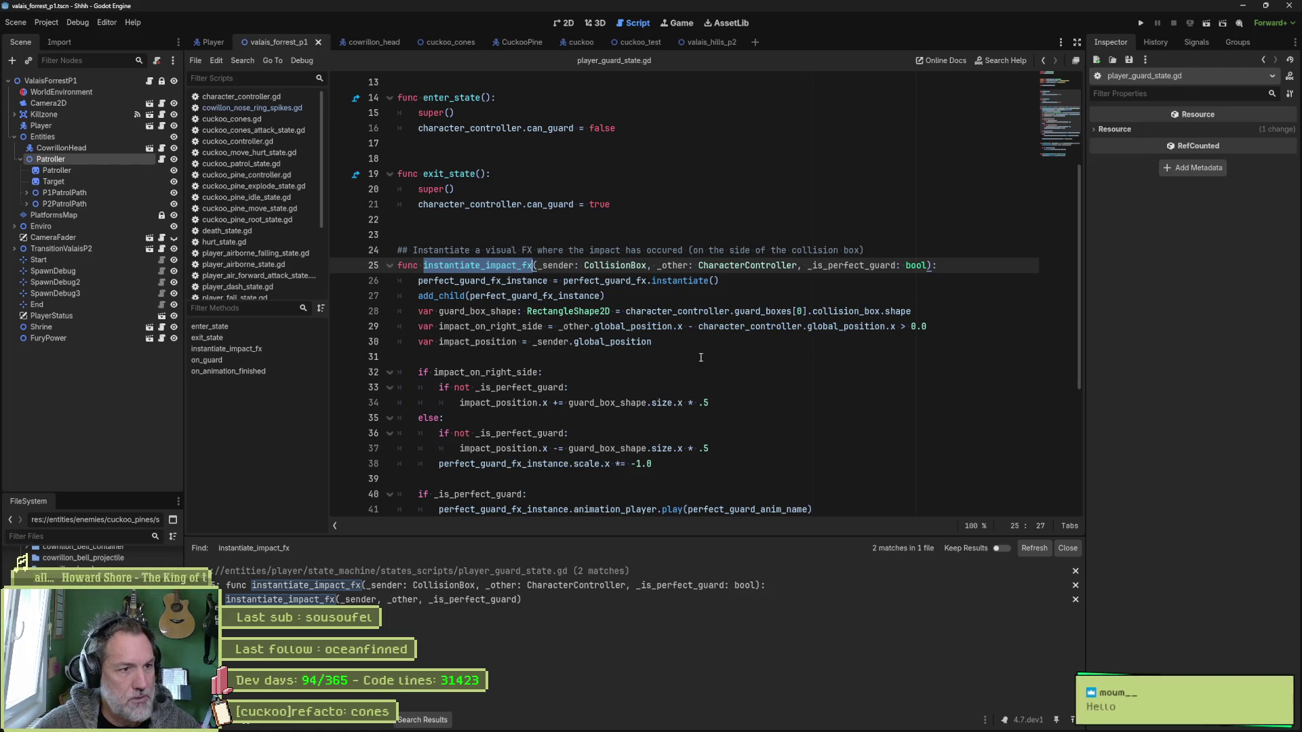
click(680, 302)
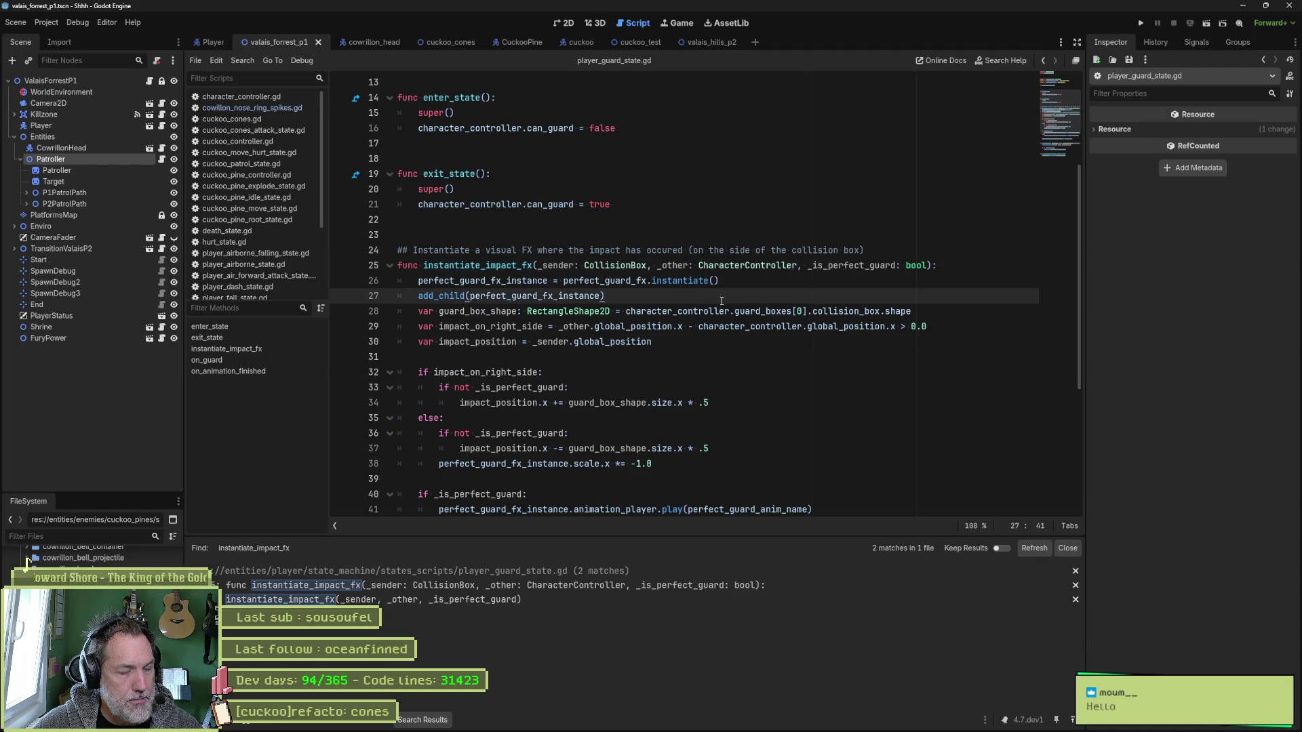
click(568, 25)
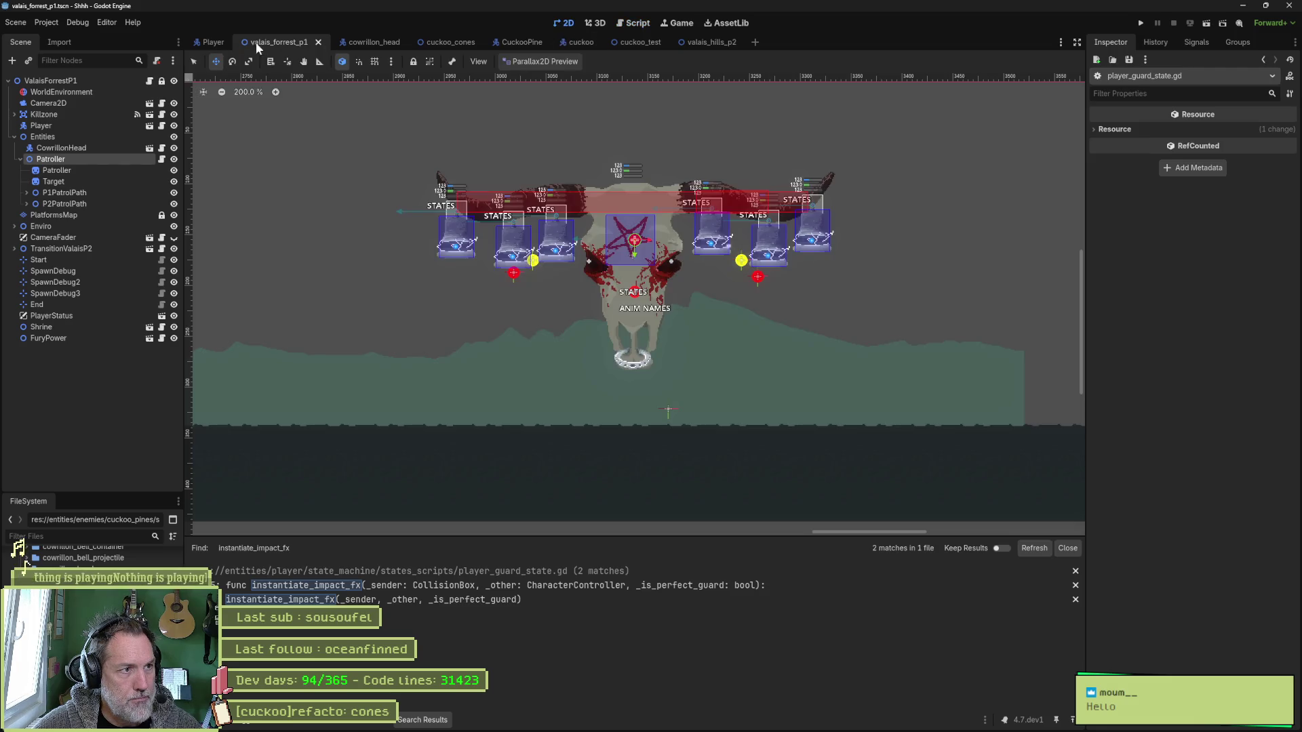
Open the Player scene and play its guard animation, scrubbing to 0.3 and 0.3667.
click(213, 42)
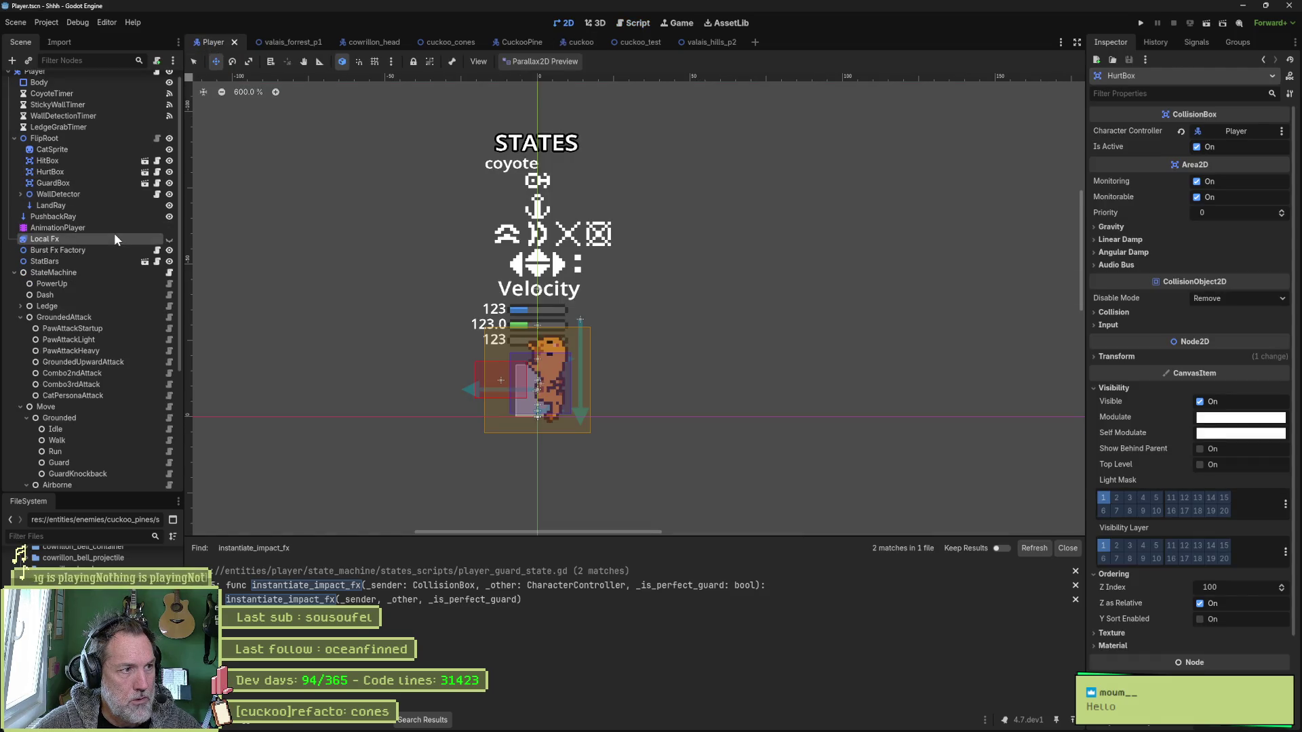
click(113, 228)
click(562, 441)
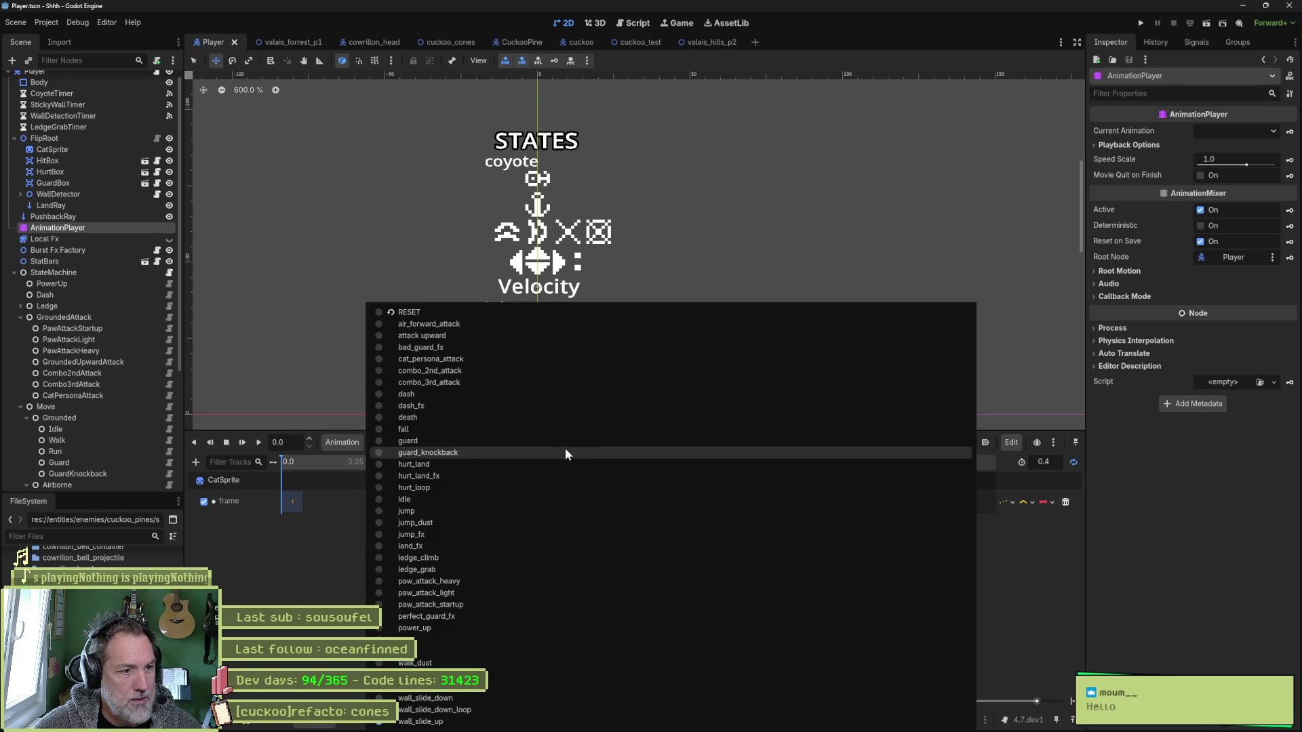
click(563, 441)
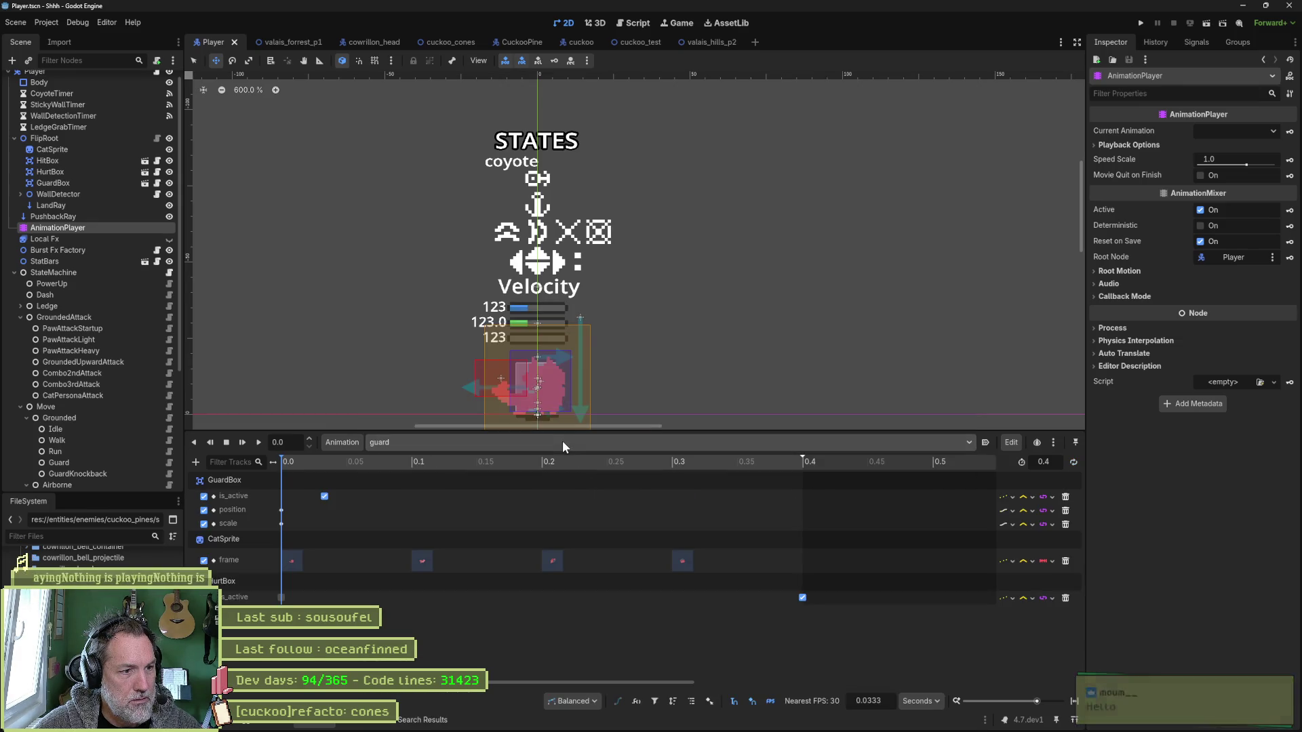
click(384, 442)
key(Escape)
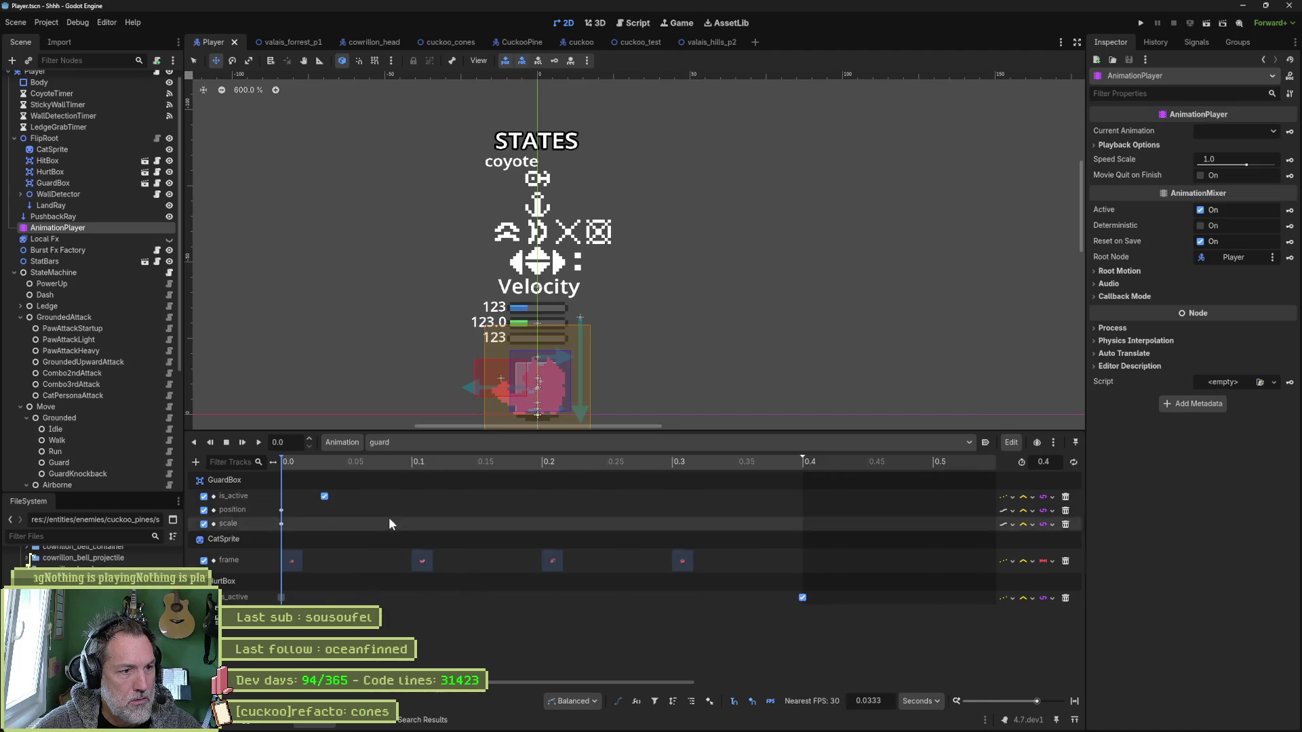
key(shift+d)
click(671, 465)
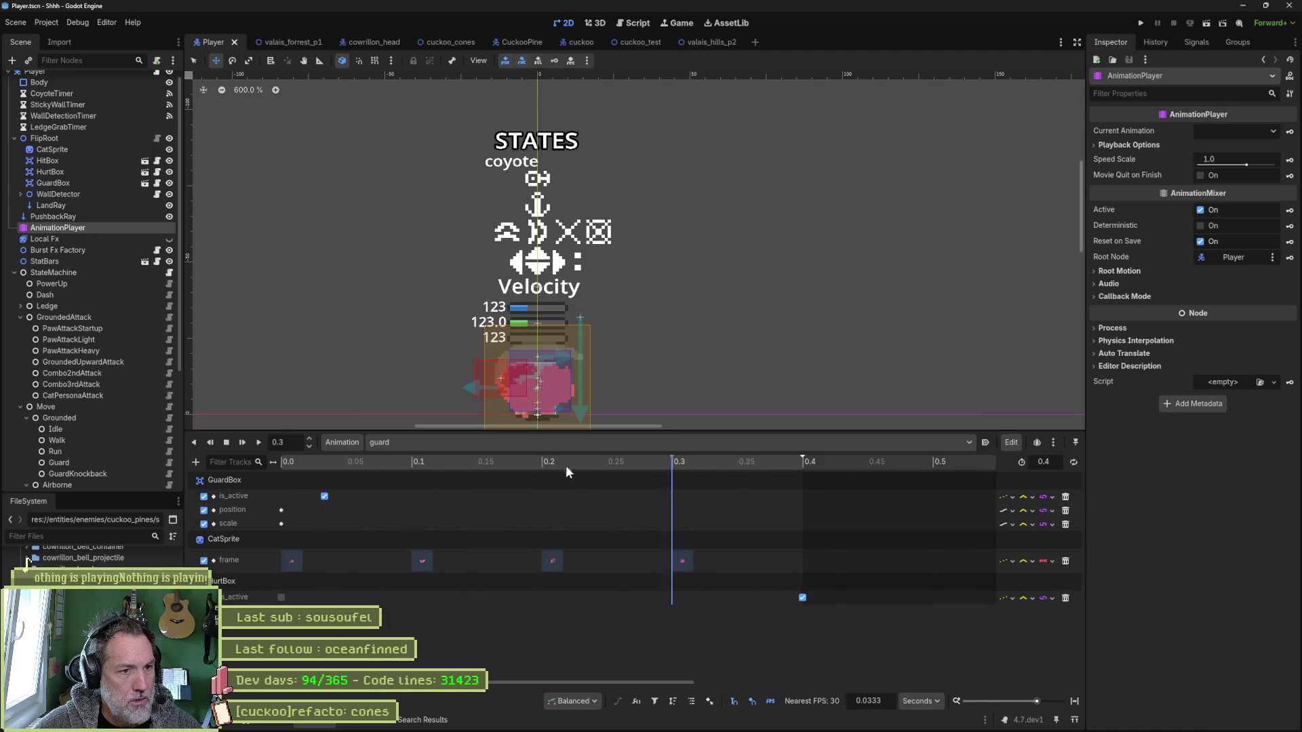
click(768, 483)
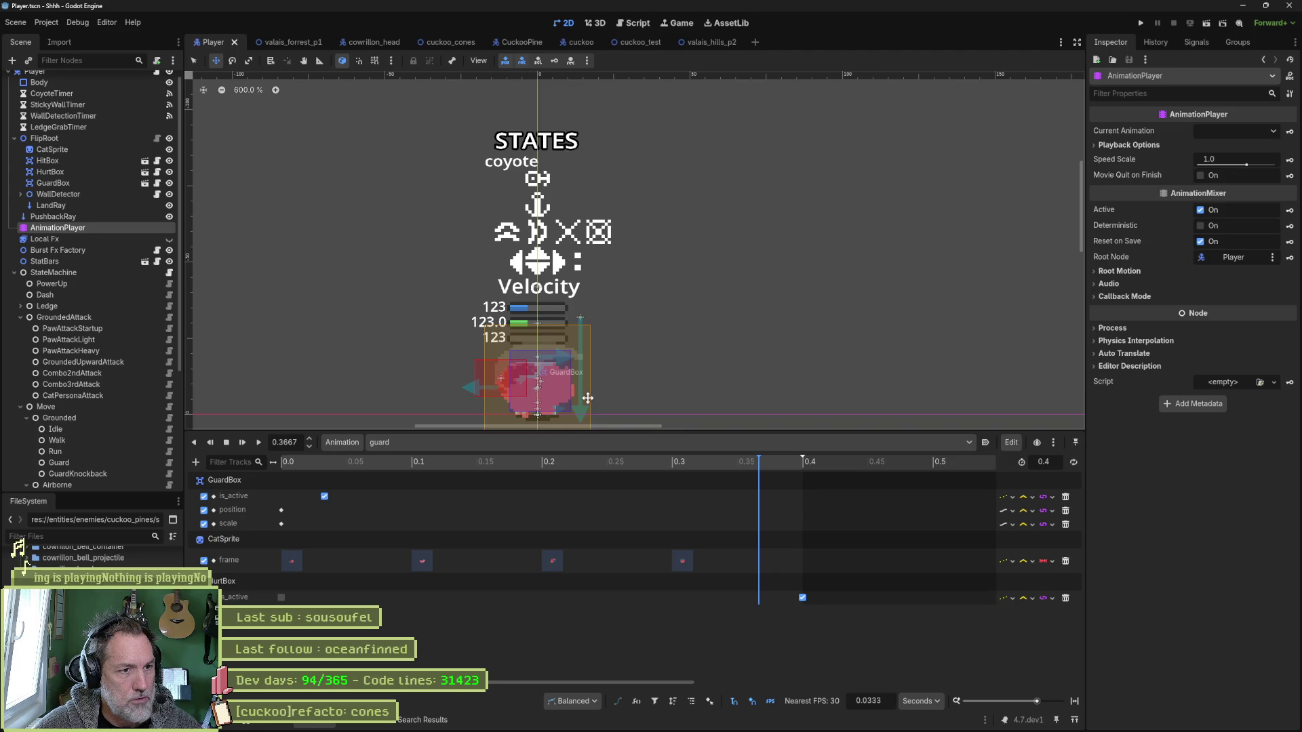
Load, play and rewind perfect_guard_fx, then select HitBox and GuardBox in the Scene tree.
click(457, 442)
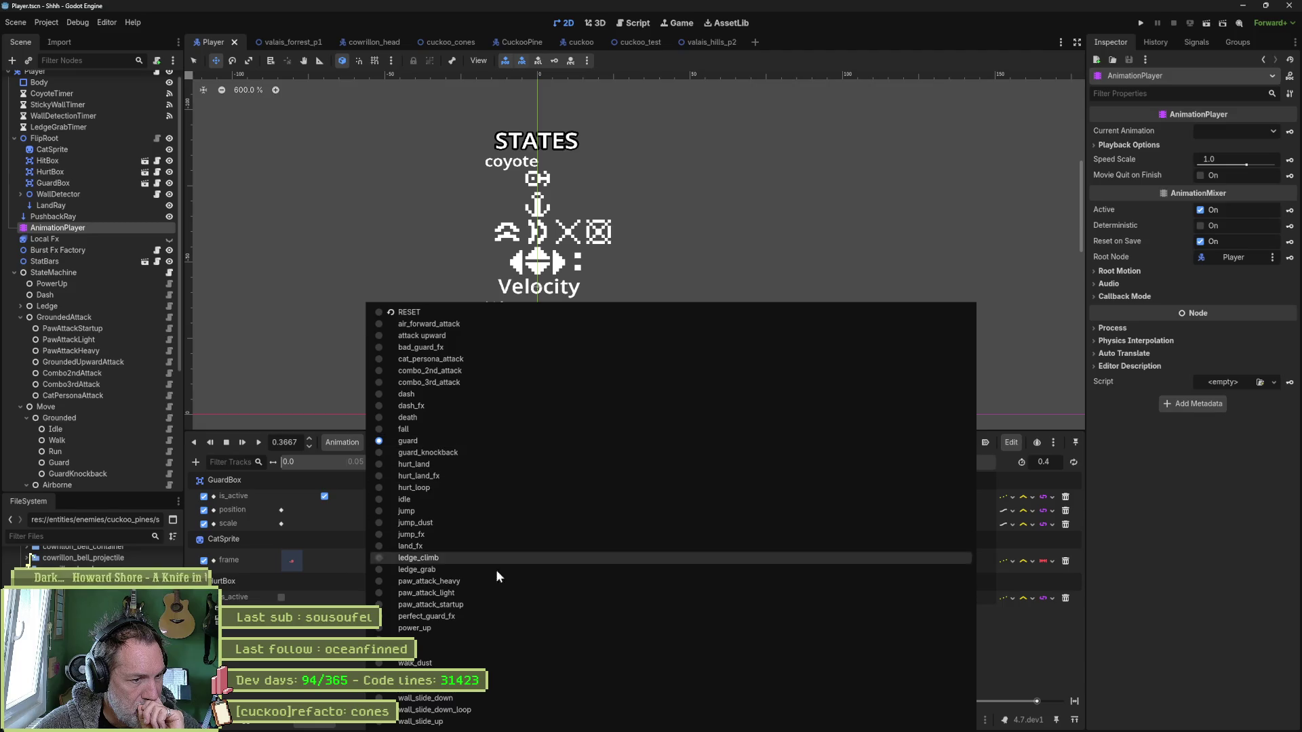
click(502, 618)
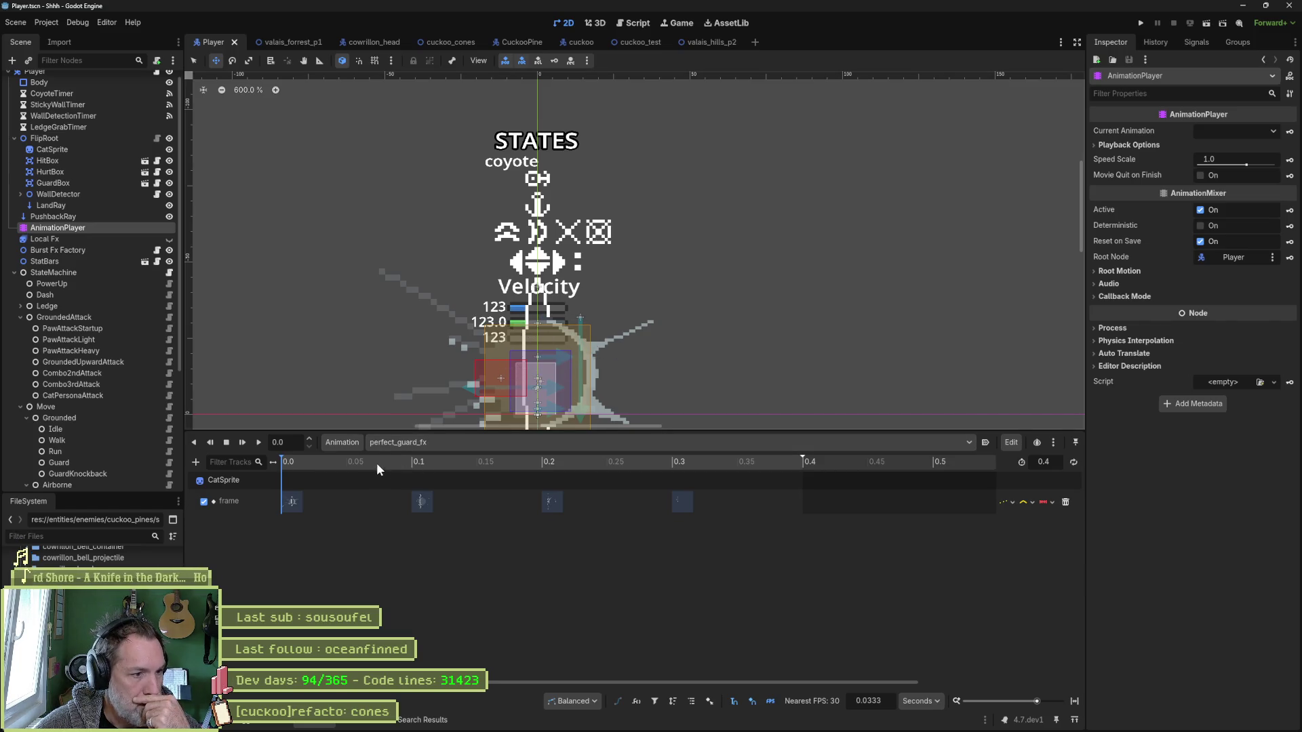
key(d)
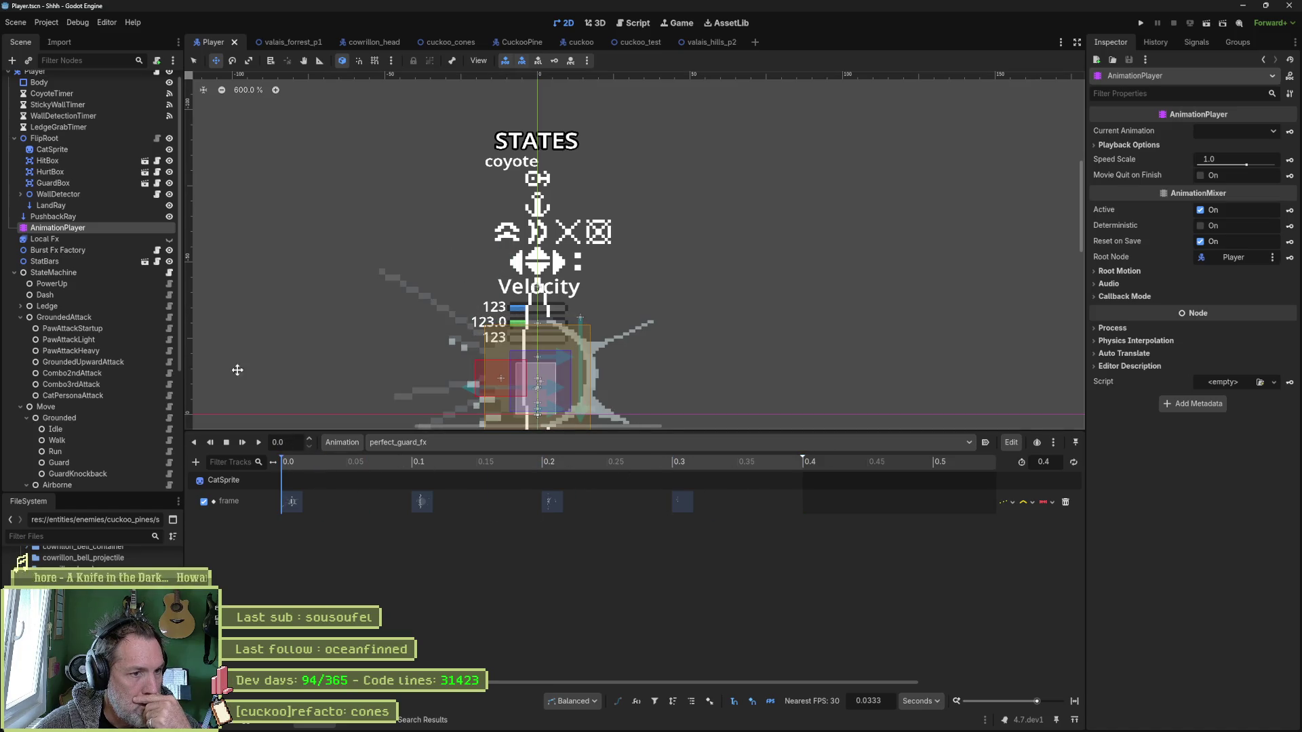
key(s)
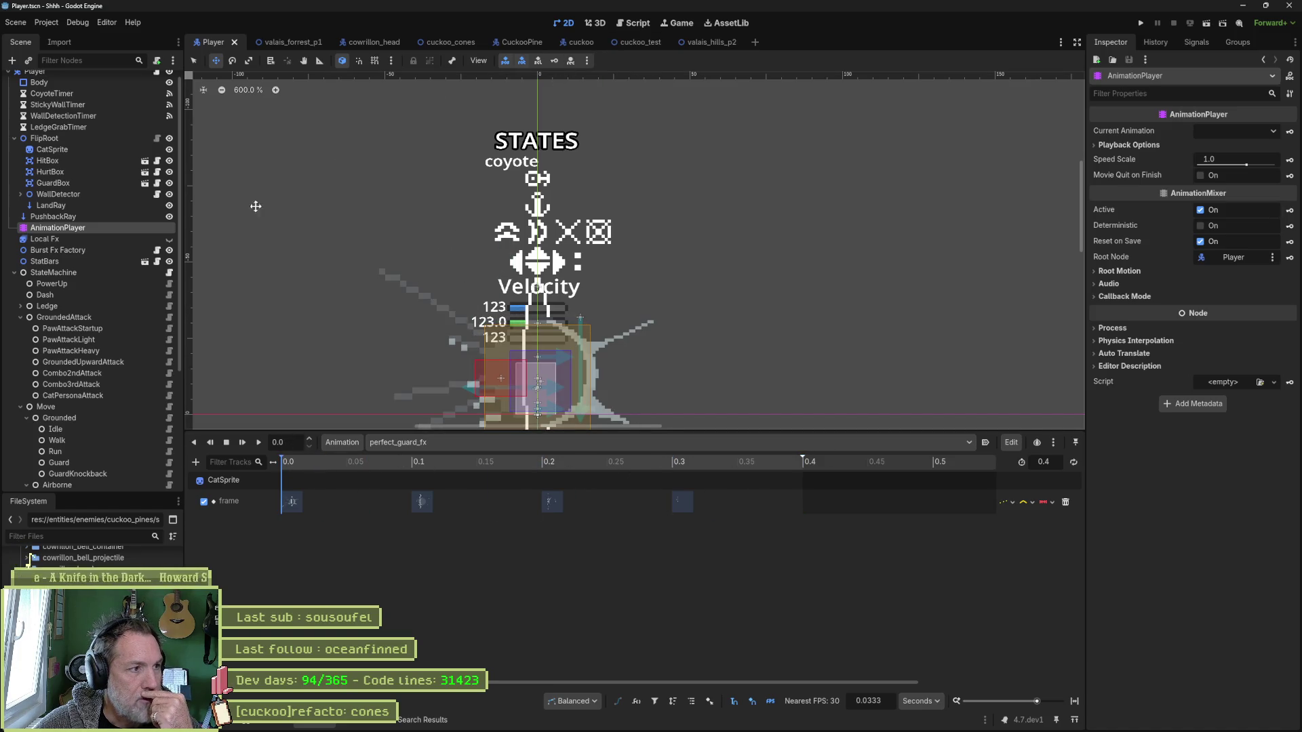
click(76, 162)
click(77, 181)
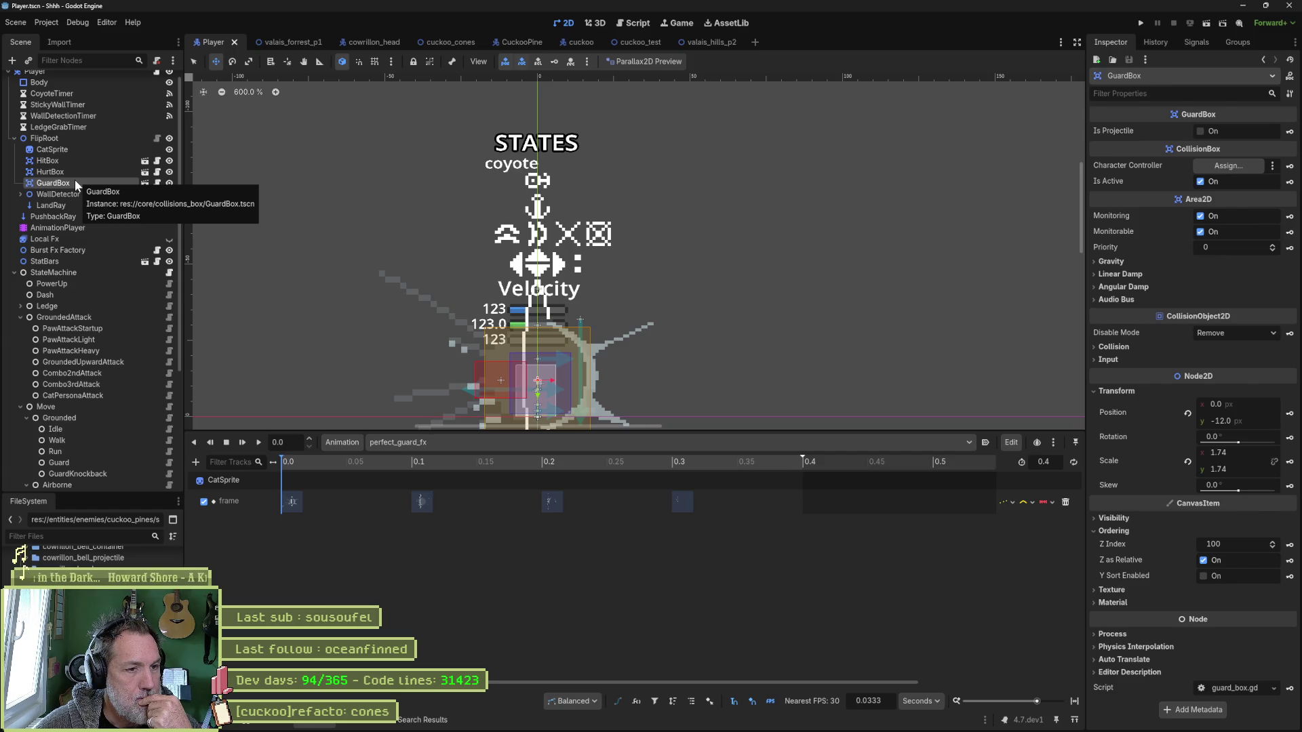
Glance at cowillon_nose_ring_spikes.gd, then return to player_guard_state.gd in the Script editor.
click(633, 22)
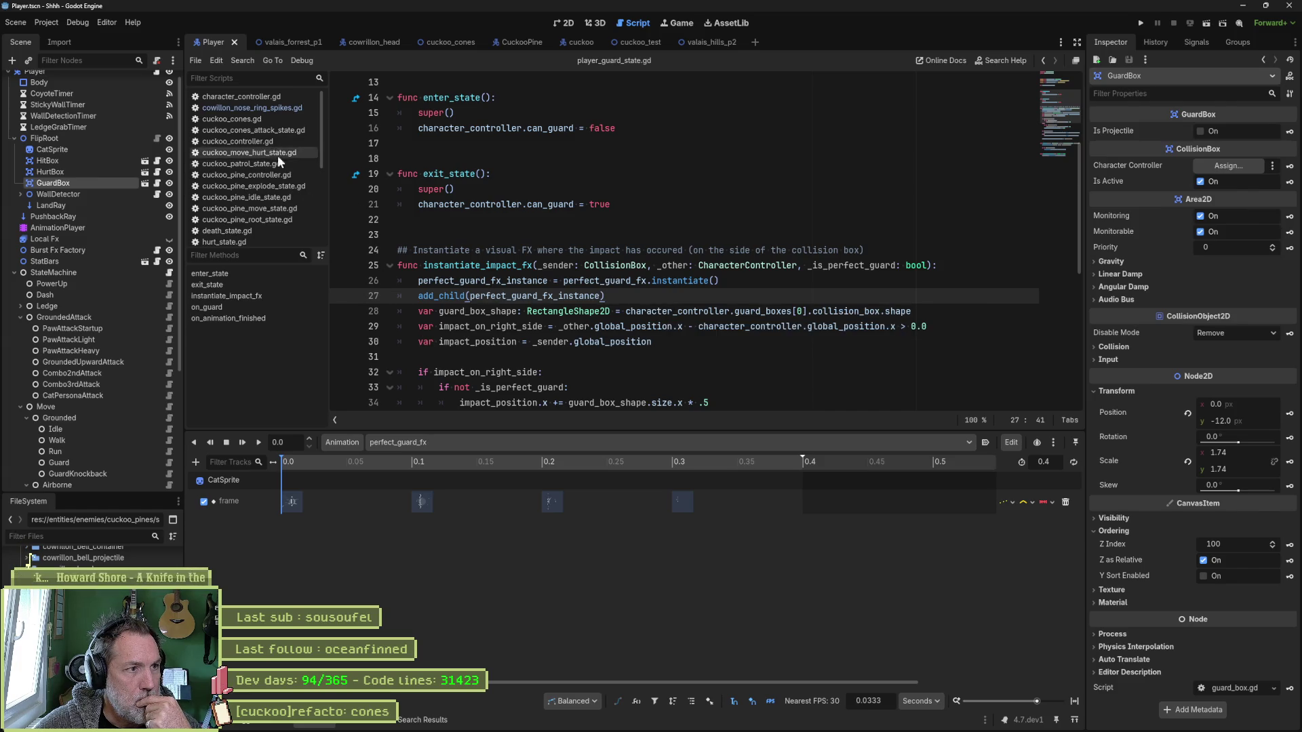
click(251, 106)
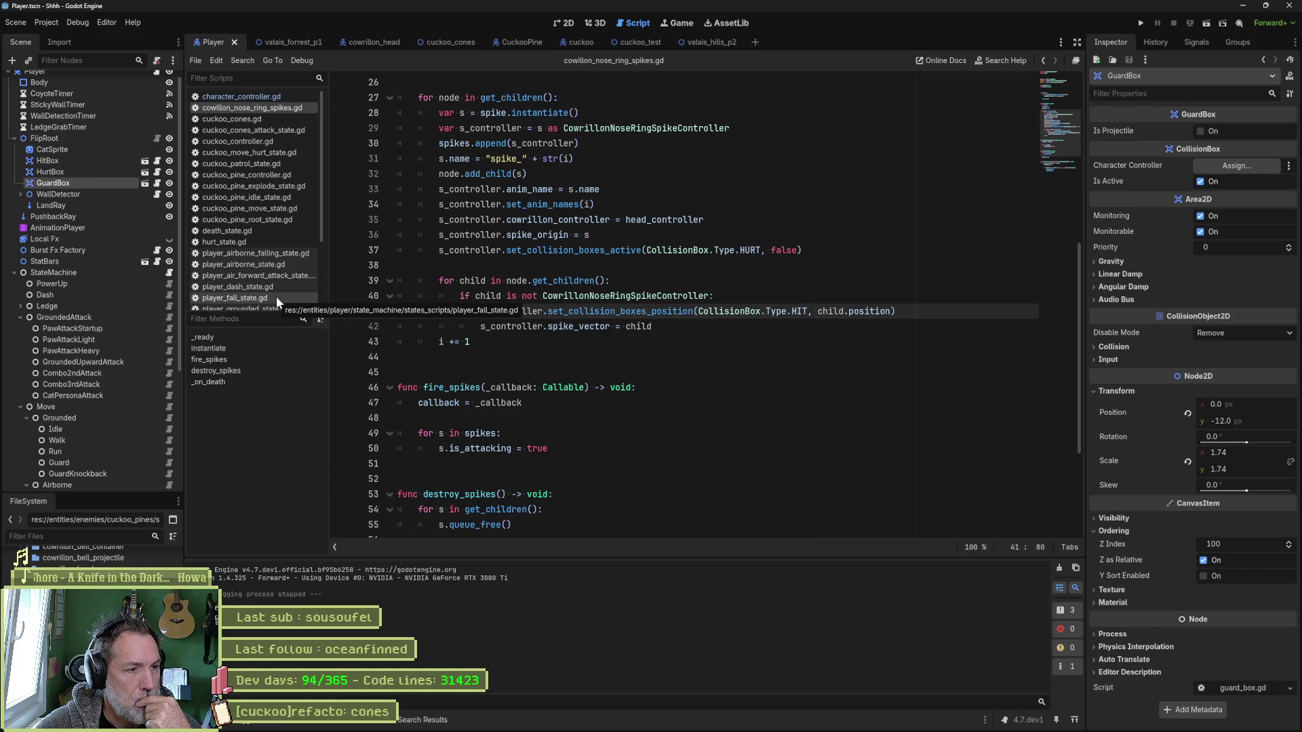
scroll(287, 278, down, 2)
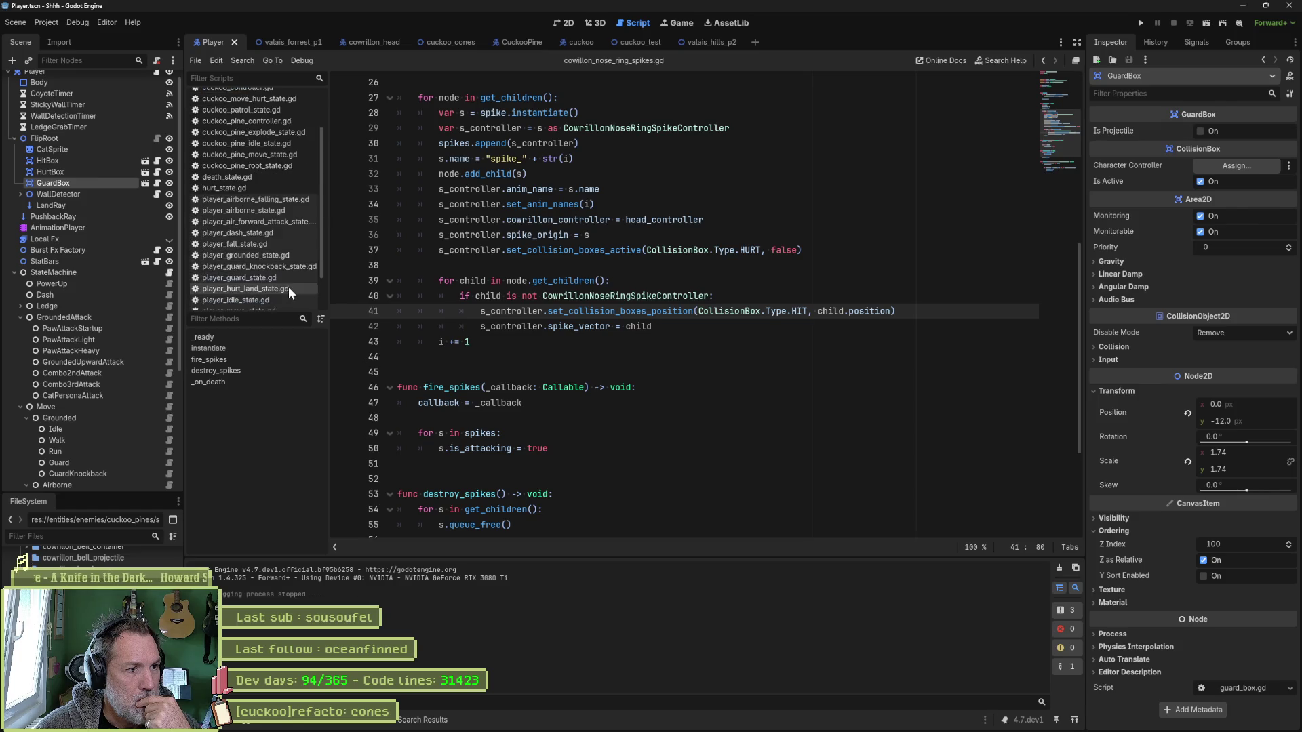
click(281, 278)
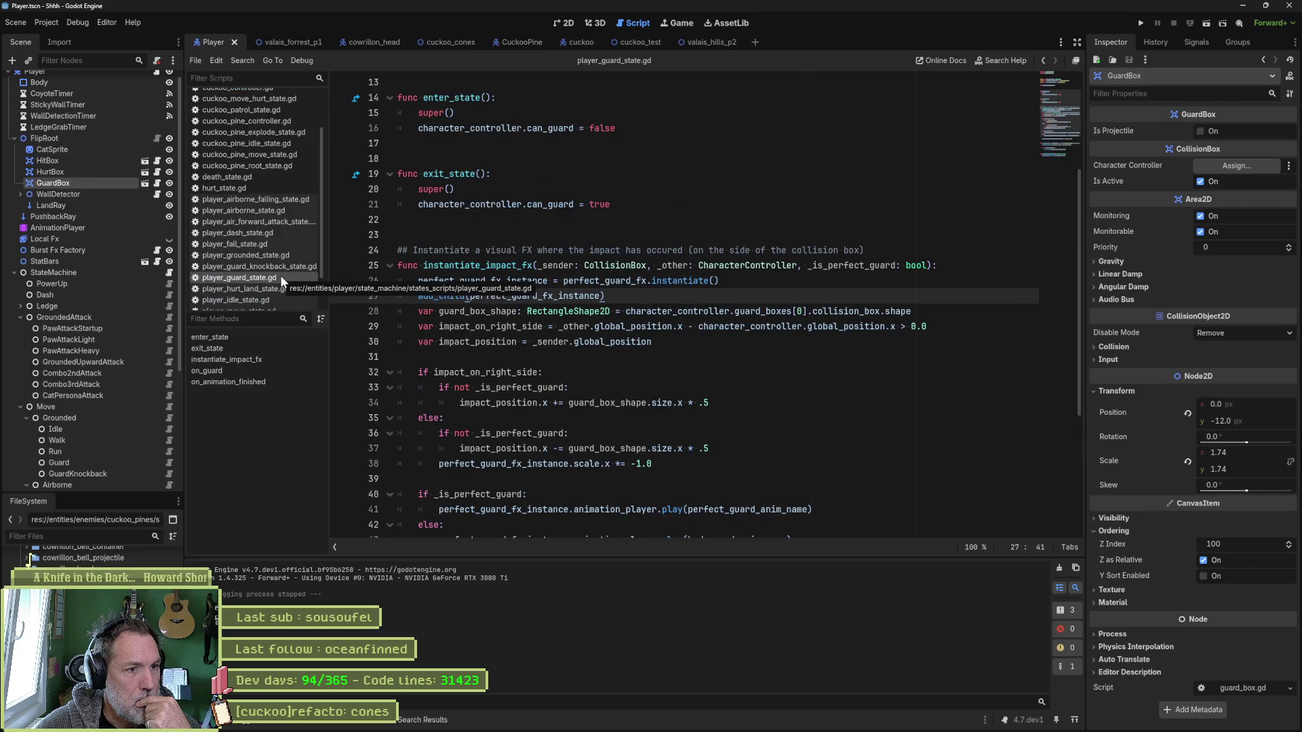
Insert a blank line 28 above the guard_box_shape declaration in instantiate_impact_fx.
key(ctrl+shift+Left)
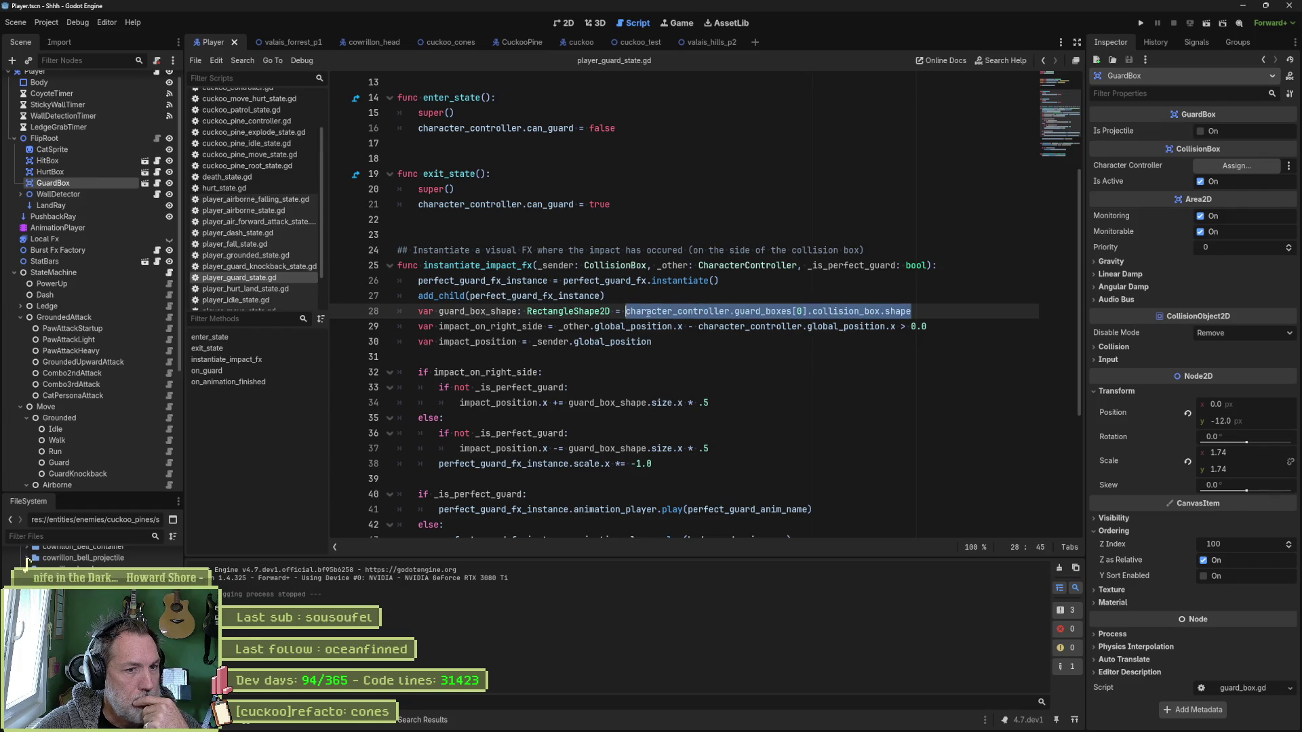
click(769, 311)
double_click(794, 311)
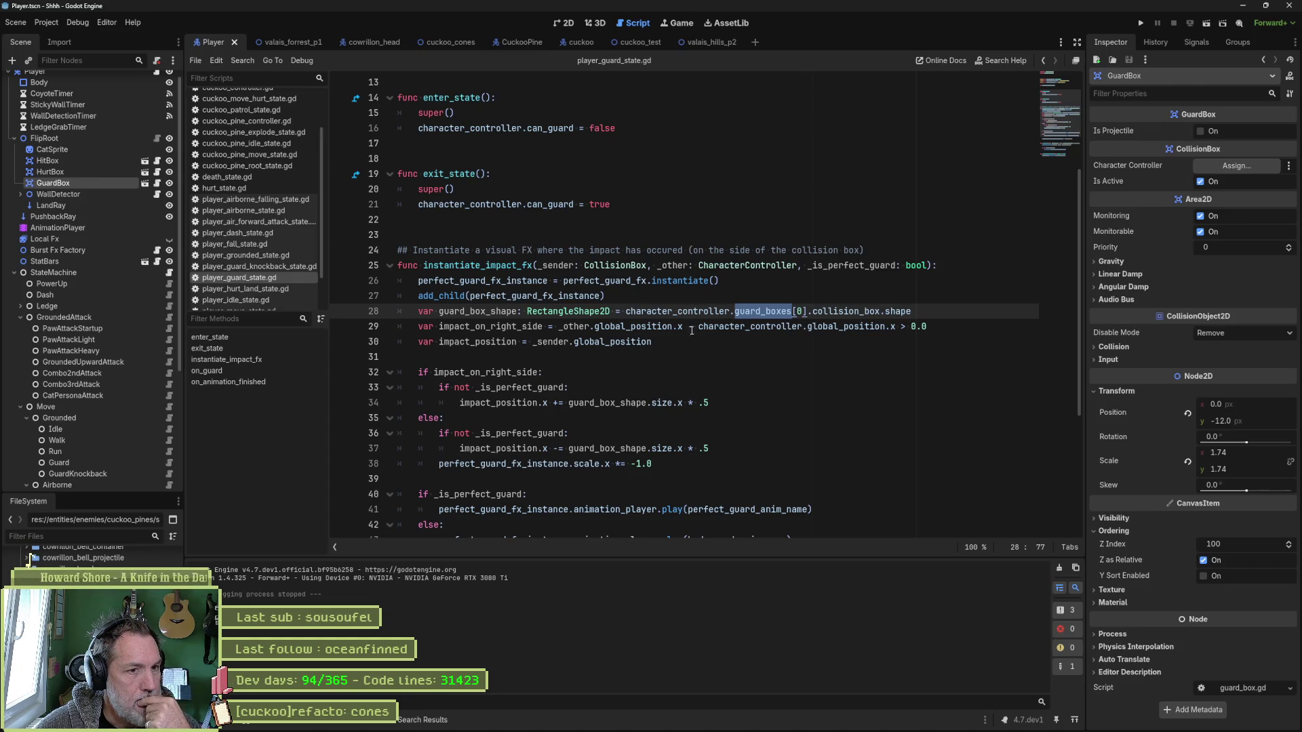
drag(626, 311, 808, 311)
key(ctrl+shift+Return)
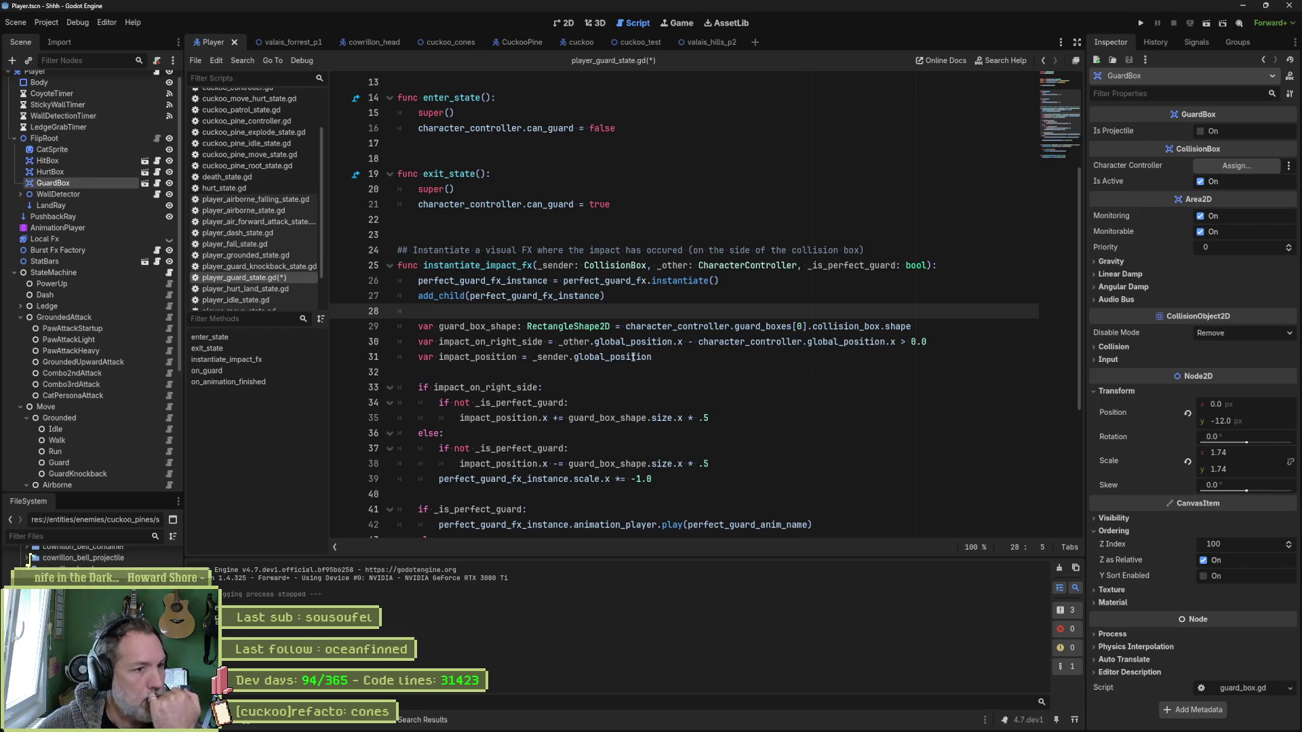
Find both uses of instantiate_impact_fx, including its call inside on_guard, and return to its definition.
double_click(502, 327)
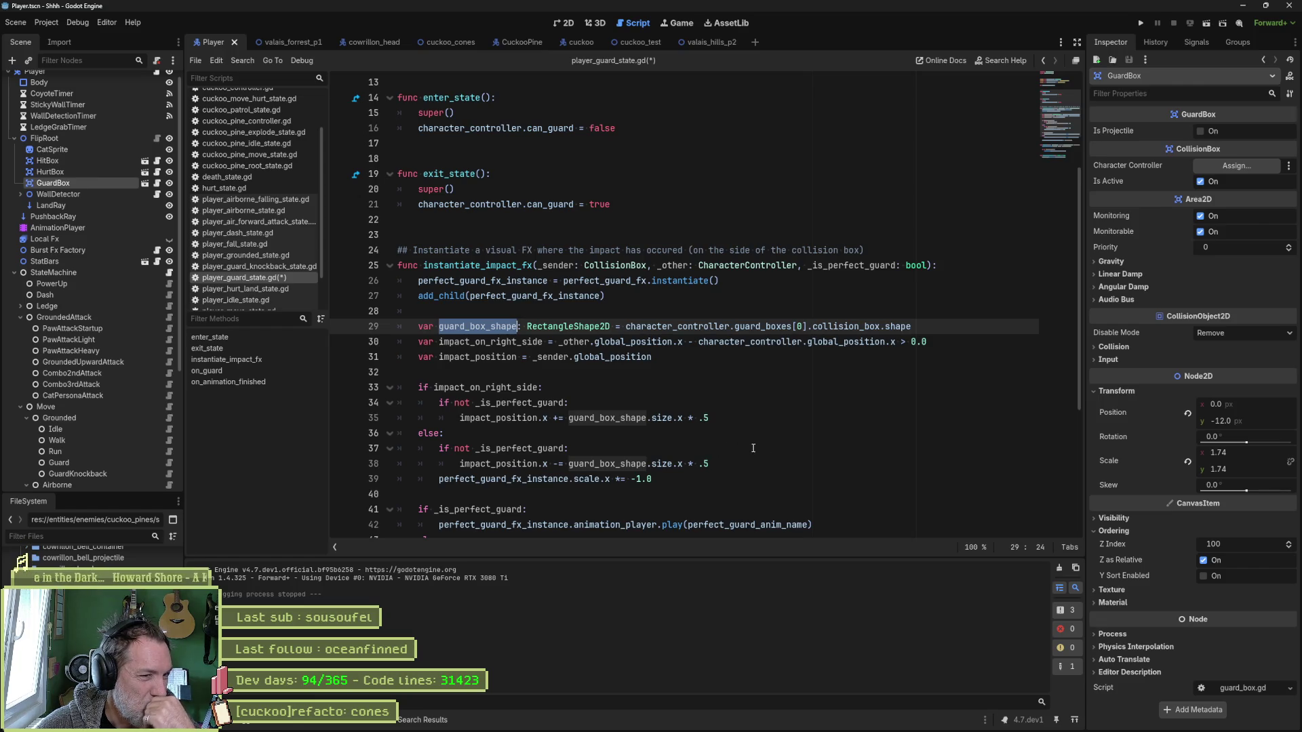
scroll(752, 449, down, 2)
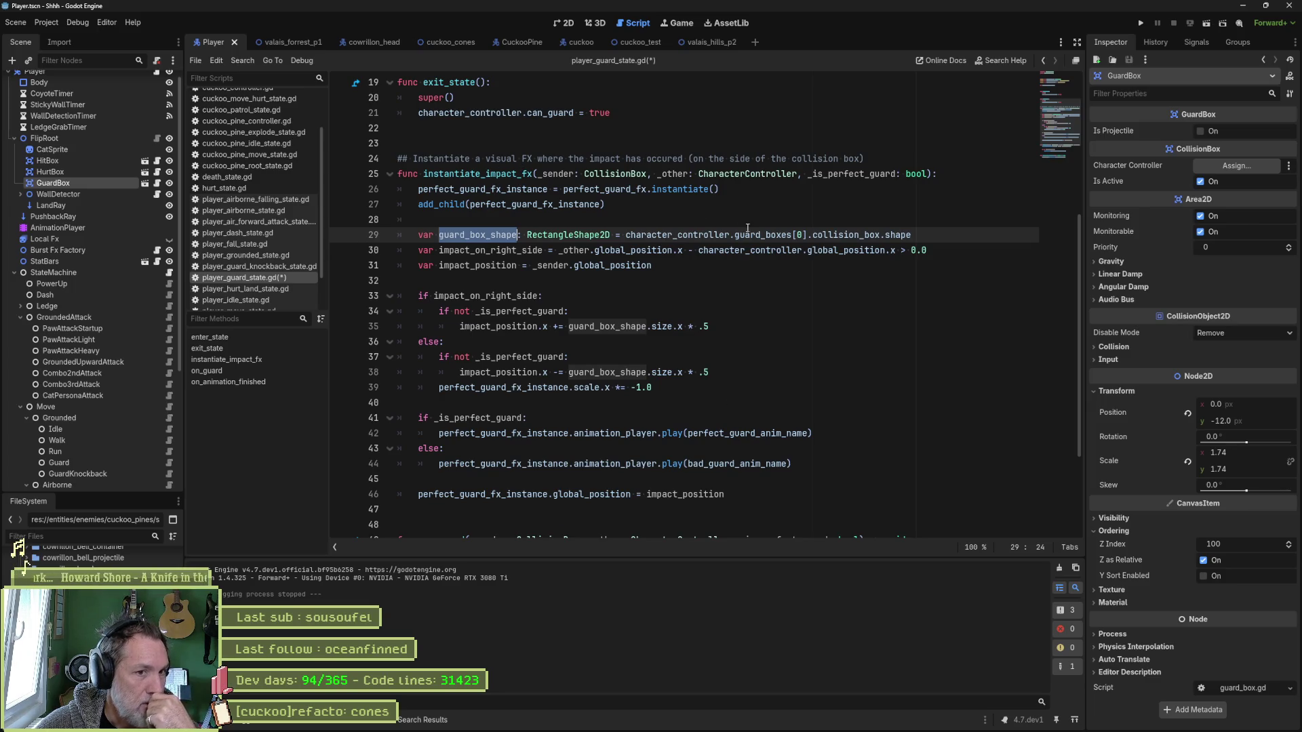
drag(735, 234, 807, 235)
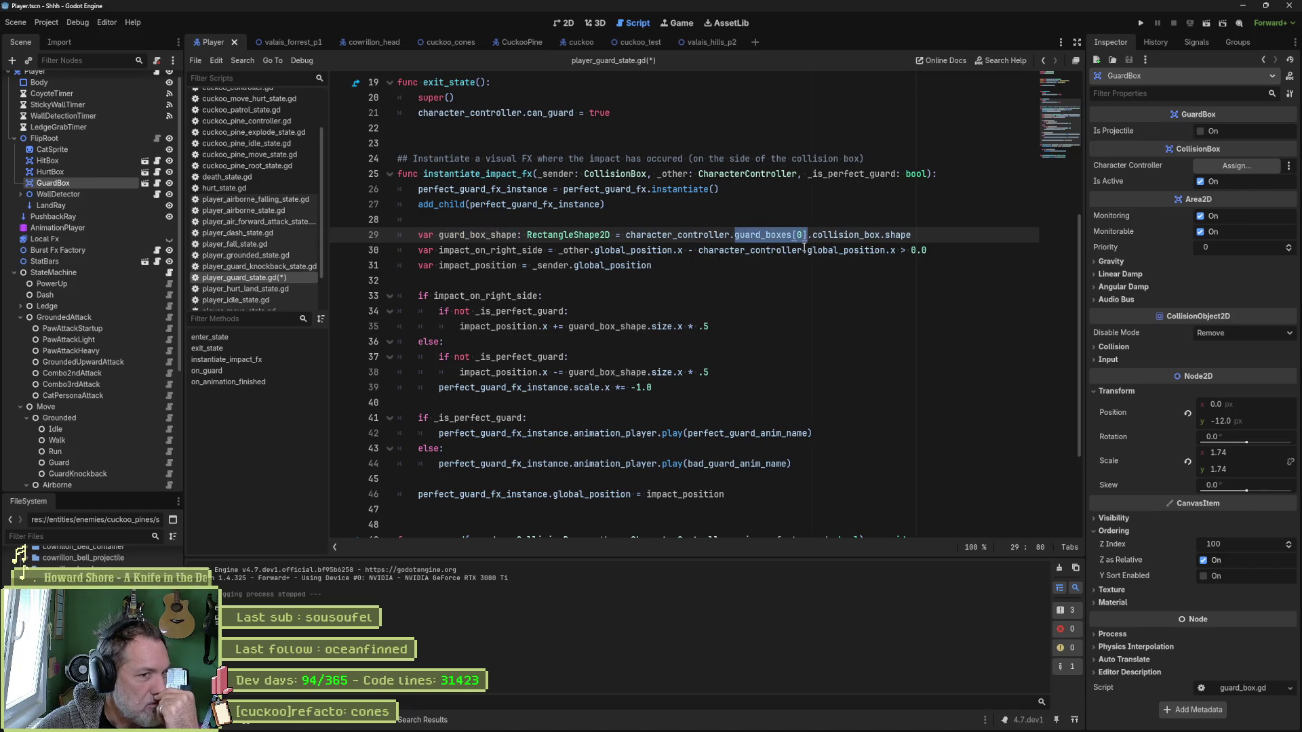
double_click(490, 178)
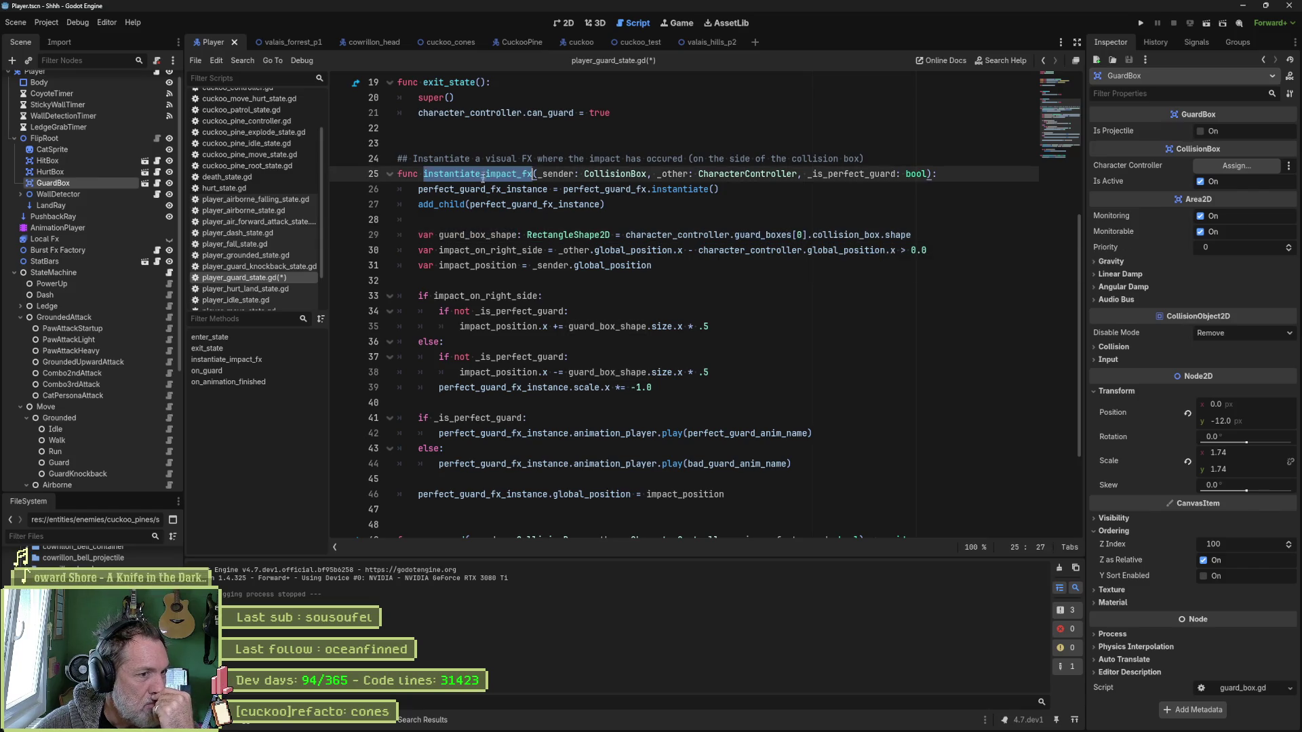
click(421, 721)
click(380, 600)
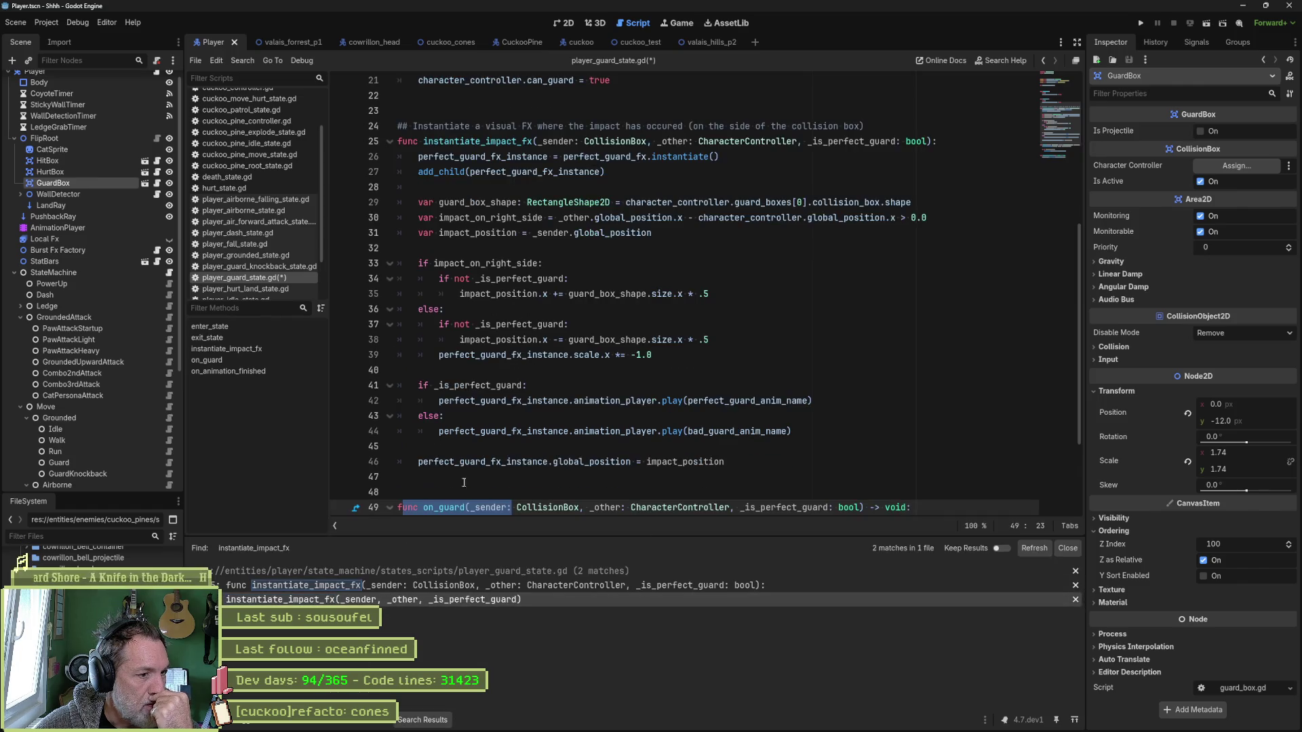
double_click(444, 507)
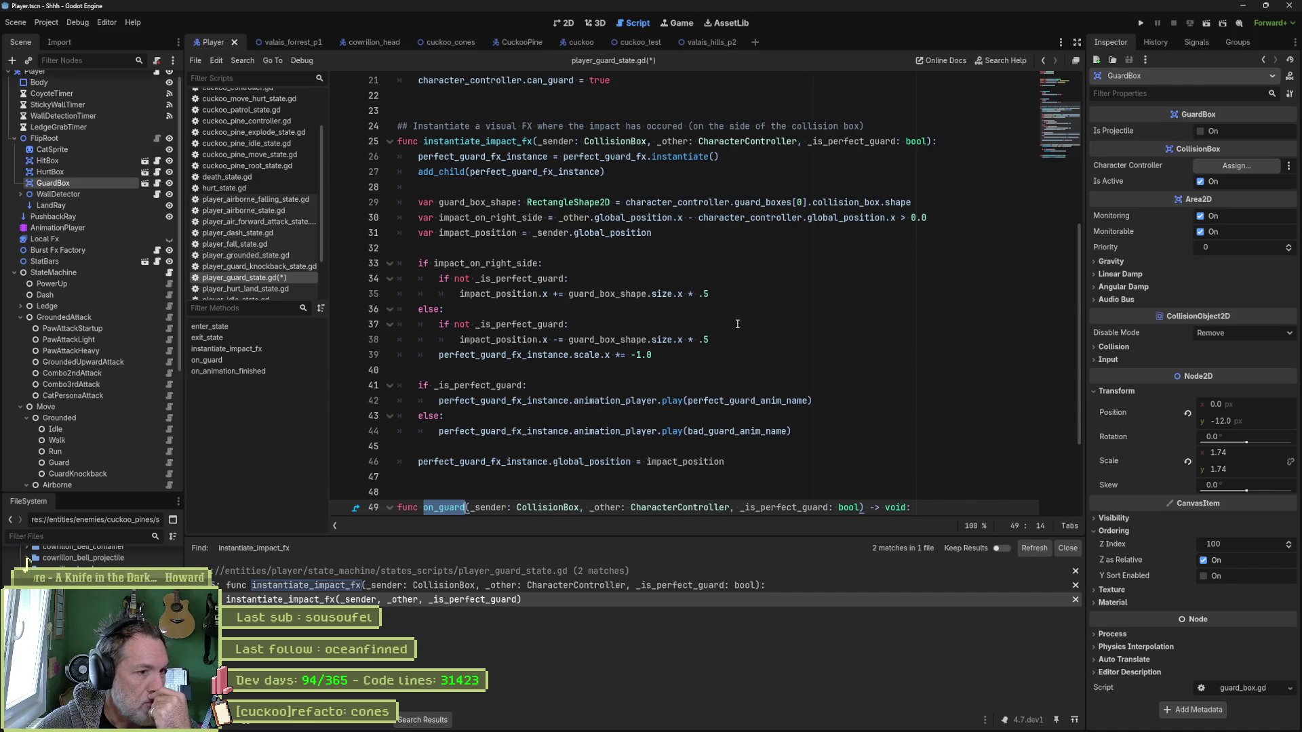
click(535, 586)
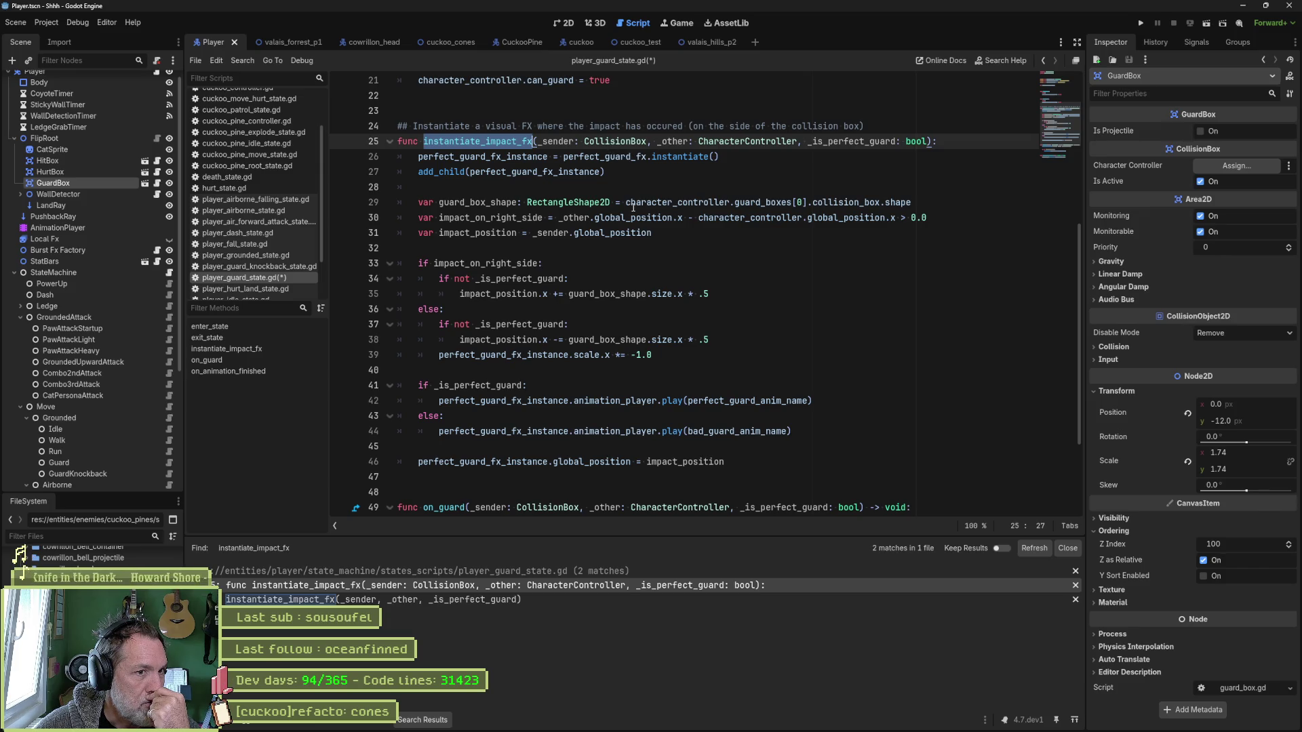
Set a breakpoint on line 29, the guard_box_shape assignment, then bring up the valais_forrest_p1 scene.
click(801, 204)
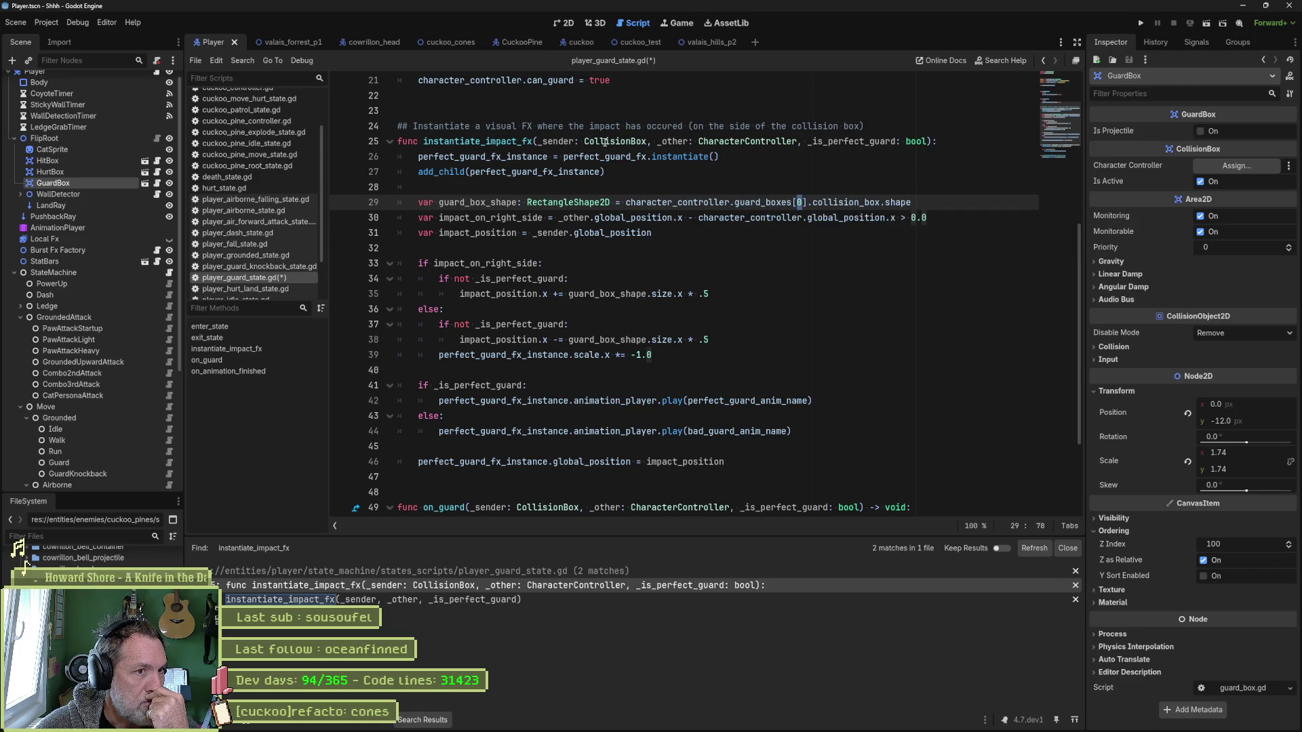
click(340, 202)
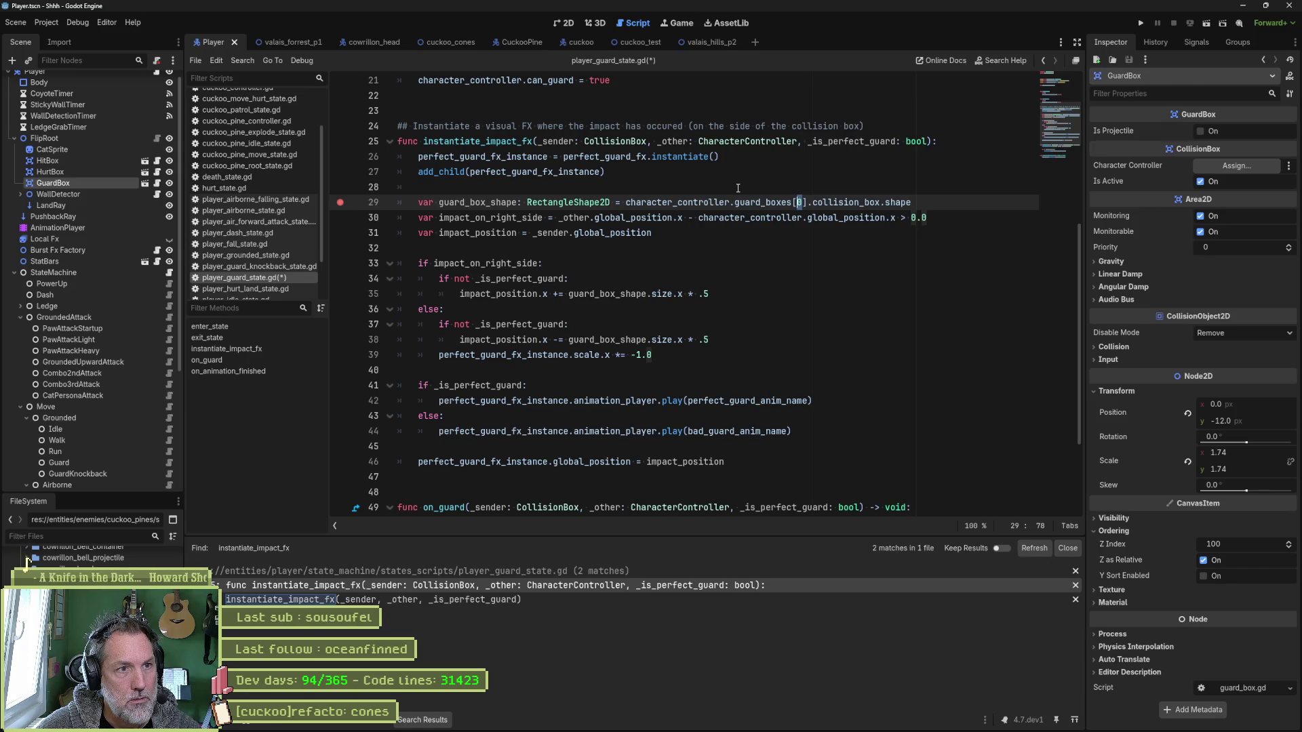
mouse_move(717, 41)
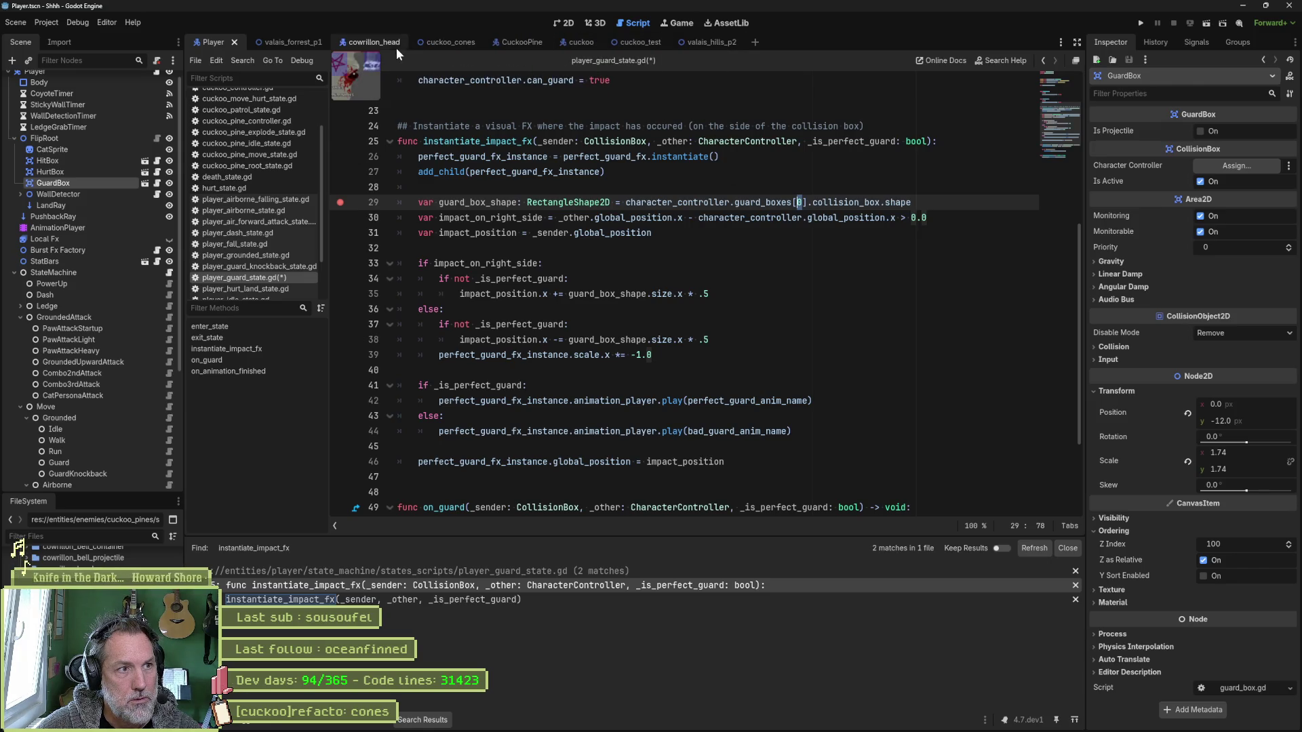
click(299, 42)
Run valais_forrest_p1, inspect _sender in Locals at the breakpoint, then resume and stop the game.
key(F6)
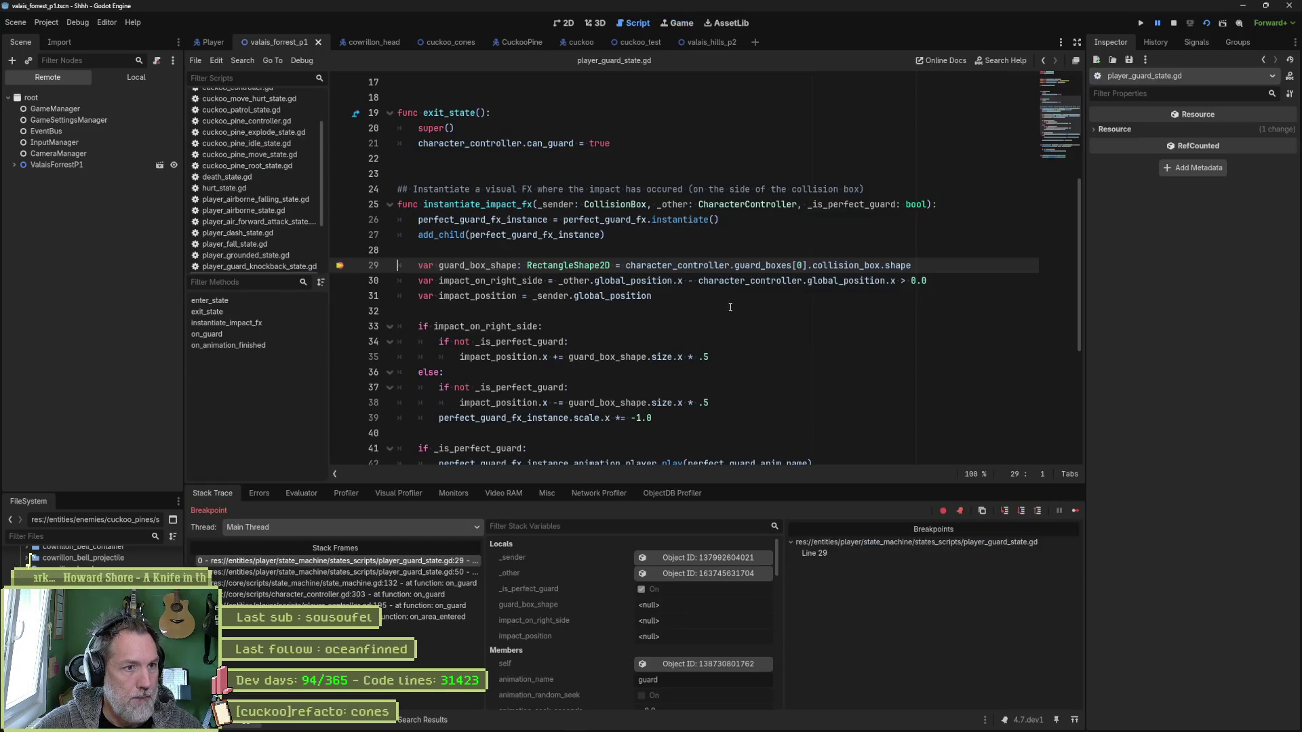
click(709, 558)
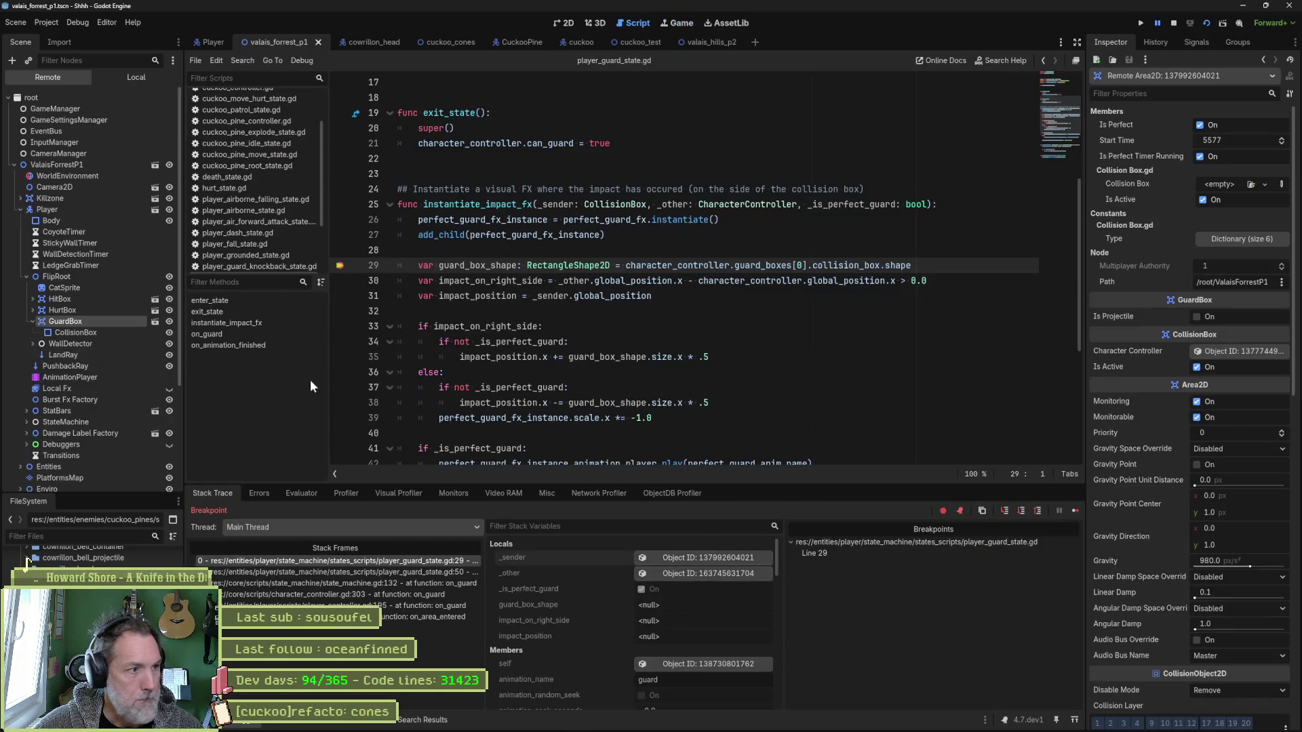
key(F5)
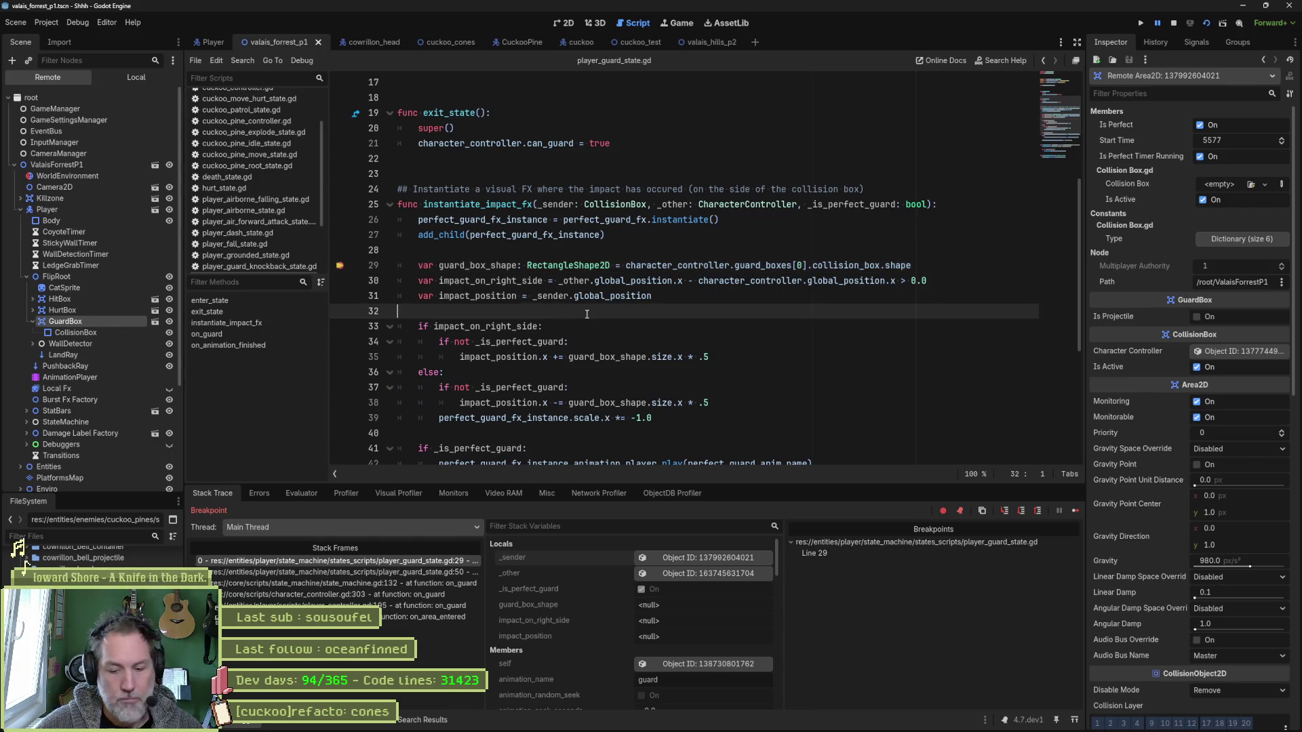
key(F8)
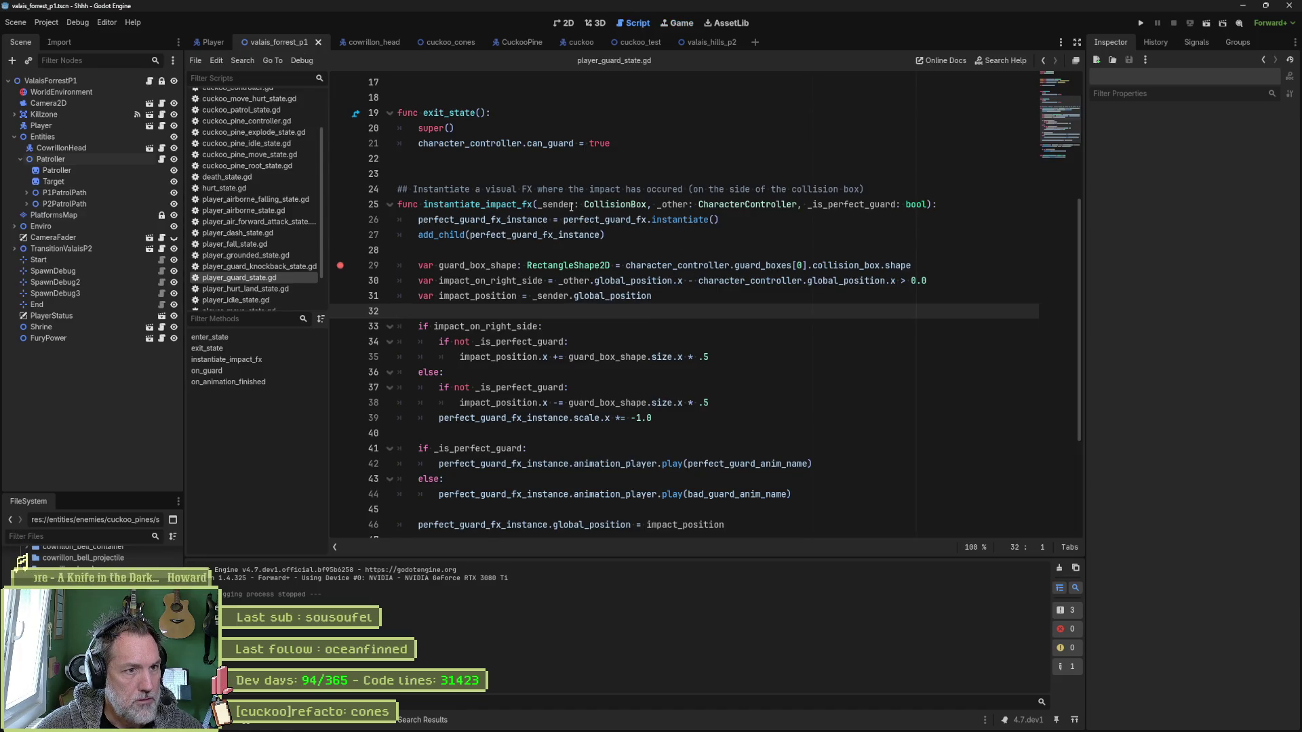
Replace character_controller.guard_boxes[0] on line 29 with _sender, save the script, and run the scene.
double_click(562, 205)
key(ctrl+c)
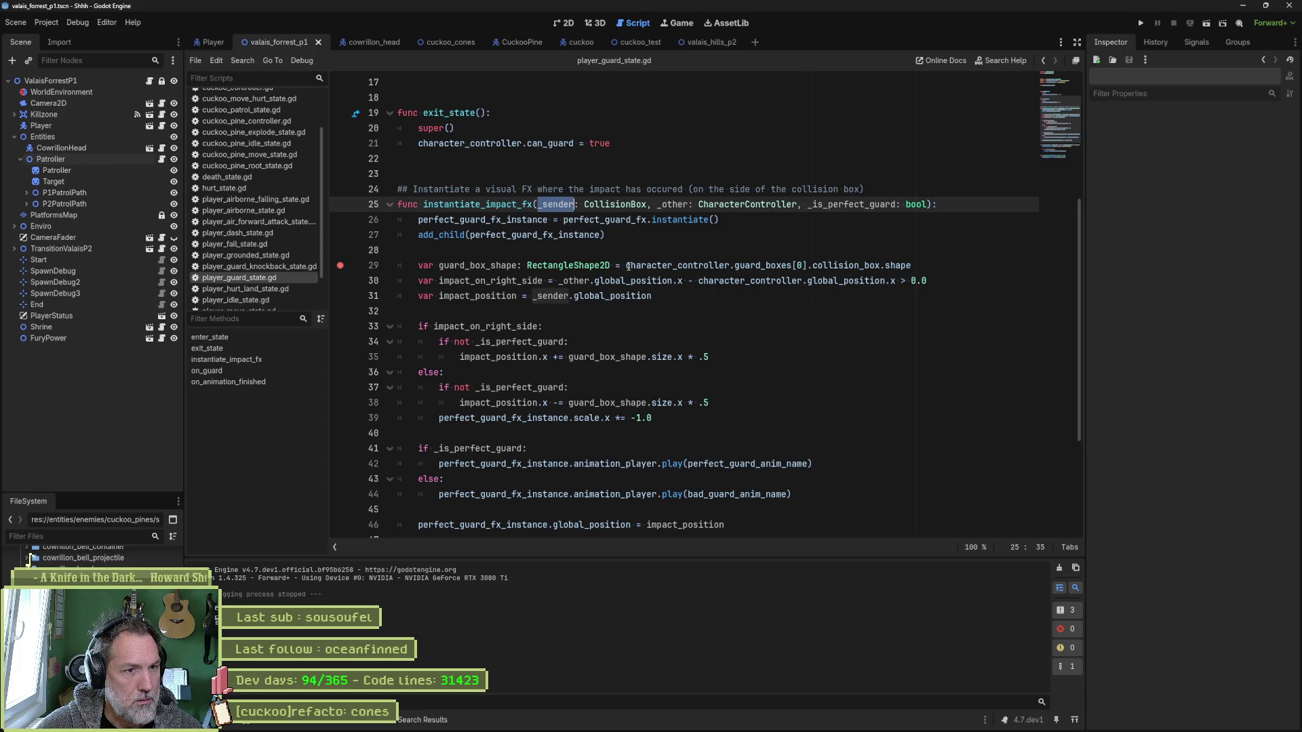
drag(626, 265, 809, 266)
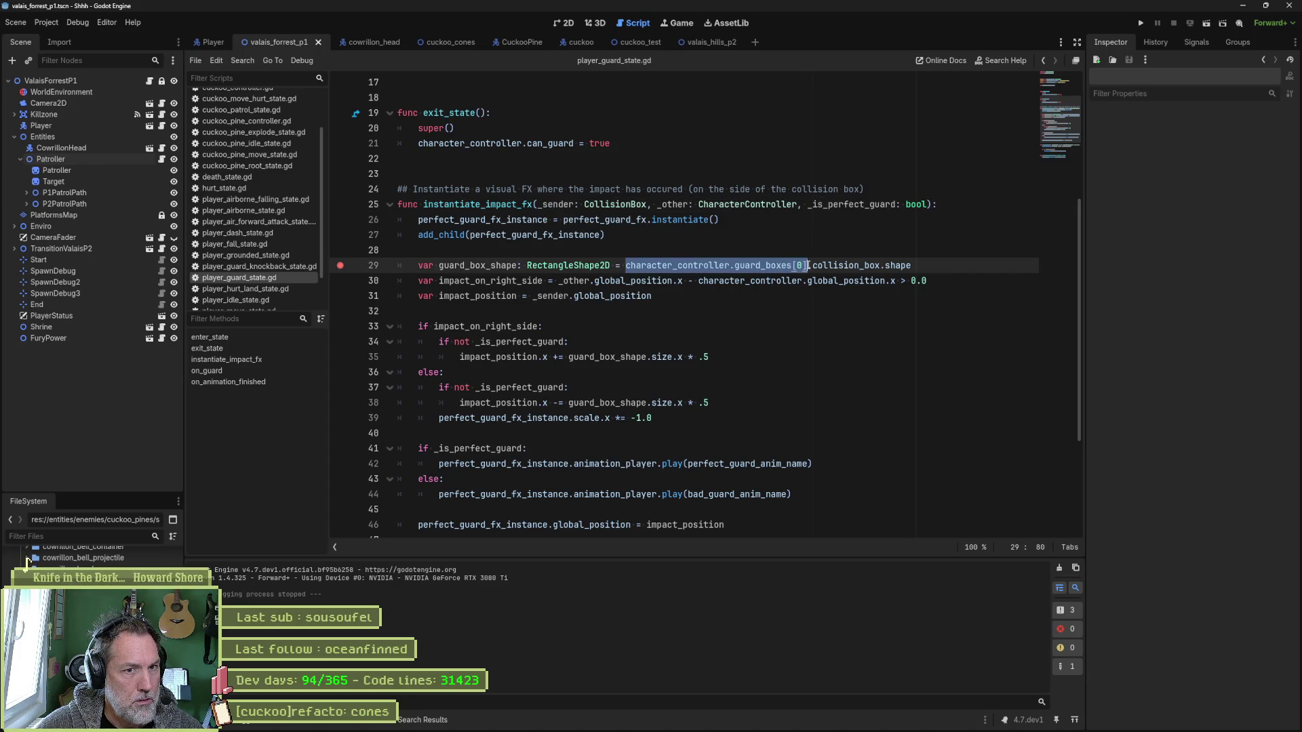
key(ctrl+v)
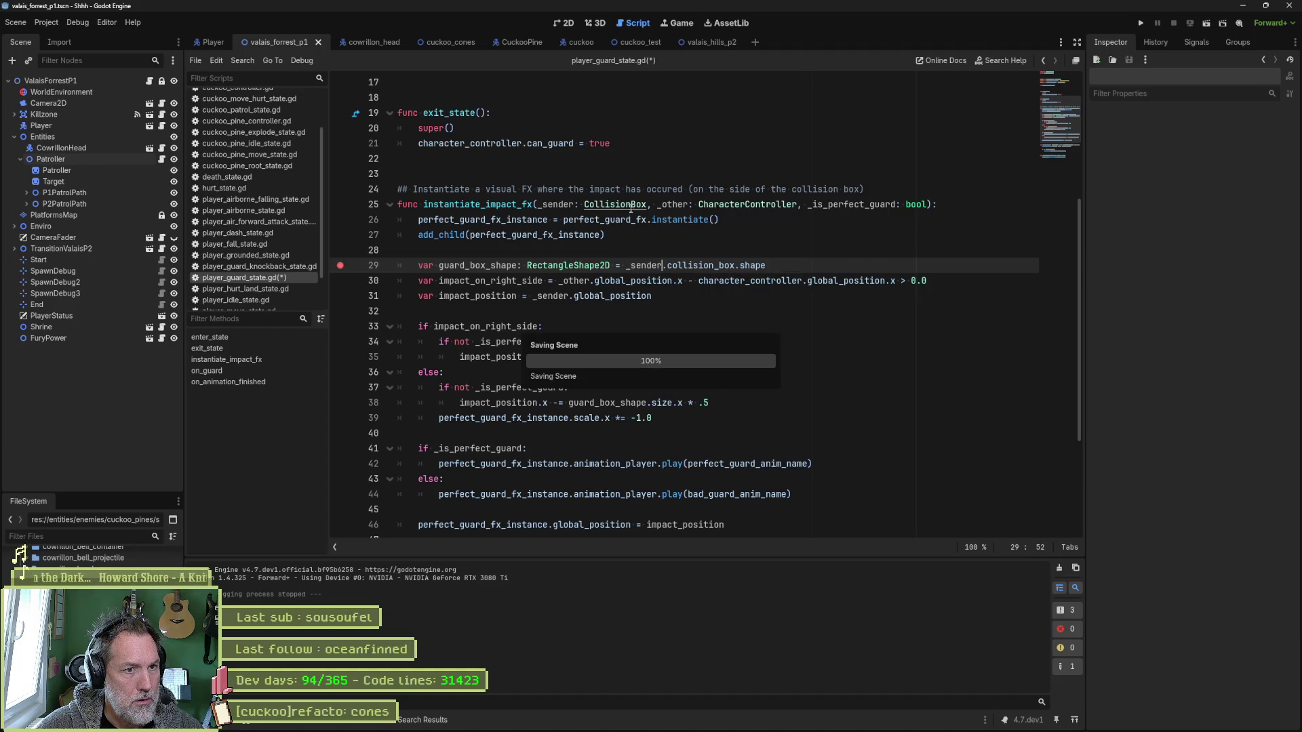
key(ctrl+s)
key(F6)
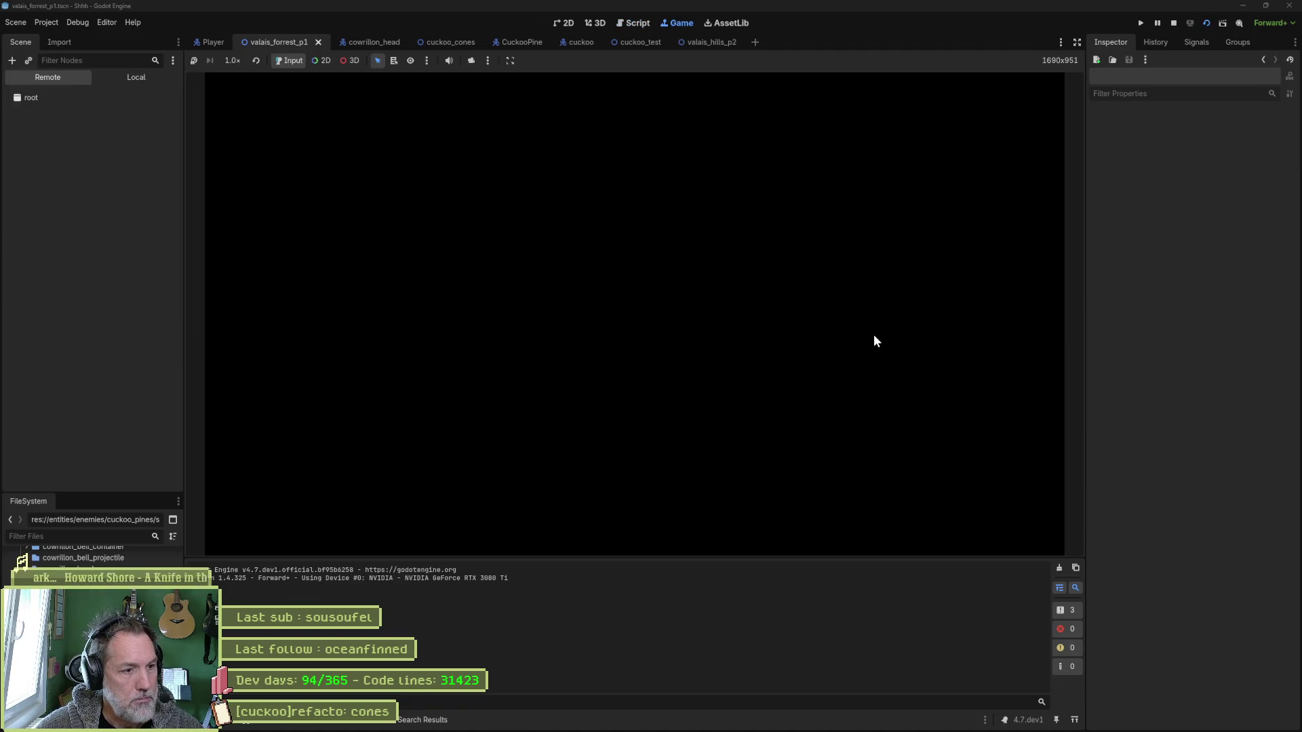
Move the cat left and right to dodge the boss's bell attack, then stop the game.
key(Left)
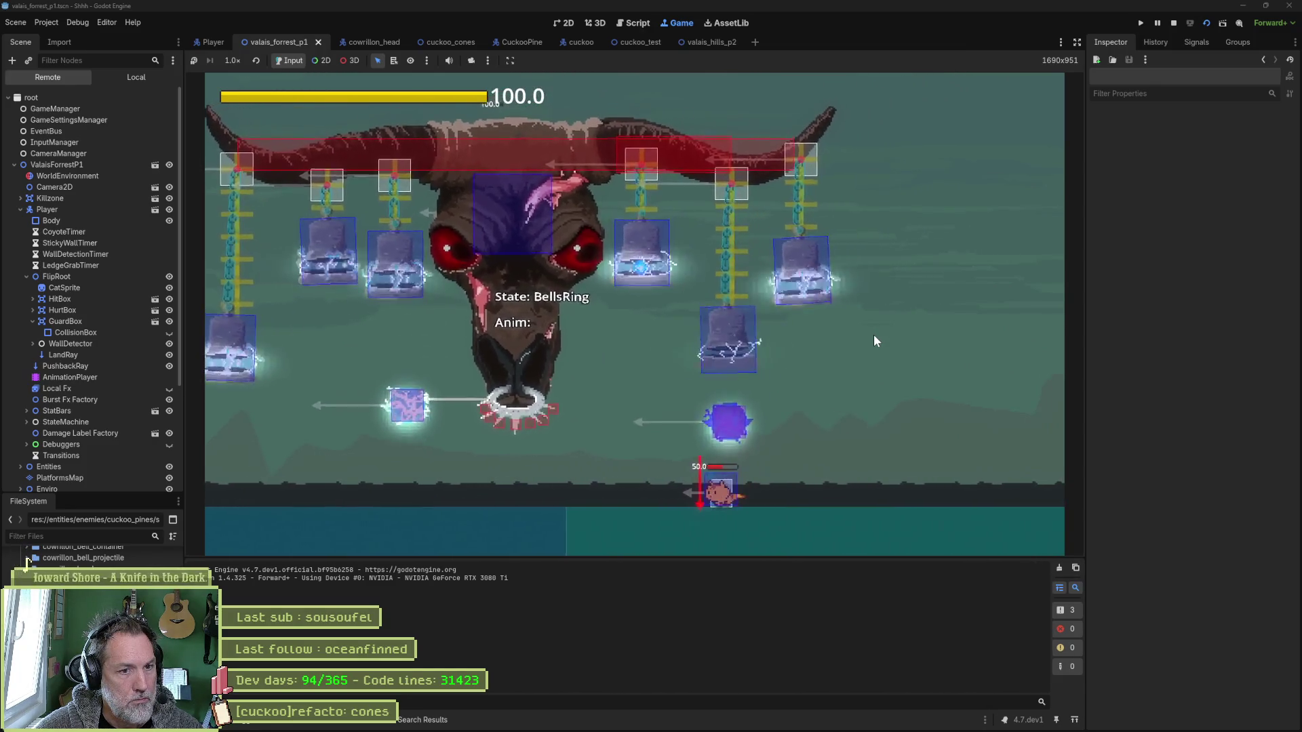
key(Left)
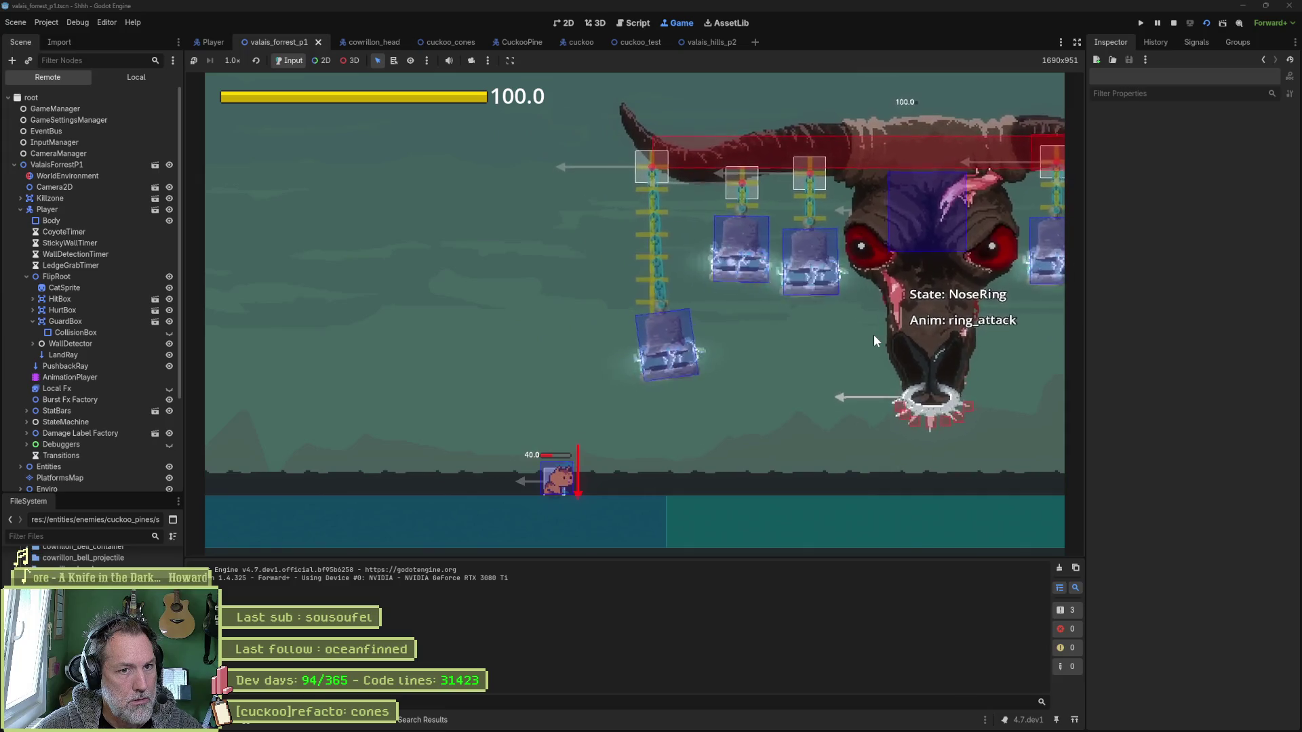
key(Right)
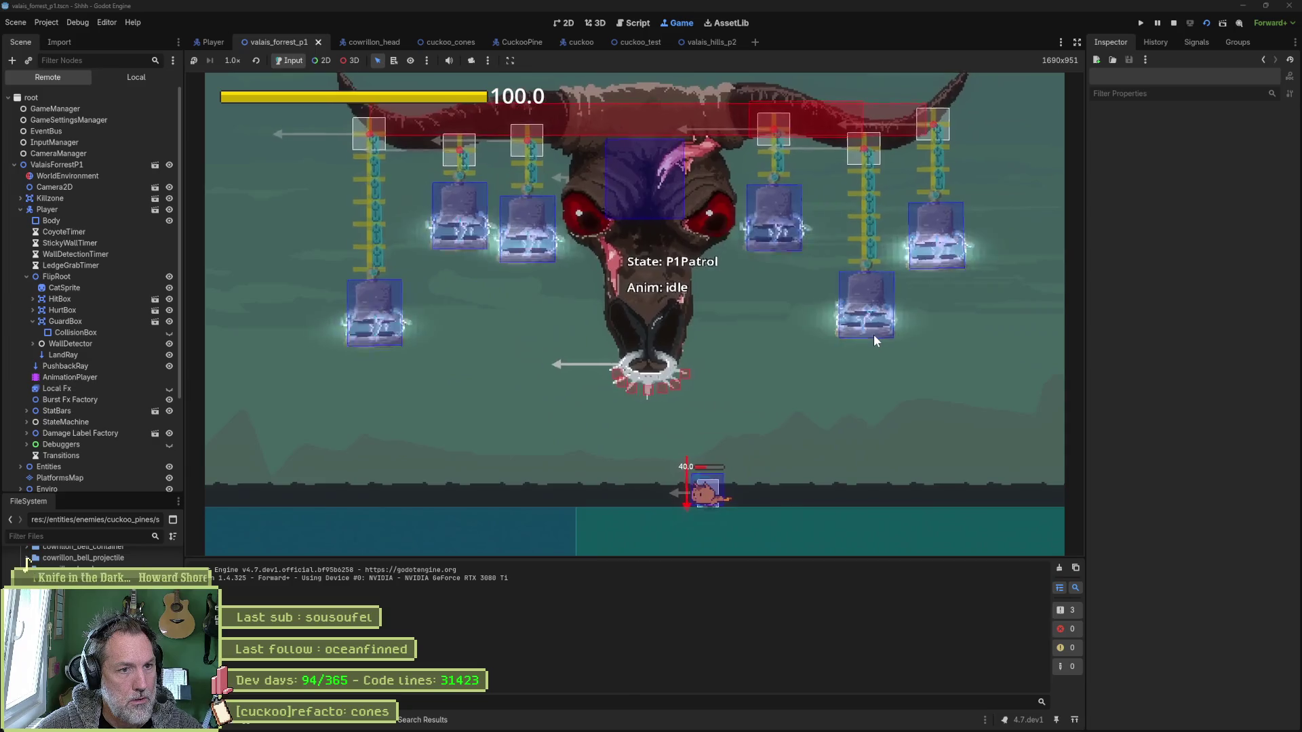
key(Left)
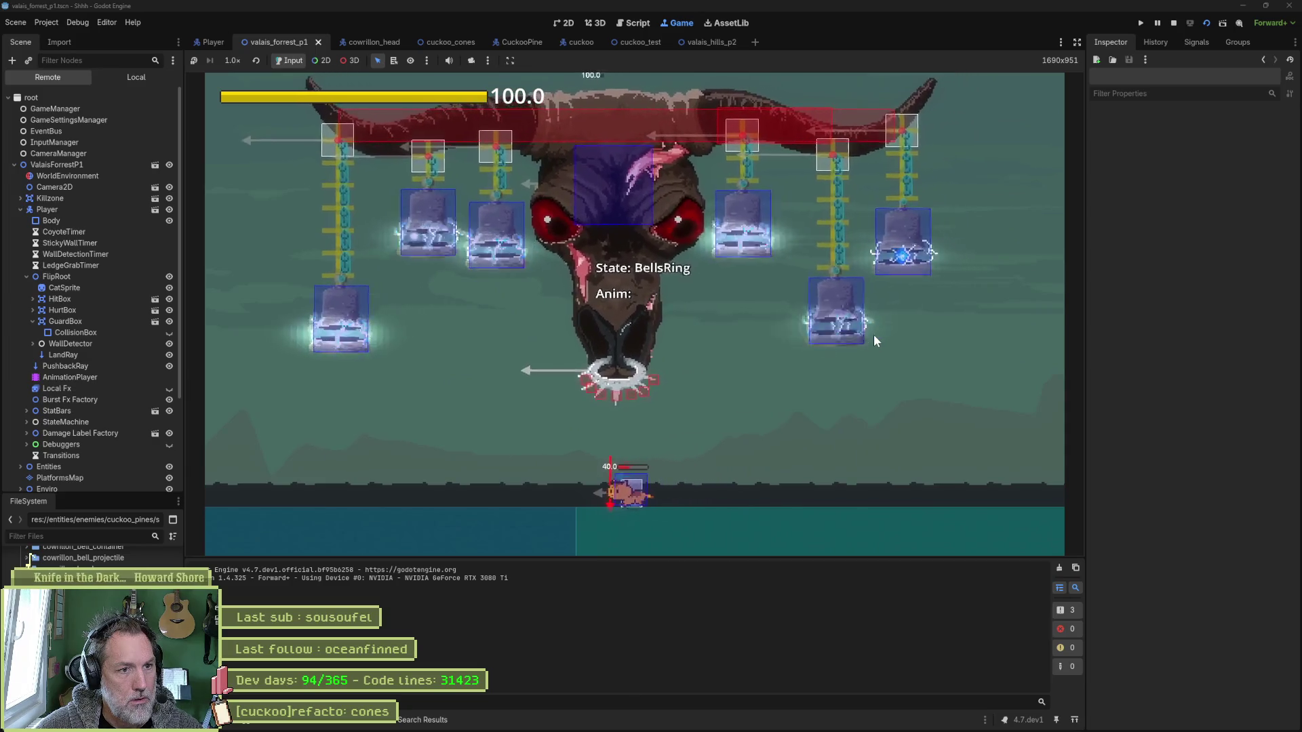
key(Right)
key(Right)
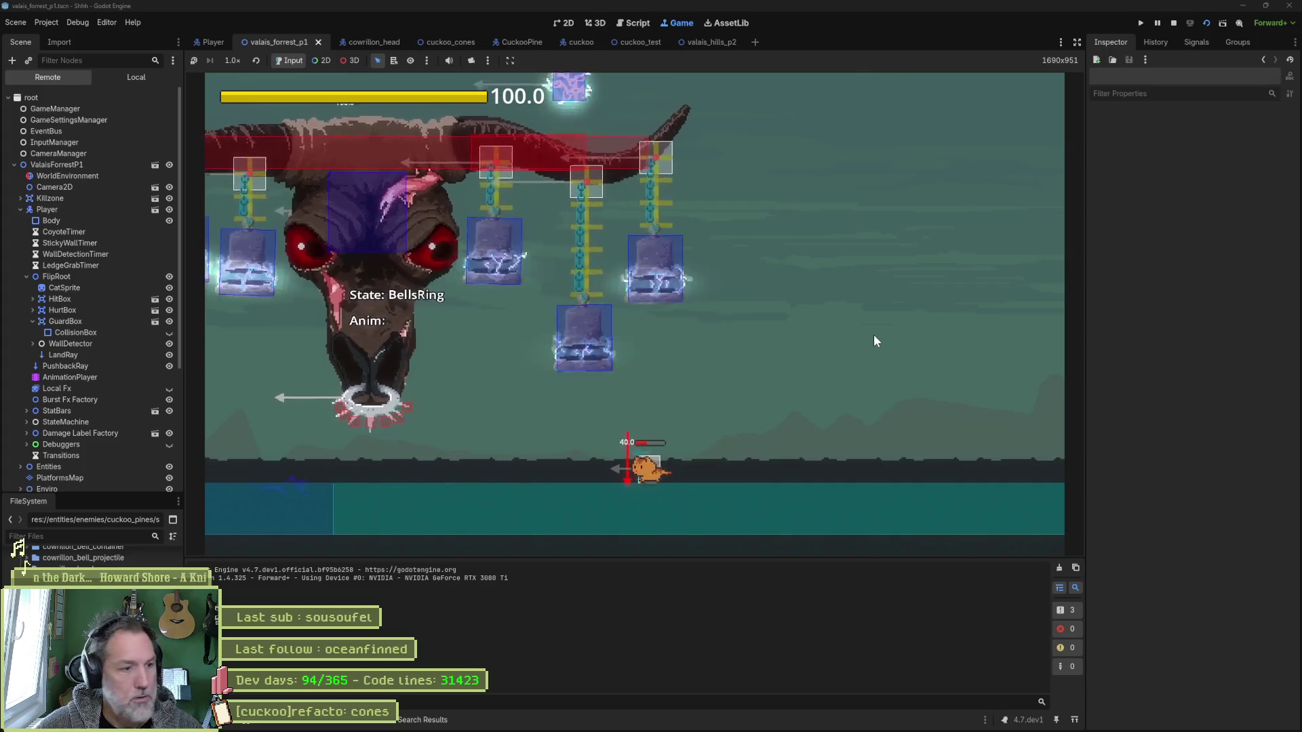
key(F8)
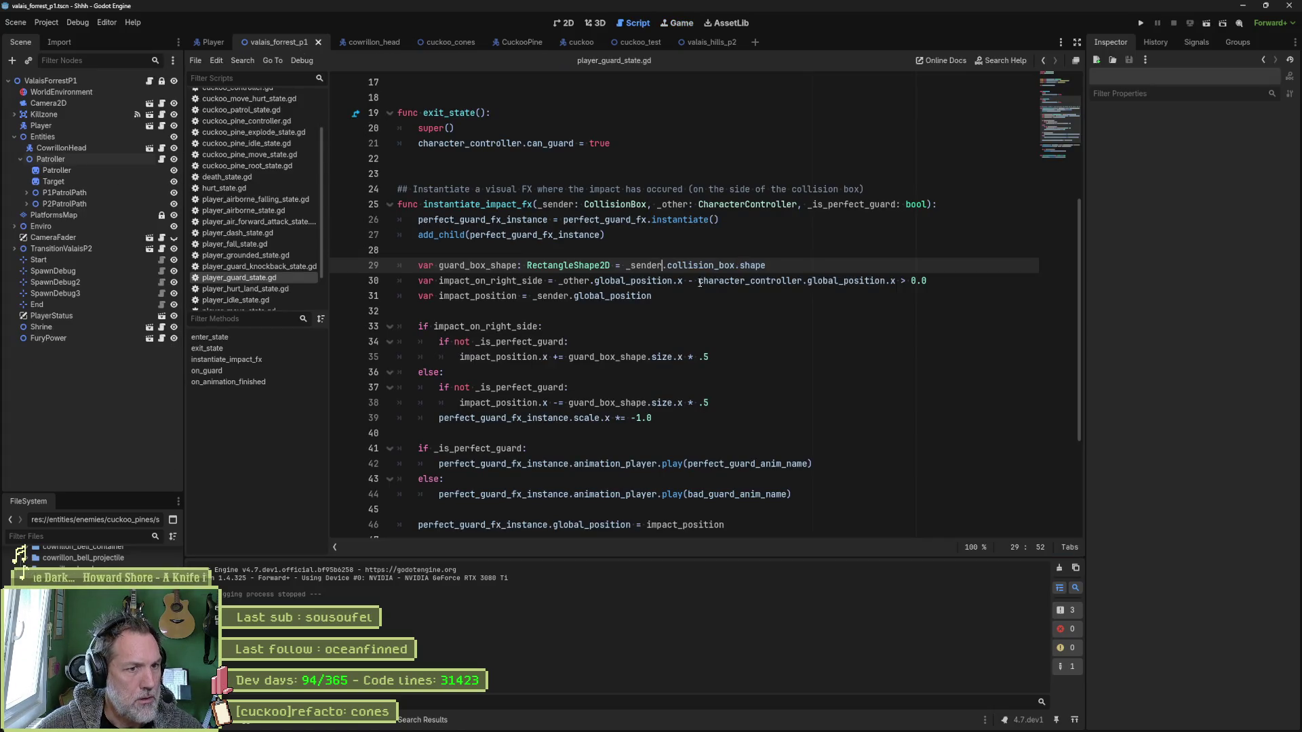
Review the edited line 29 code, then run the game again with F5.
click(662, 265)
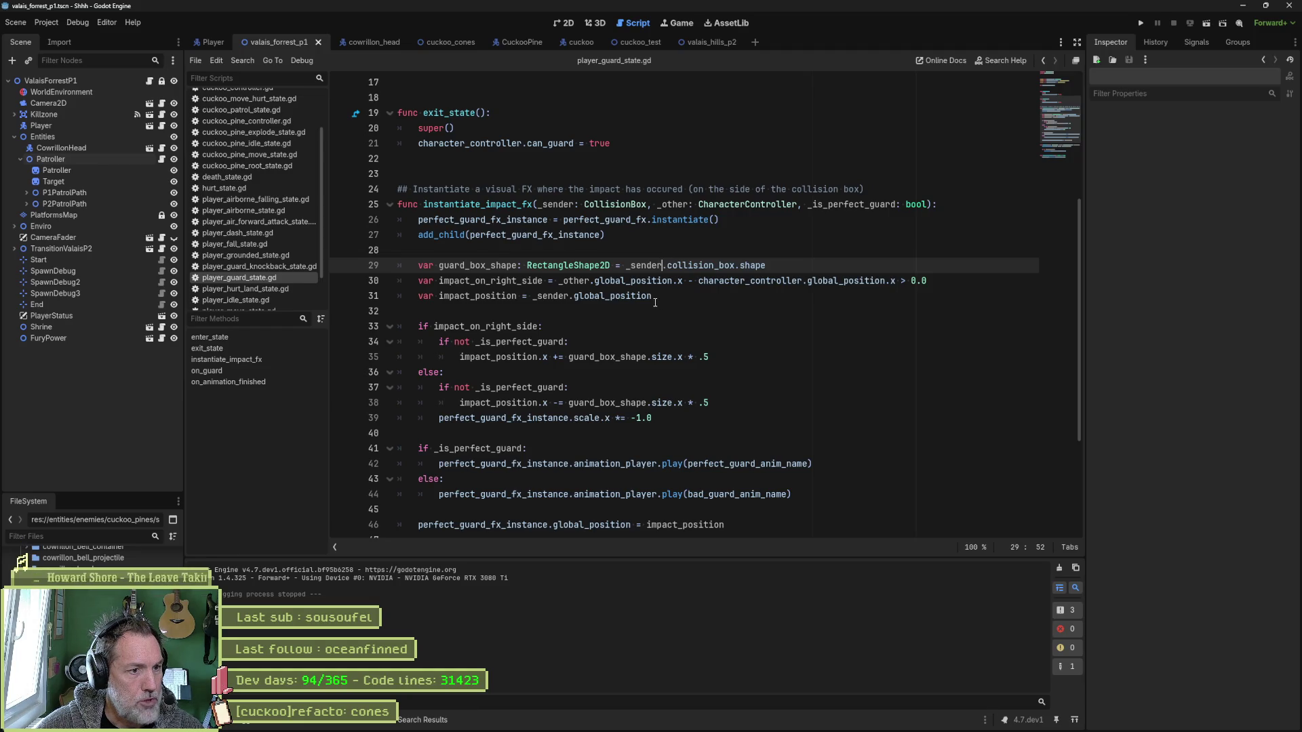
key(F5)
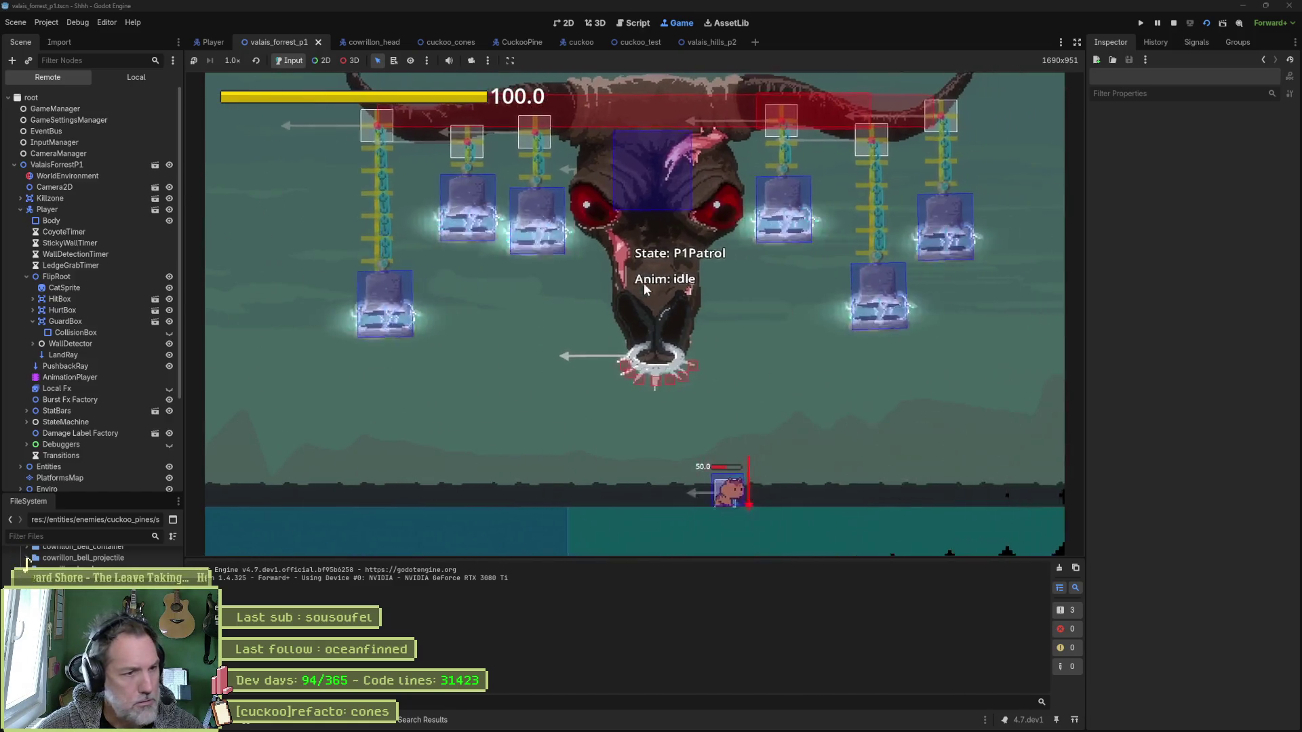
Move the cat right, then pause the game during the BellsRing attack.
key(Right)
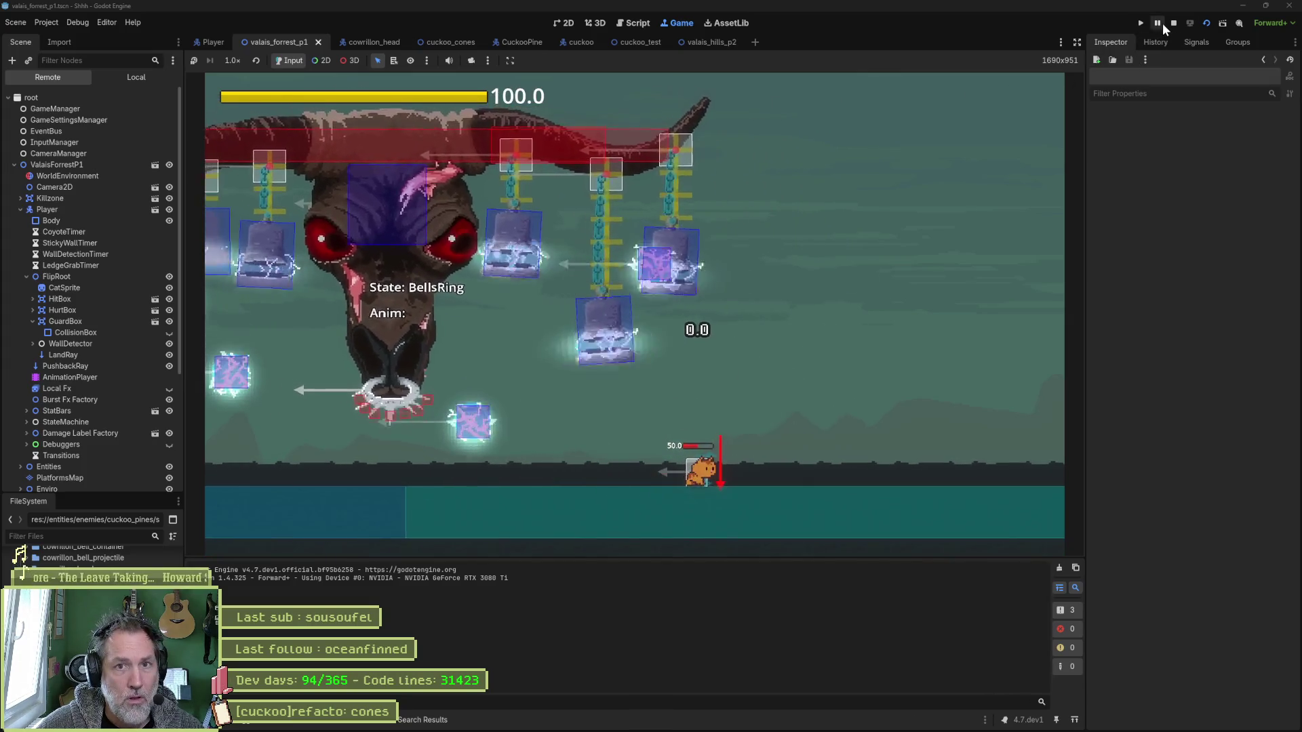
click(1158, 23)
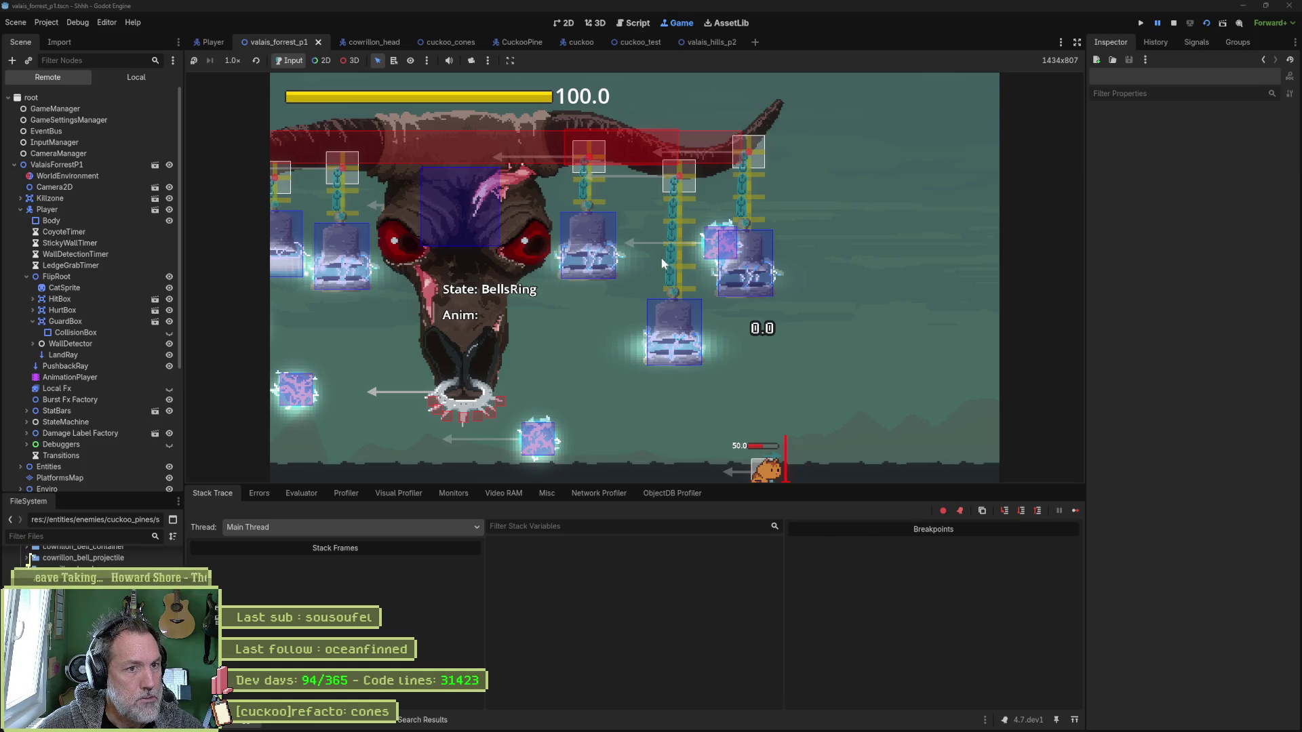
scroll(84, 312, down, 5)
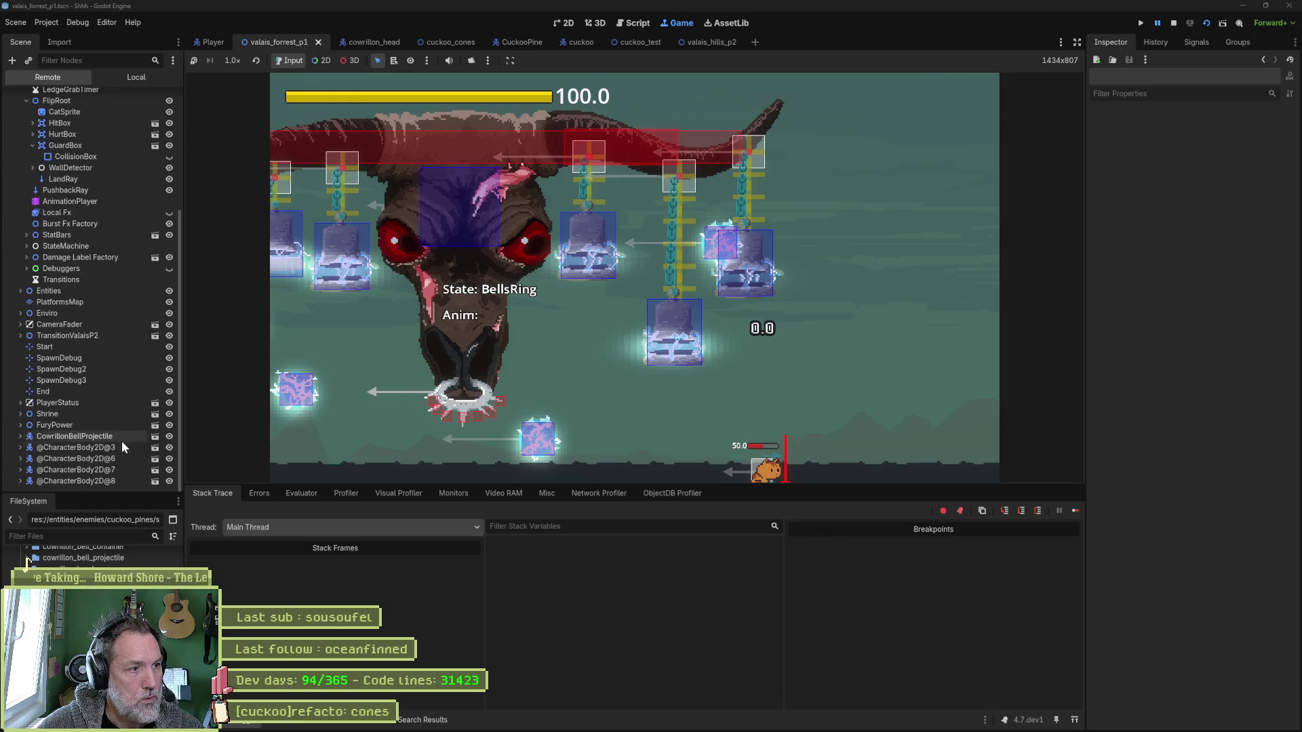
click(108, 438)
click(106, 449)
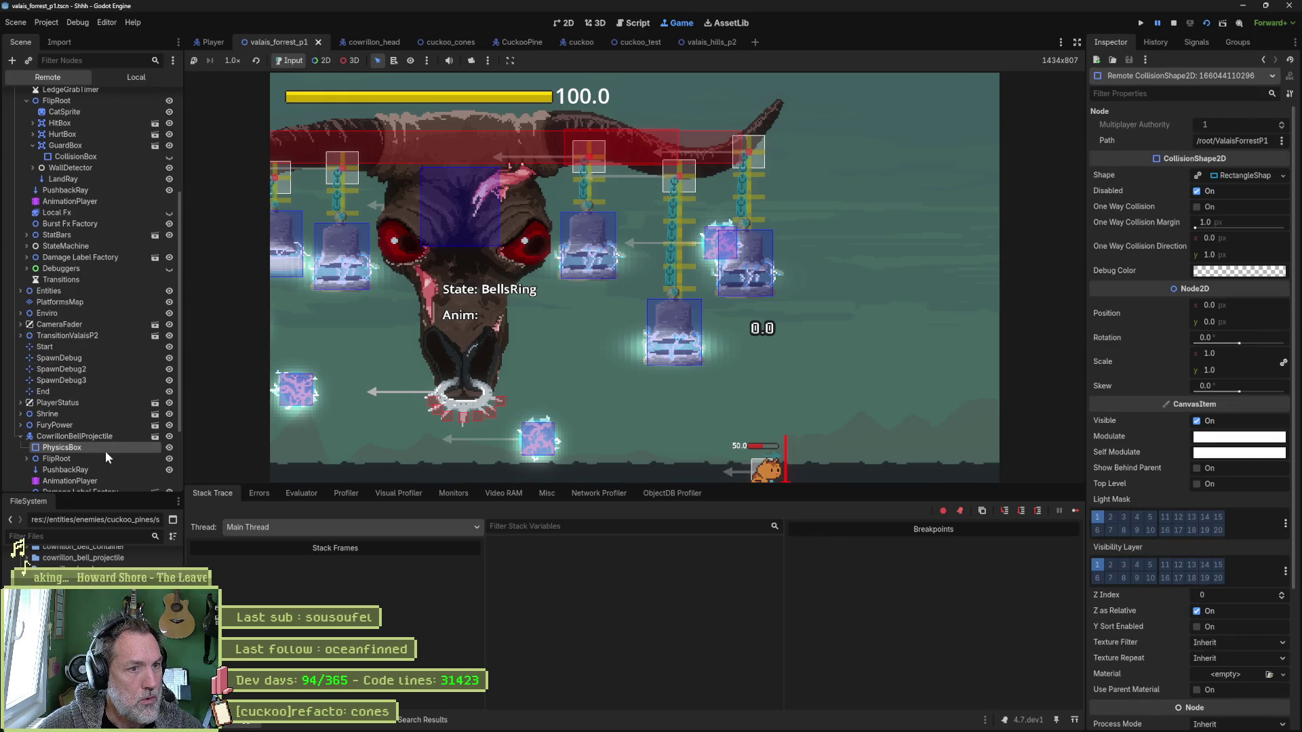
click(48, 449)
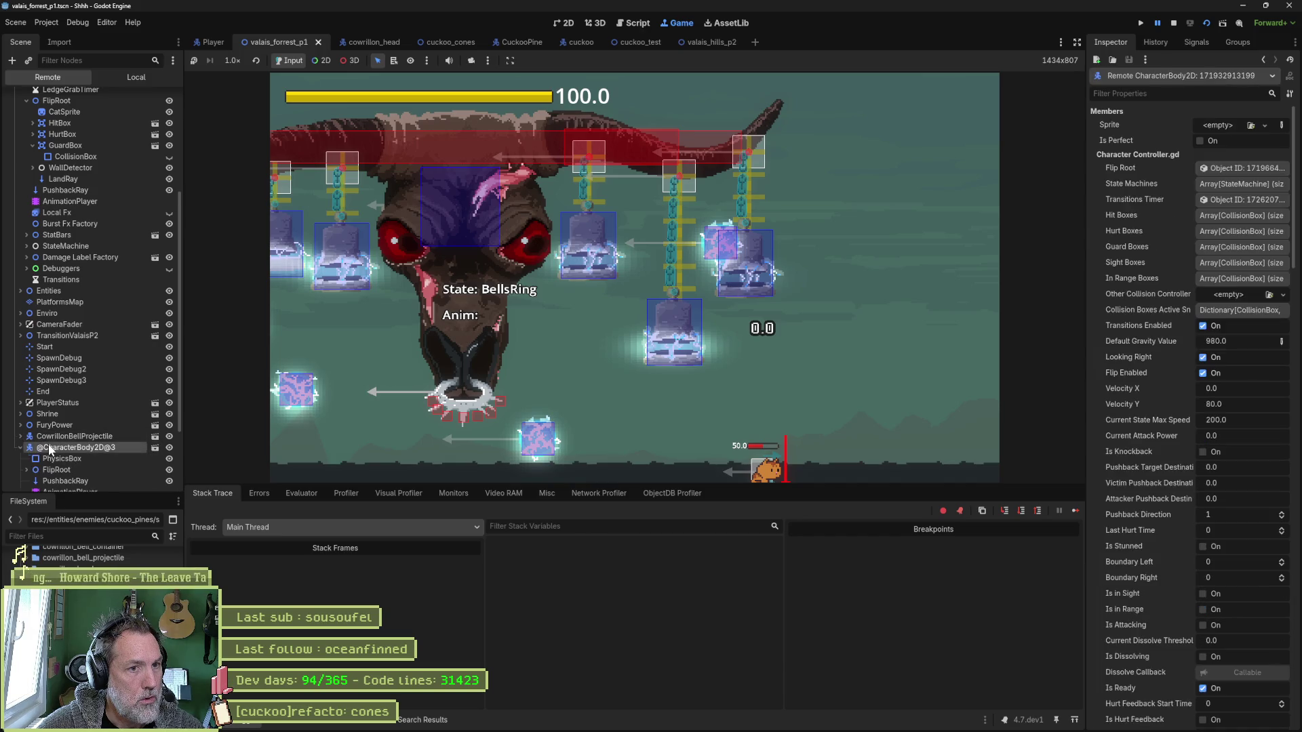
click(60, 481)
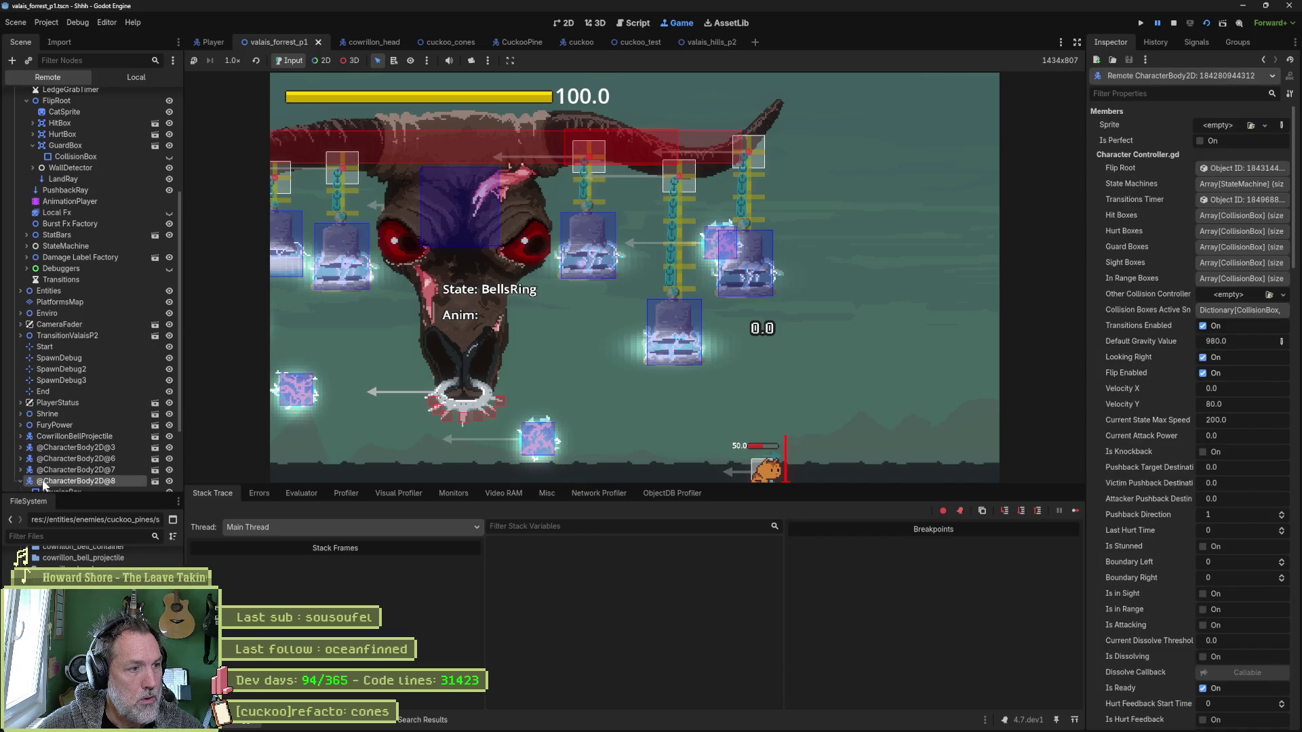
click(39, 473)
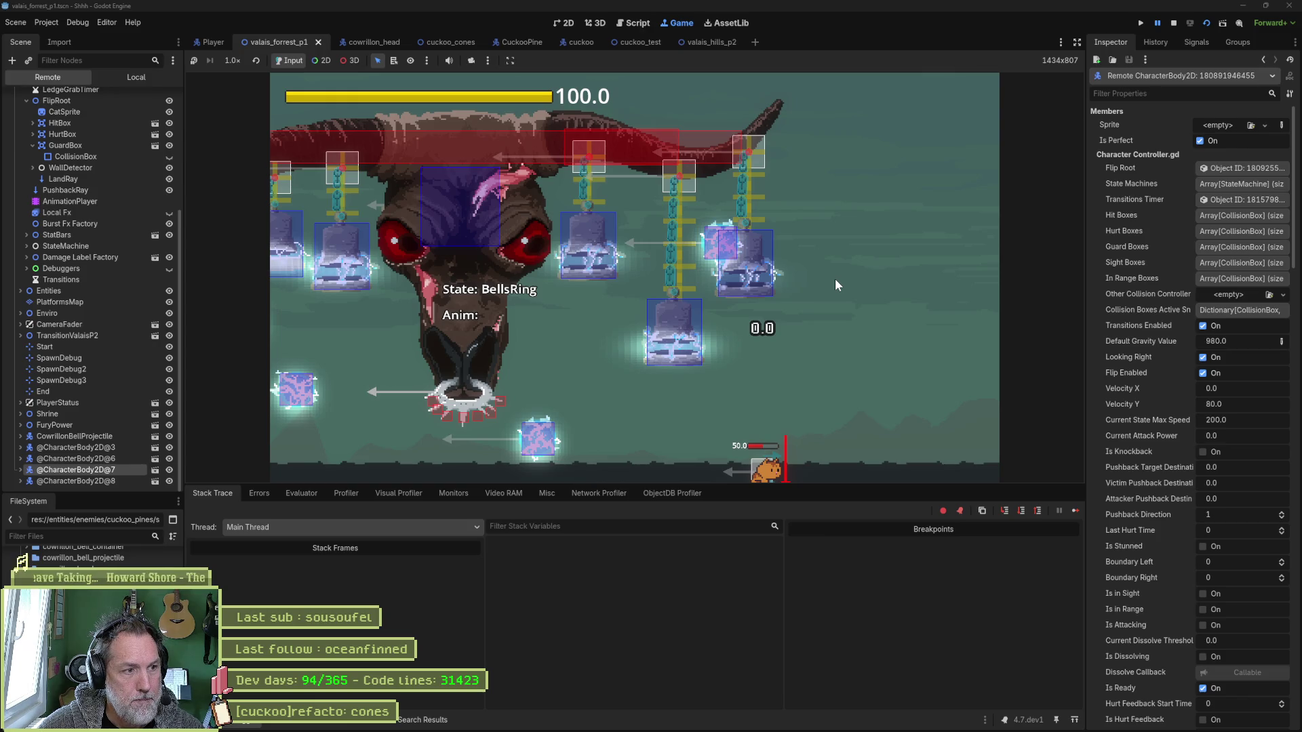
click(762, 280)
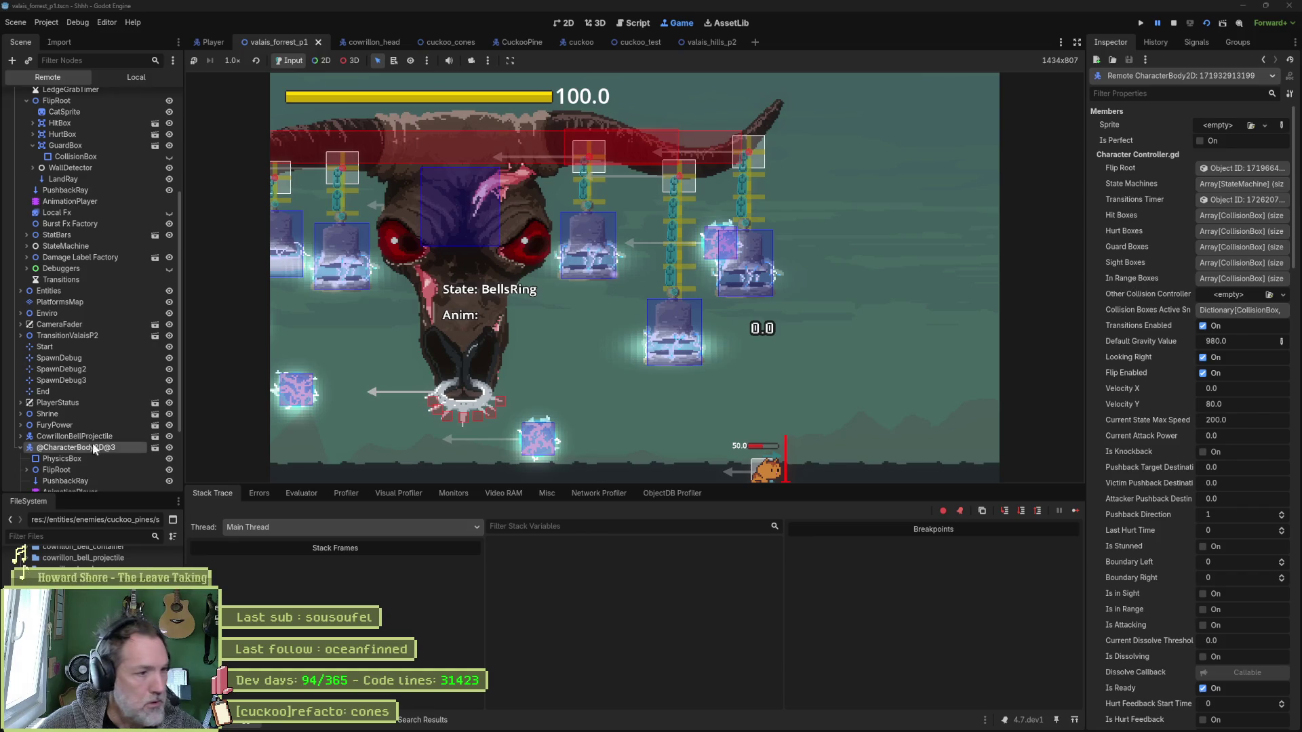
scroll(68, 407, down, 5)
click(26, 369)
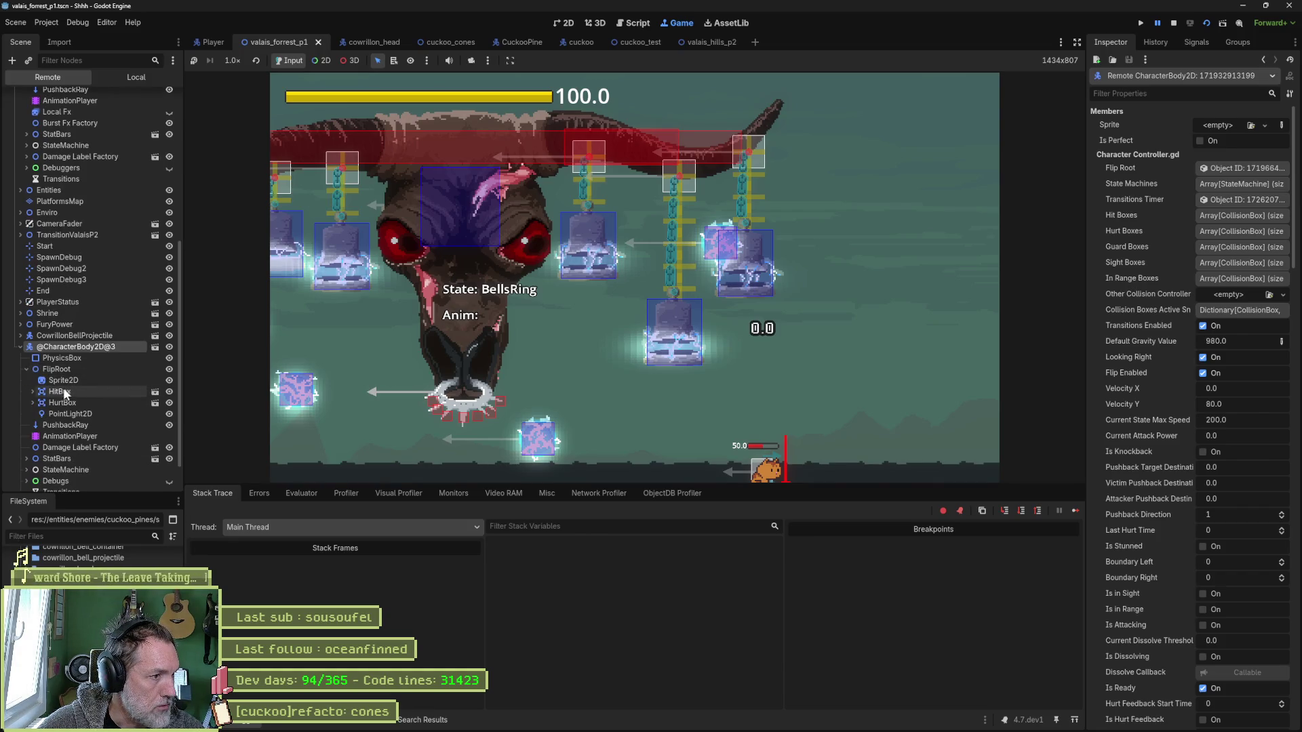
click(124, 395)
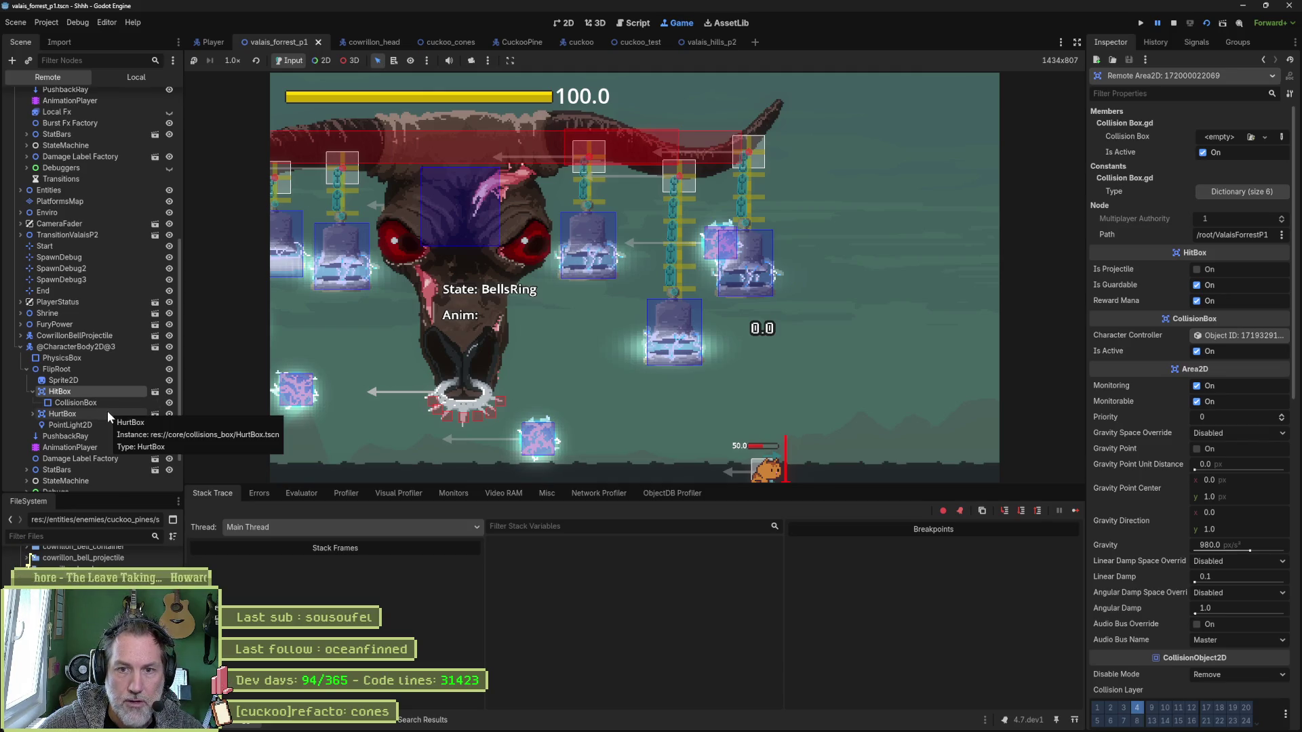
click(107, 412)
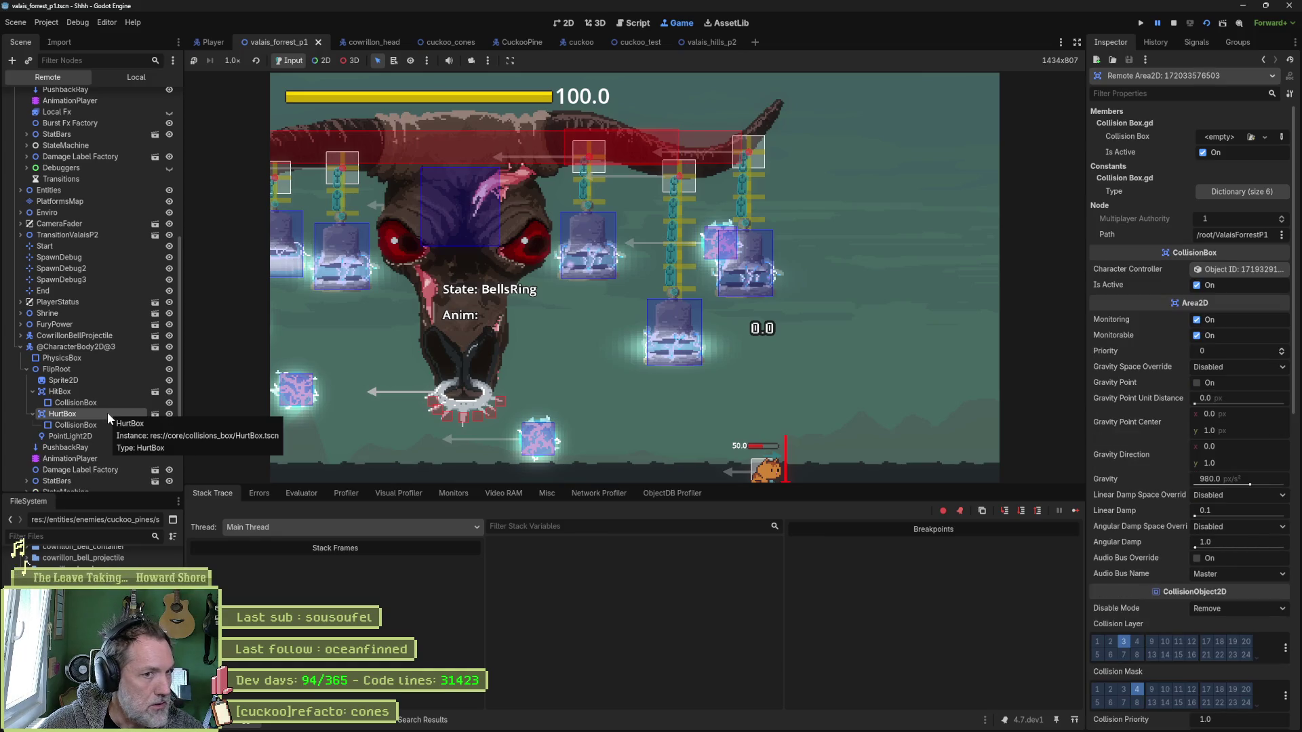
scroll(61, 278, up, 3)
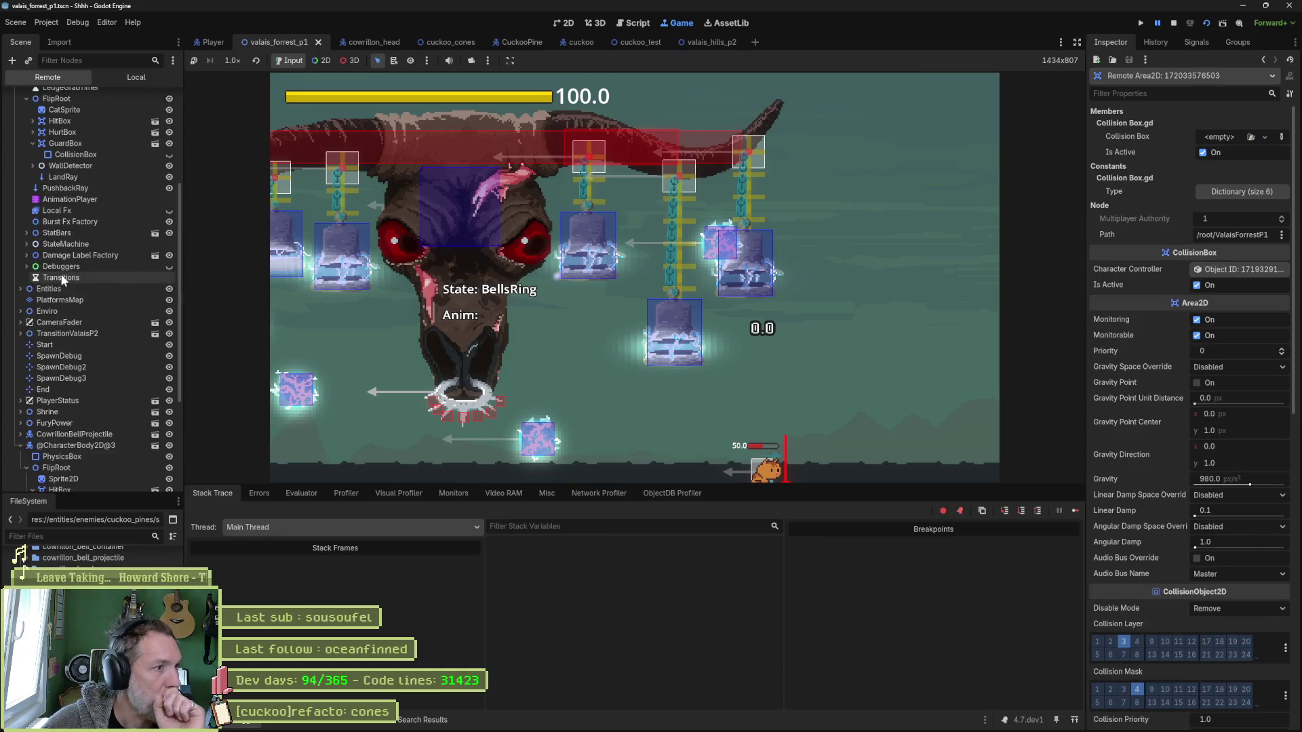
scroll(61, 278, up, 2)
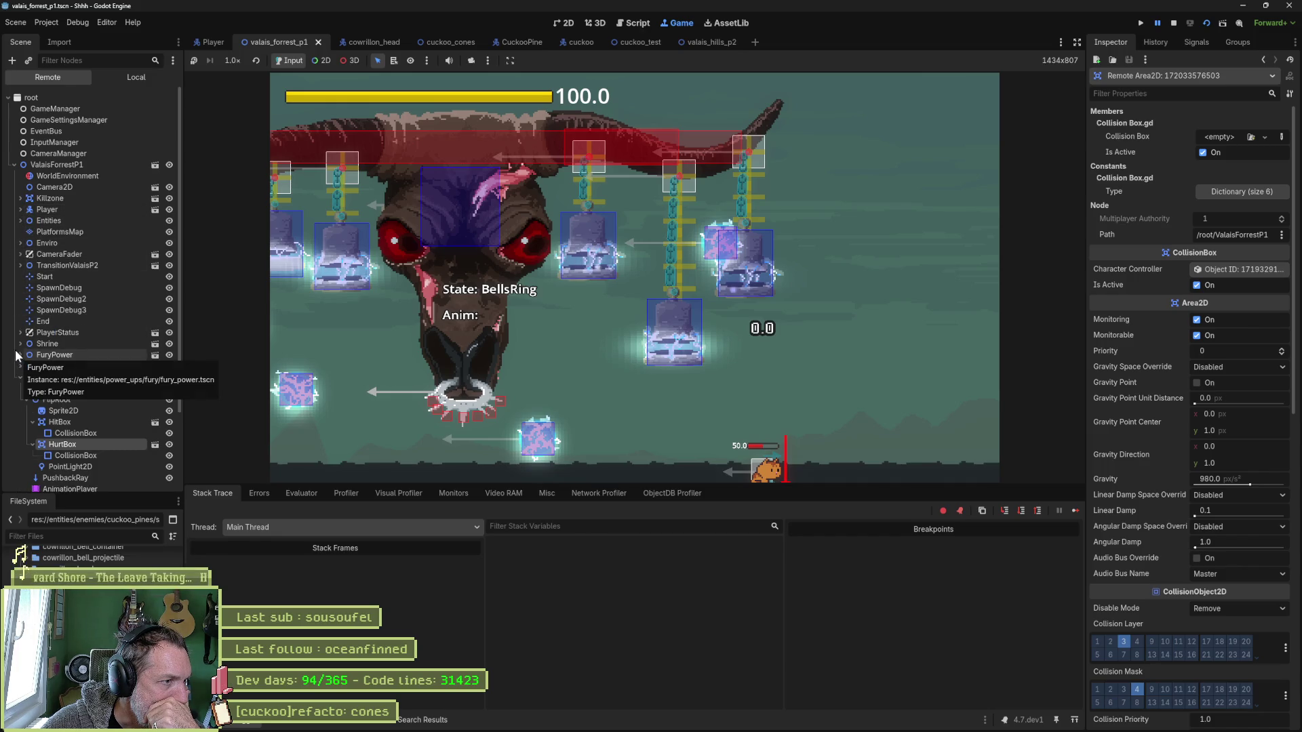
click(19, 221)
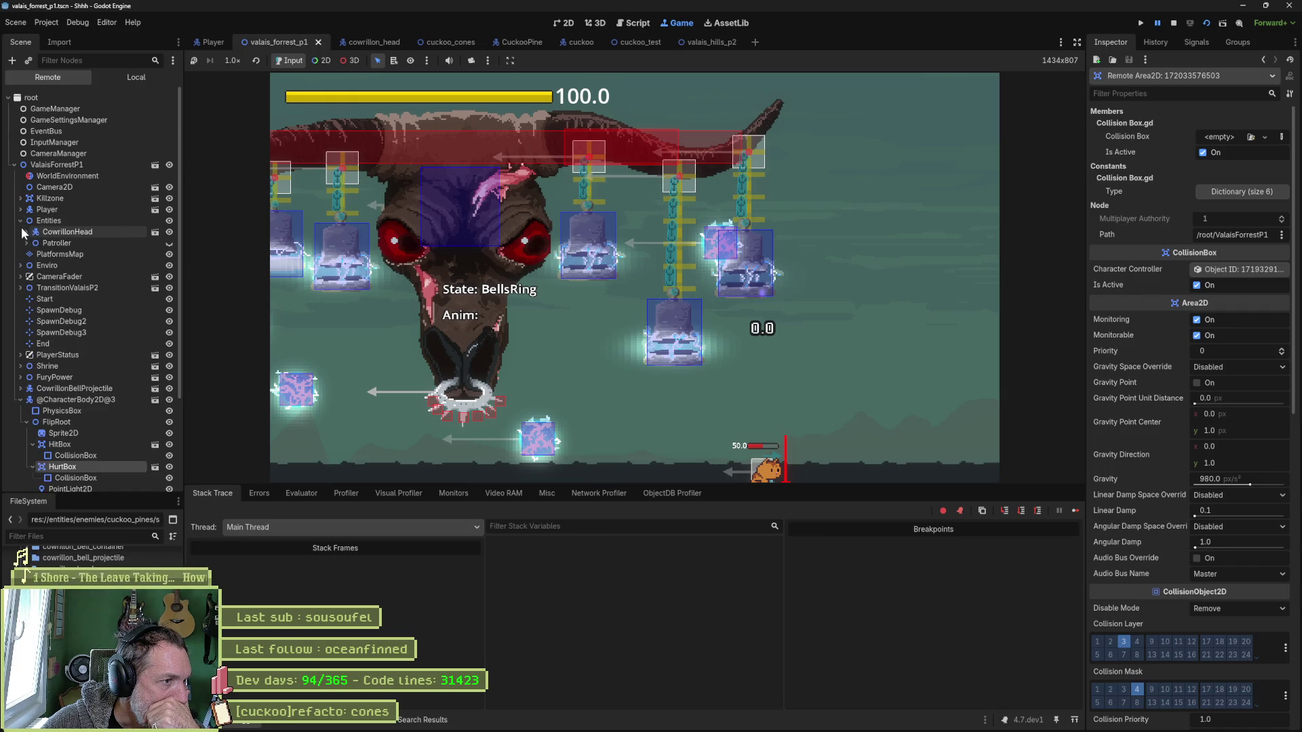
Expand CowrillonHead, its FlipRoot and Bells, then the first CowrillonBell's FlipRoot and CowrillonBellChain.
click(27, 233)
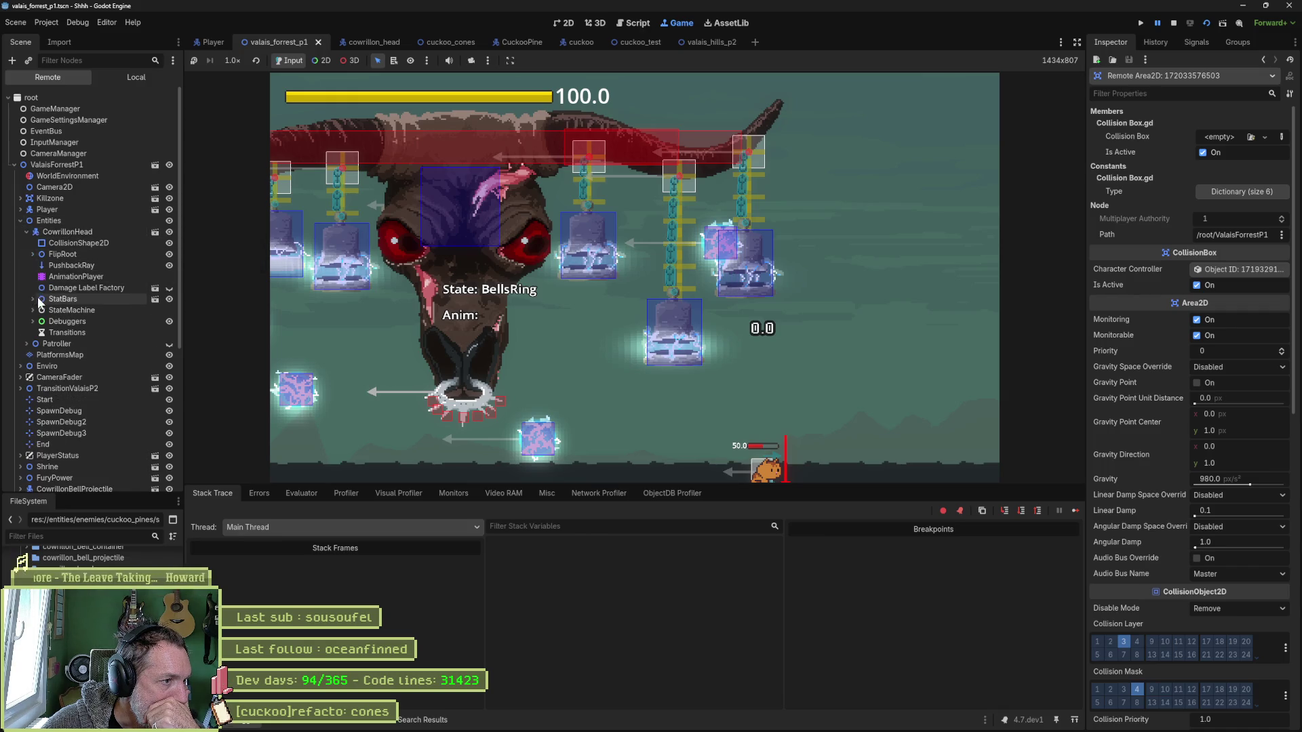
click(33, 254)
click(38, 332)
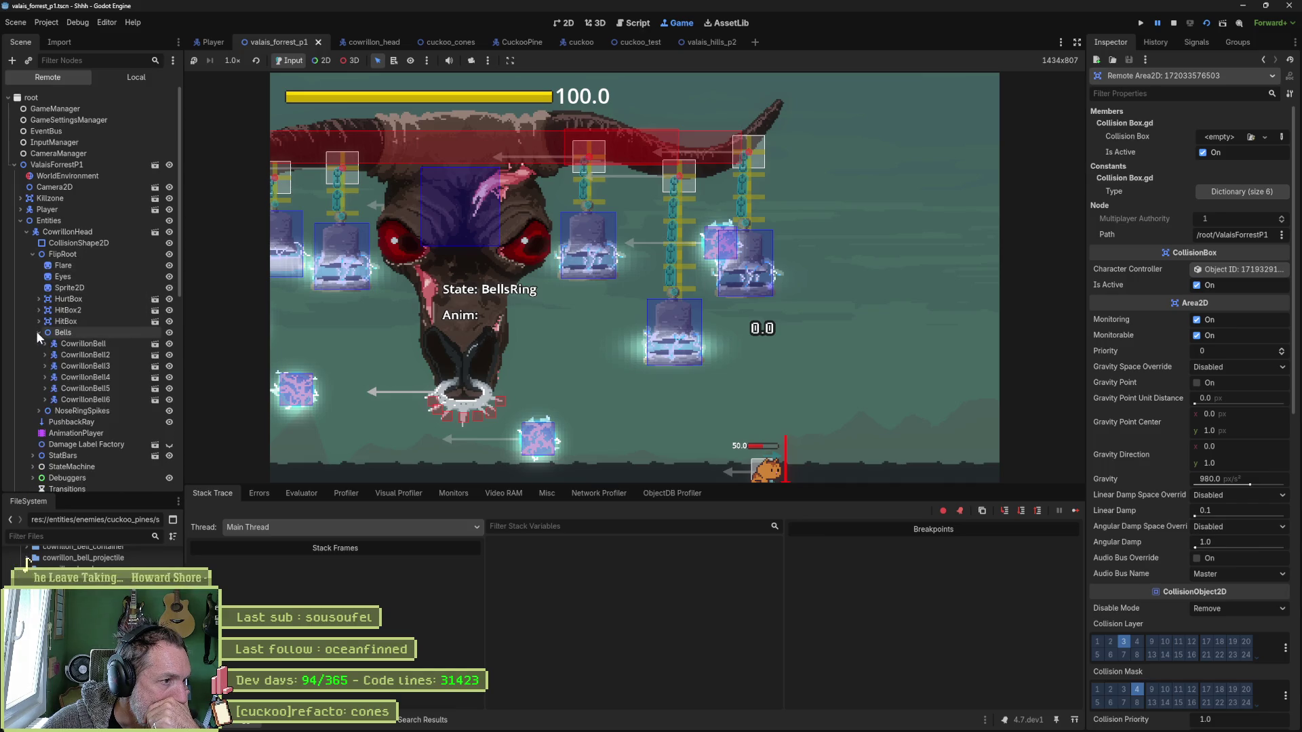
click(73, 343)
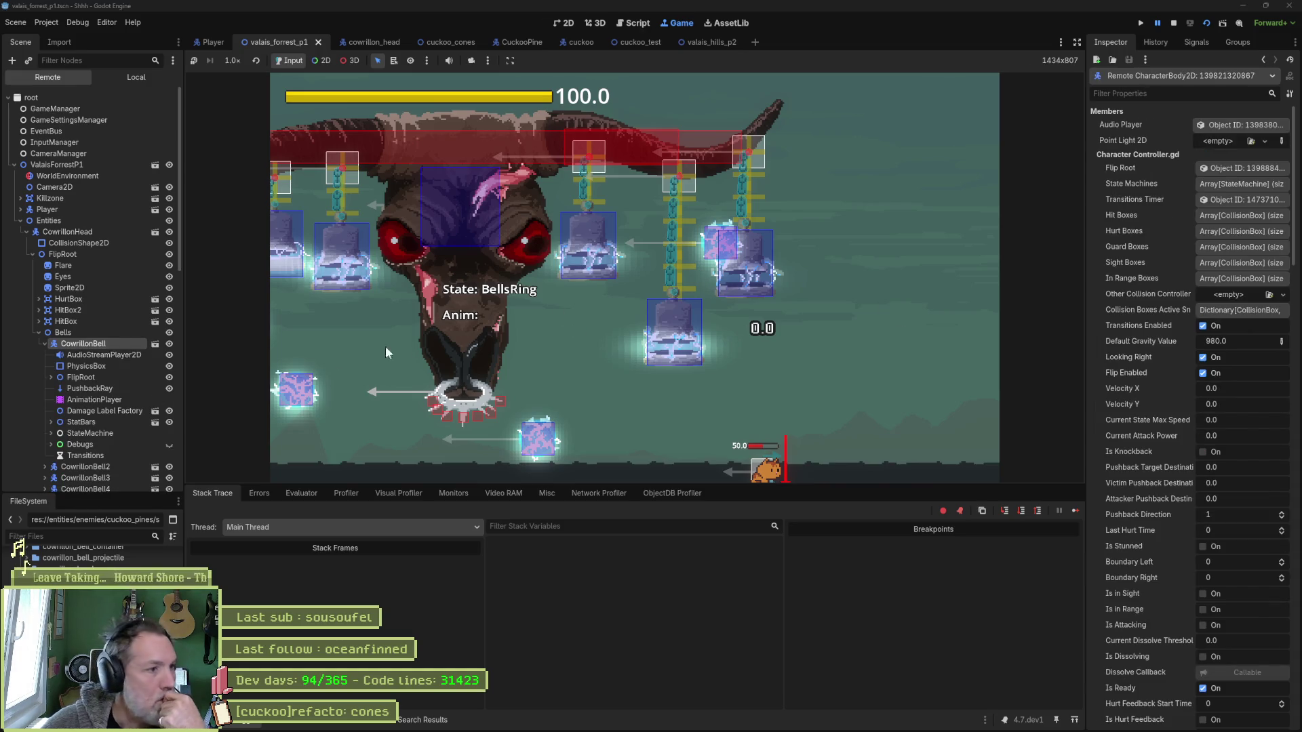
click(50, 377)
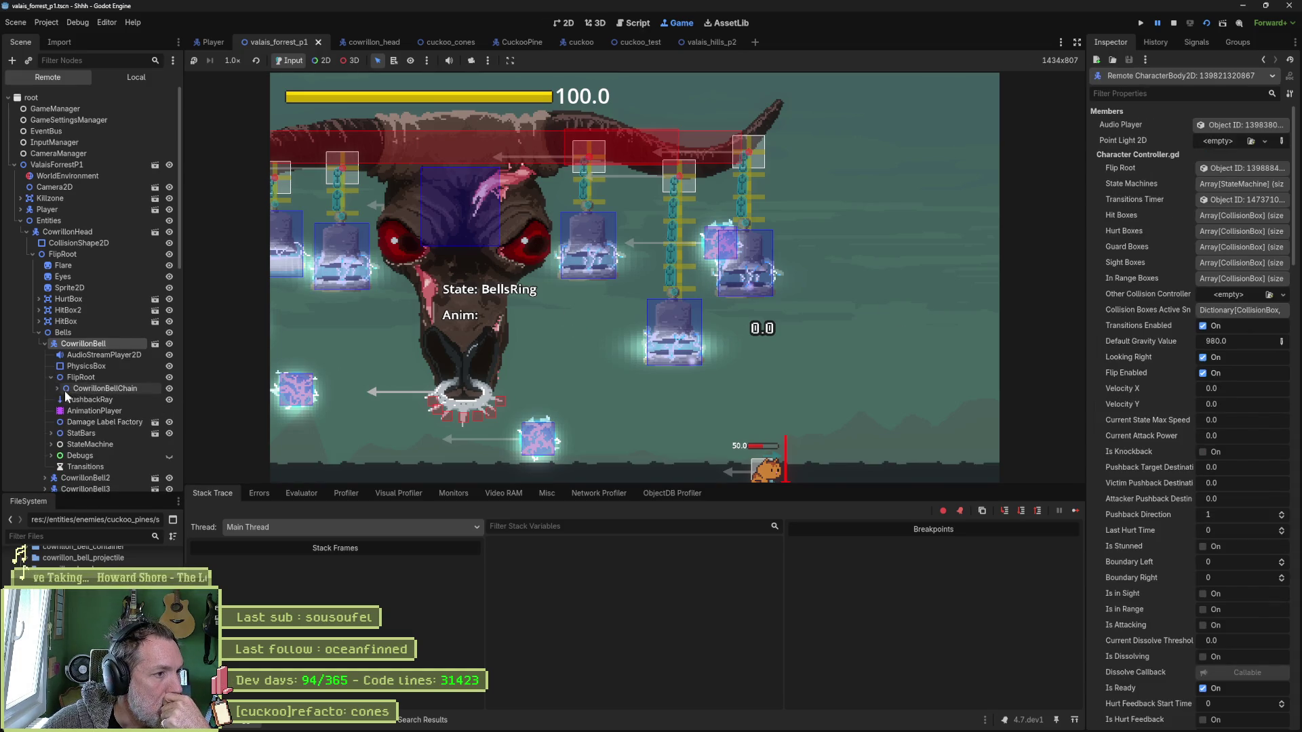
click(56, 388)
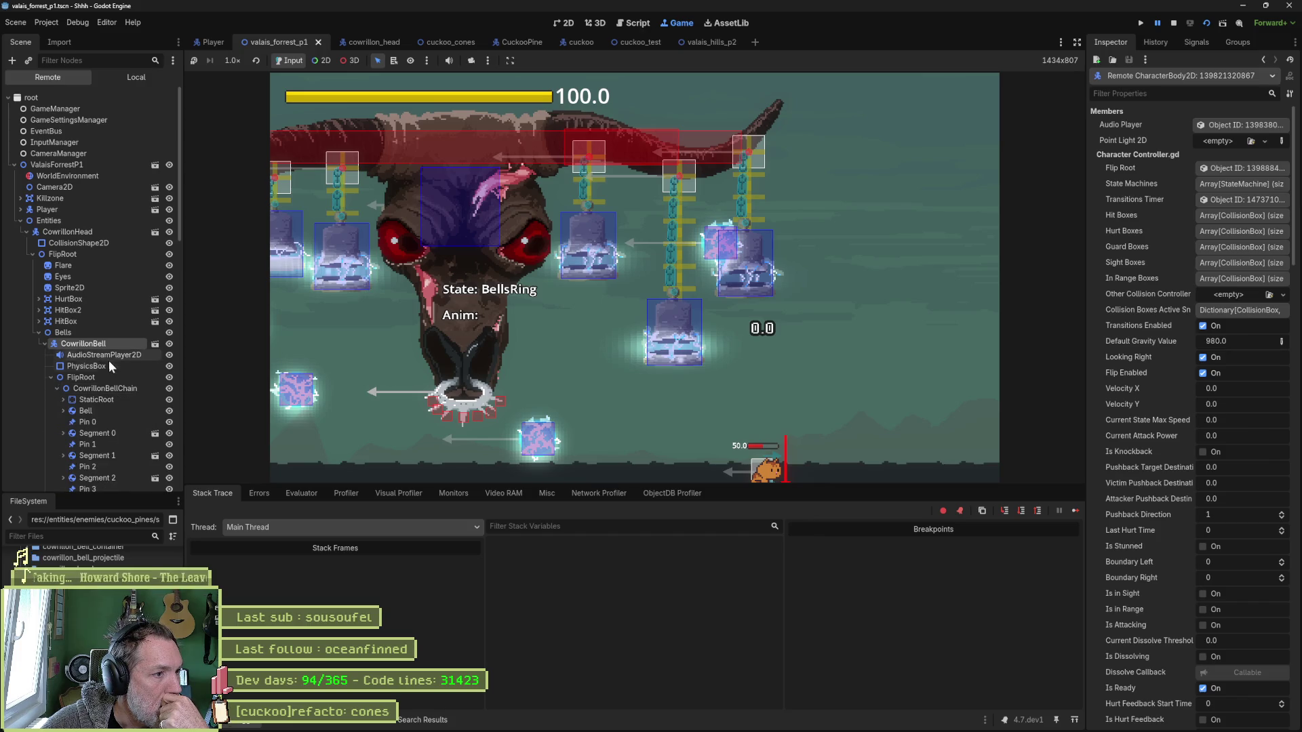
scroll(120, 328, down, 3)
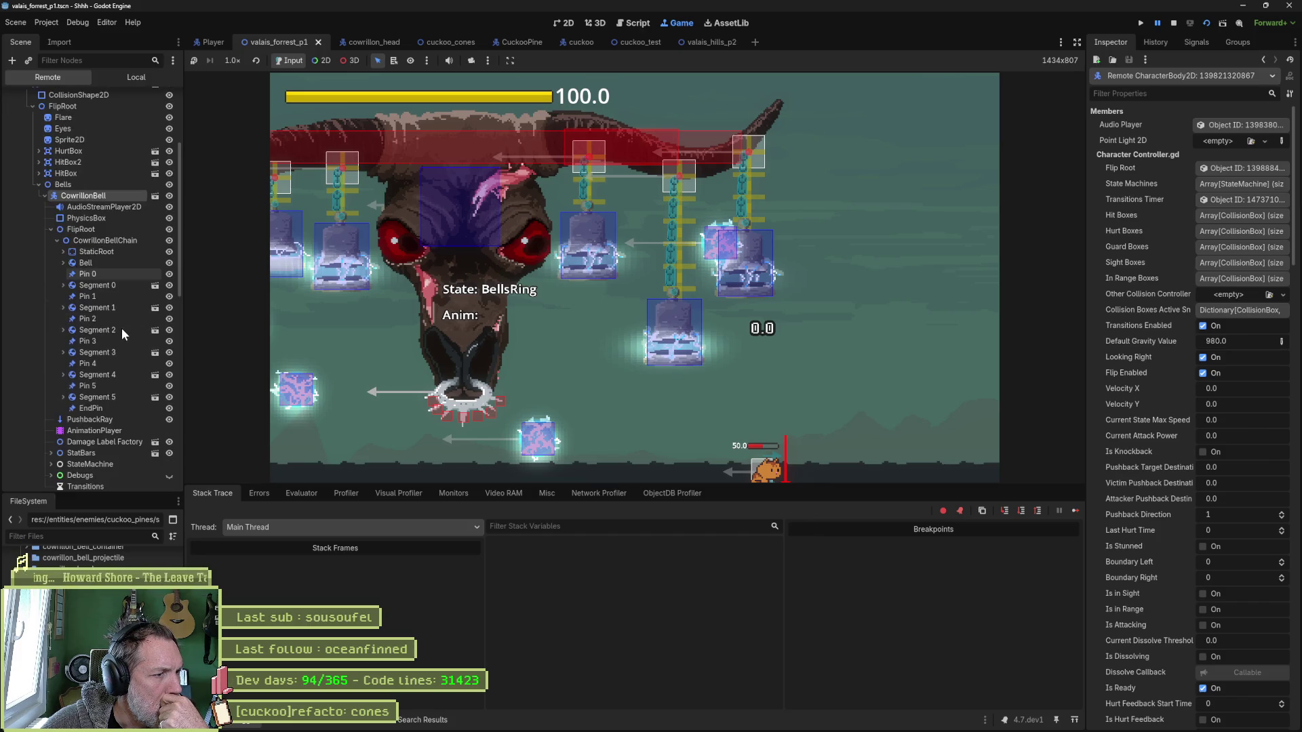
scroll(120, 328, down, 1)
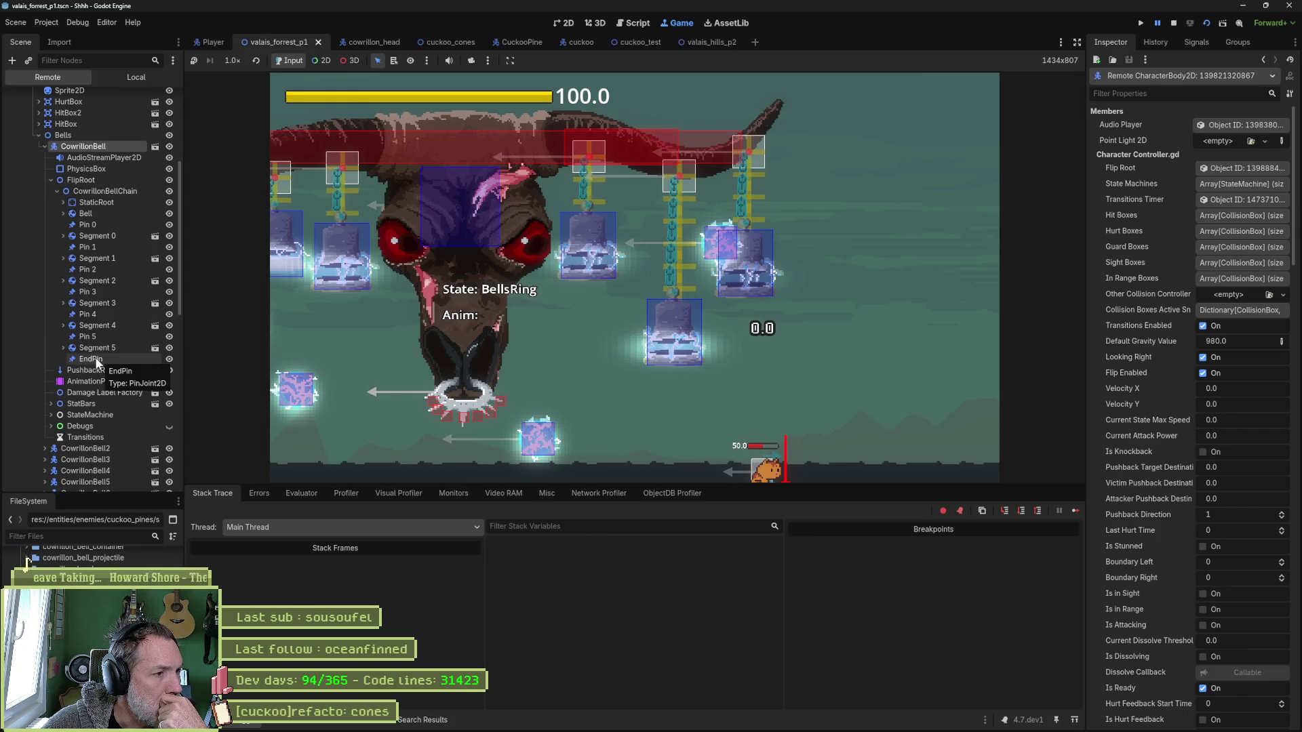
scroll(94, 356, down, 8)
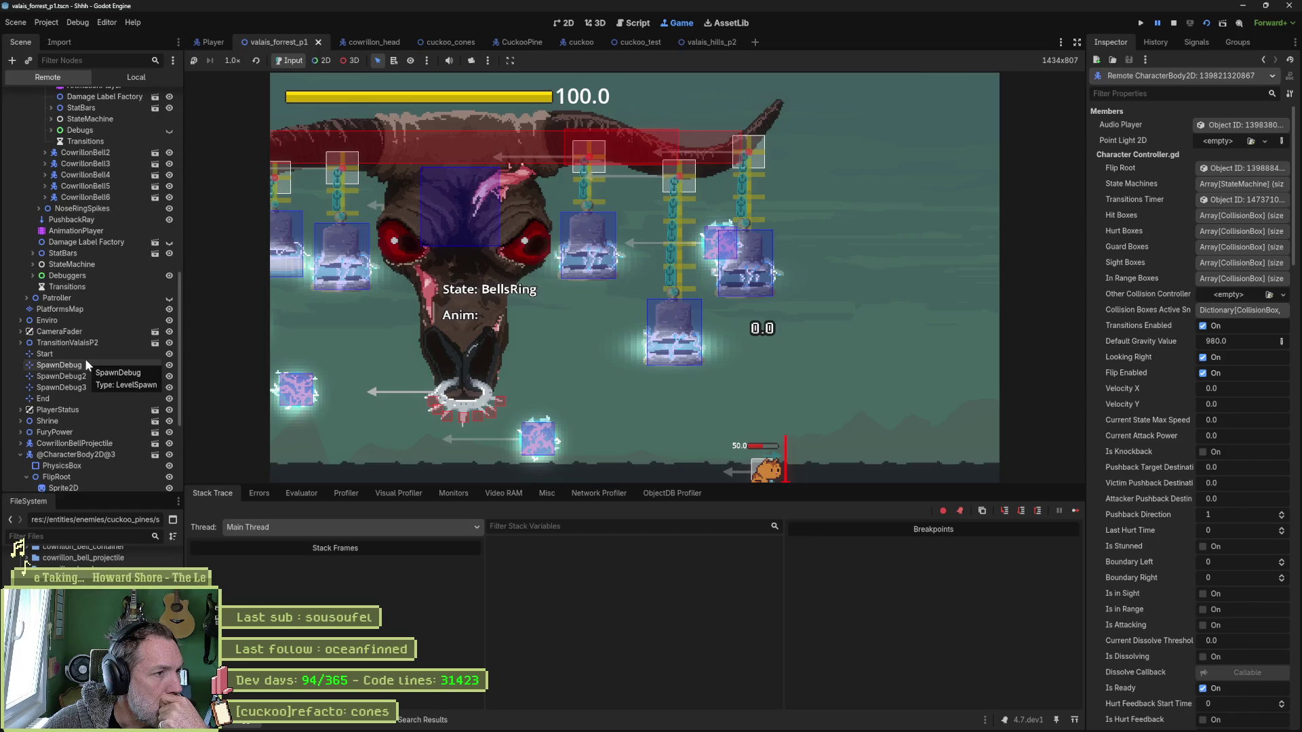
scroll(84, 359, up, 6)
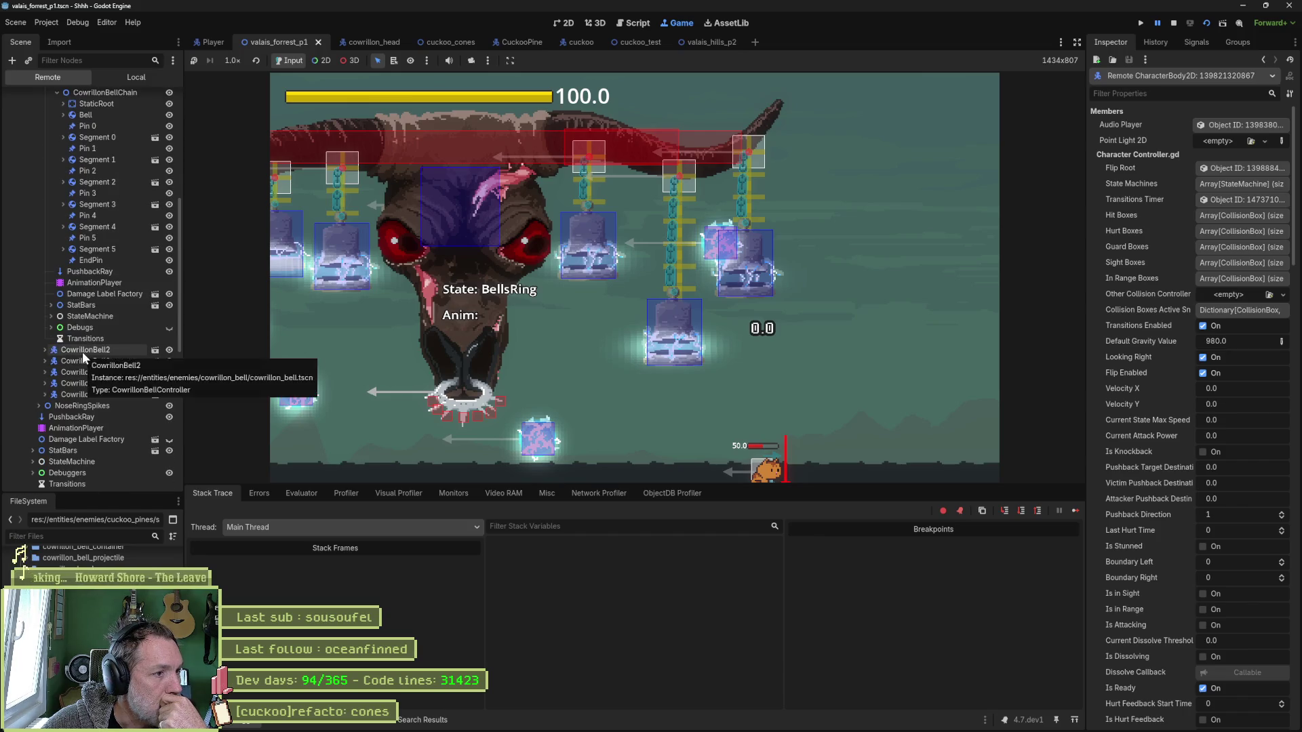
Expand CowrillonBell2's FlipRoot and CowrillonBellChain, then collapse both bells again.
double_click(83, 354)
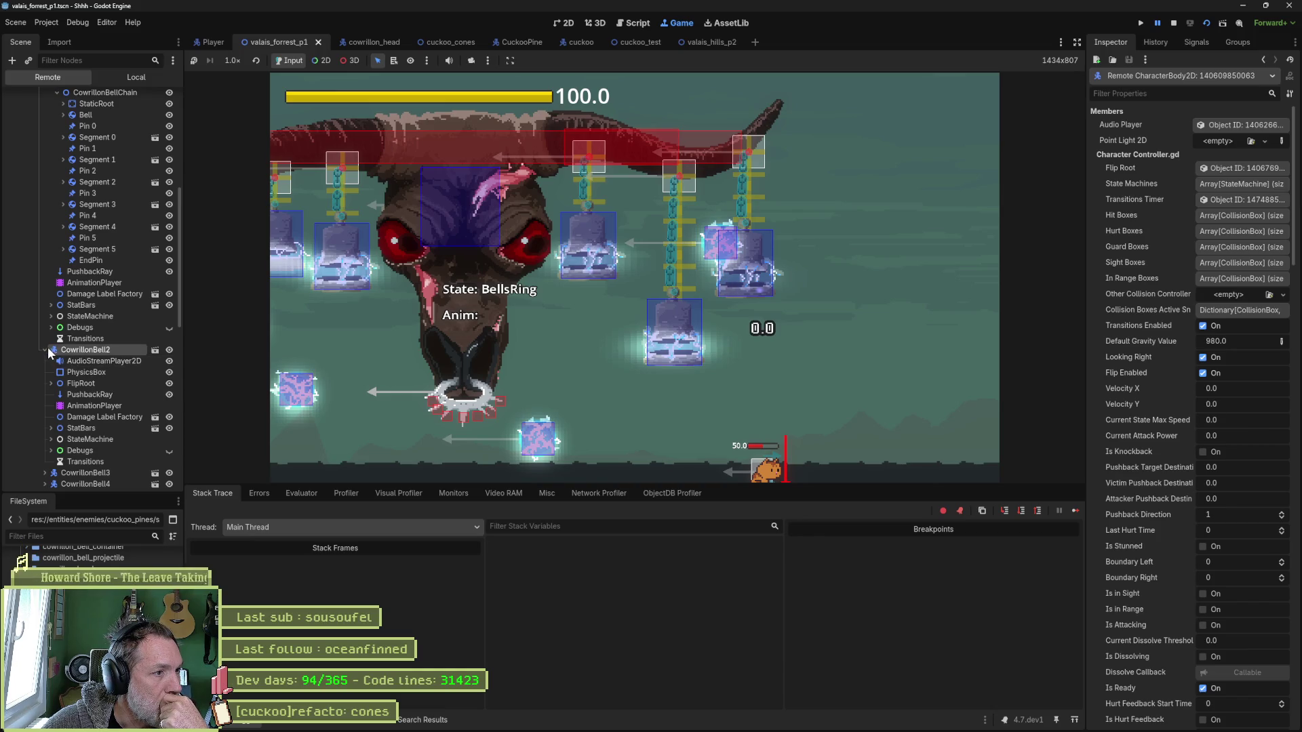
click(51, 384)
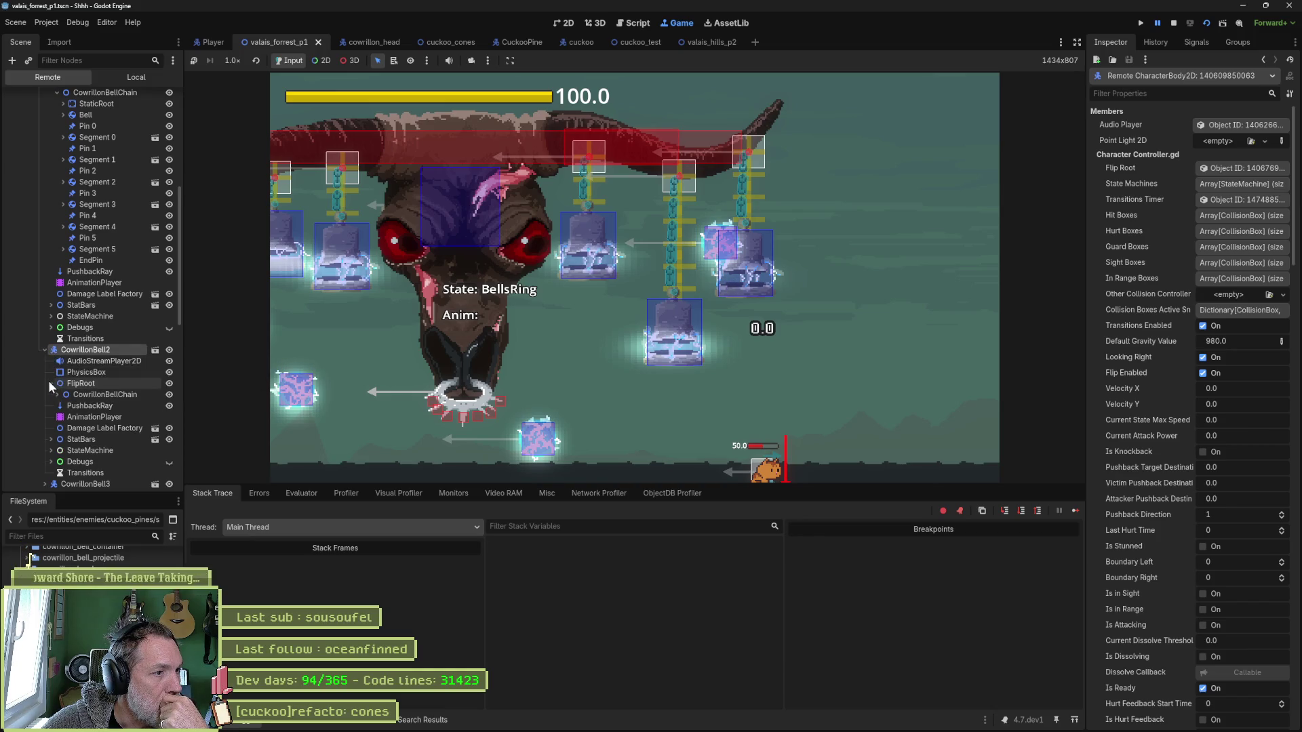
click(58, 394)
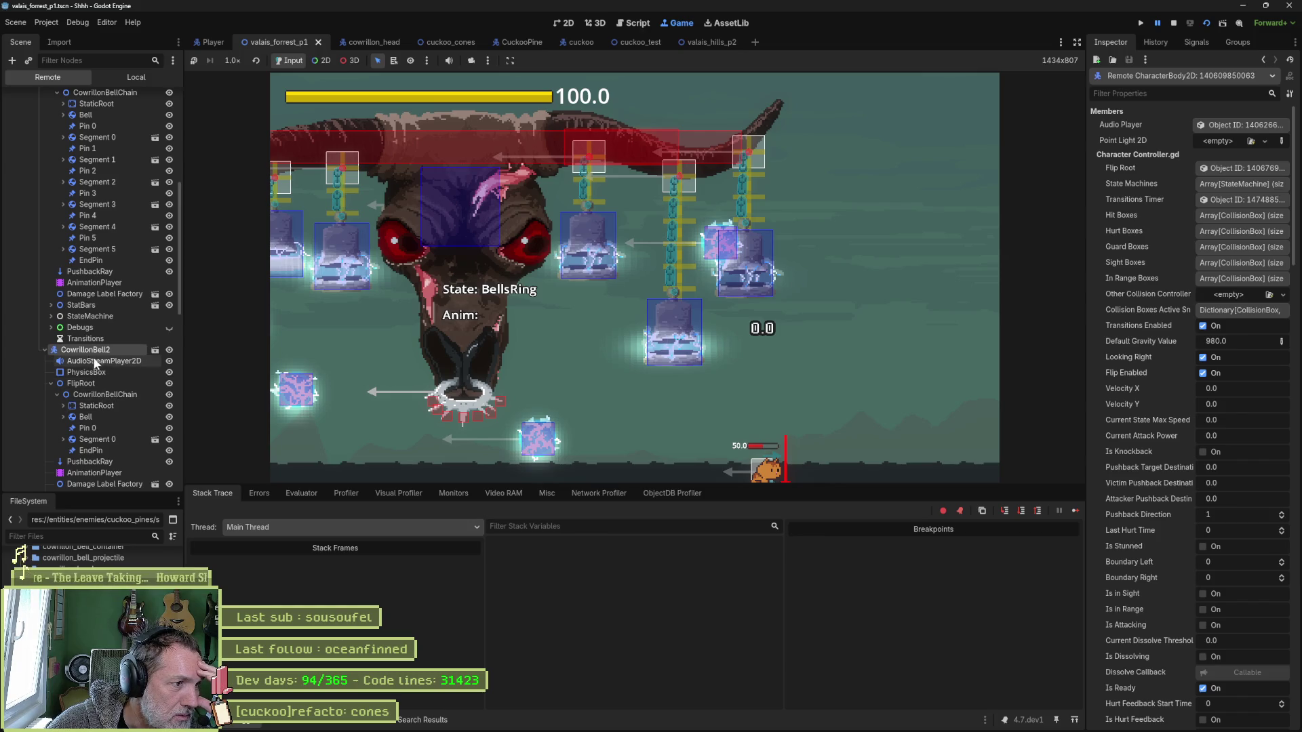
scroll(88, 333, up, 3)
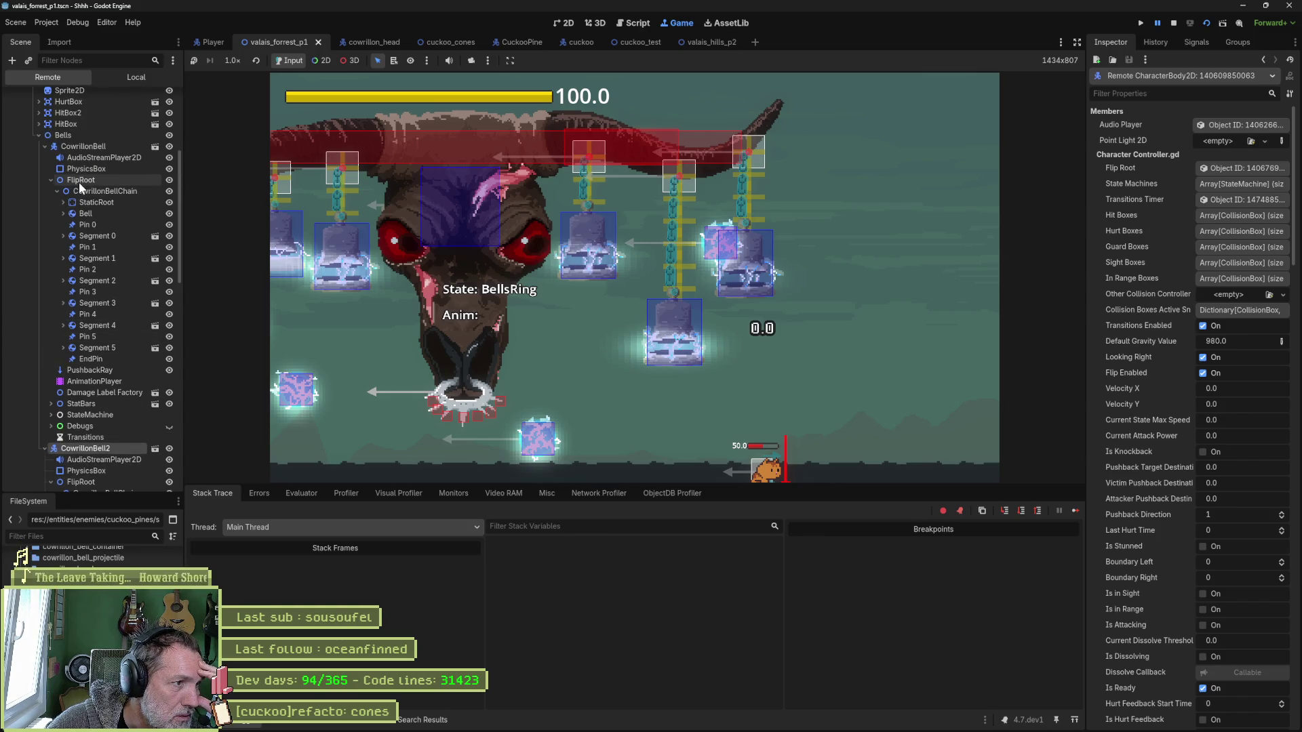
click(44, 146)
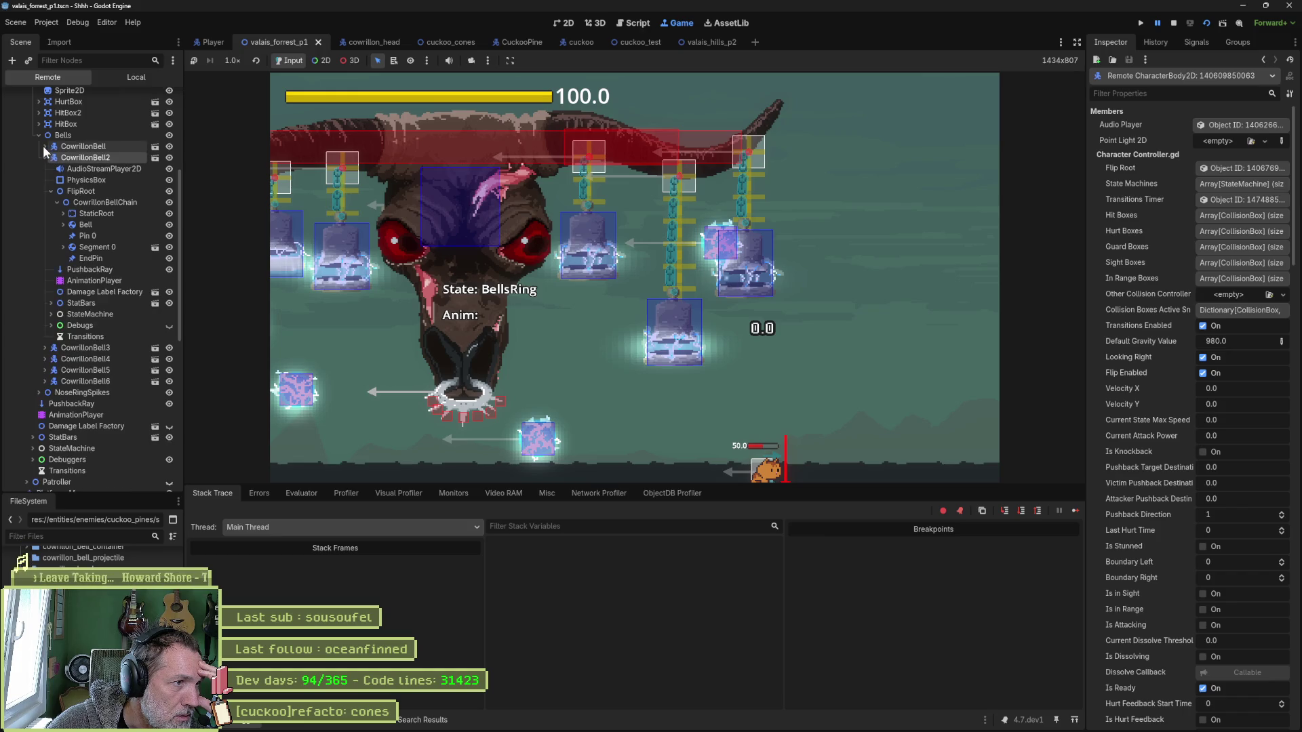
click(45, 155)
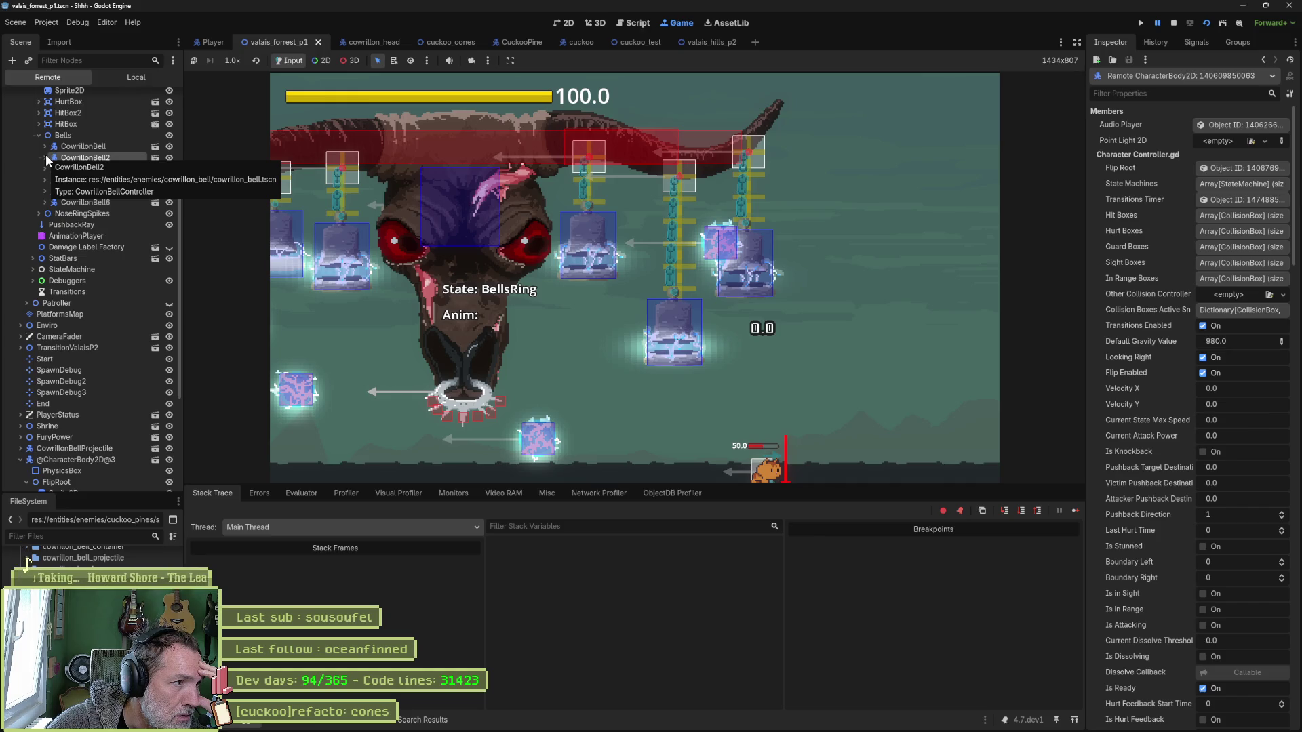
click(46, 154)
click(47, 155)
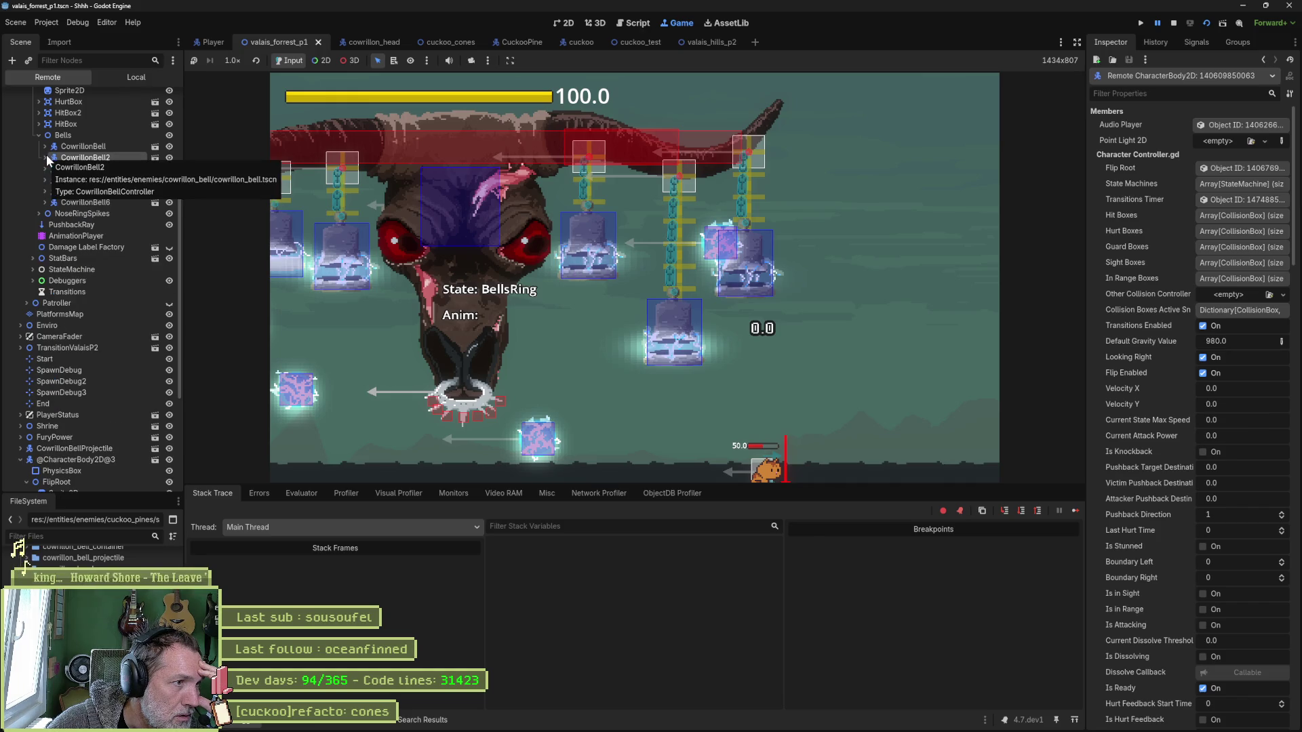
scroll(96, 197, up, 1)
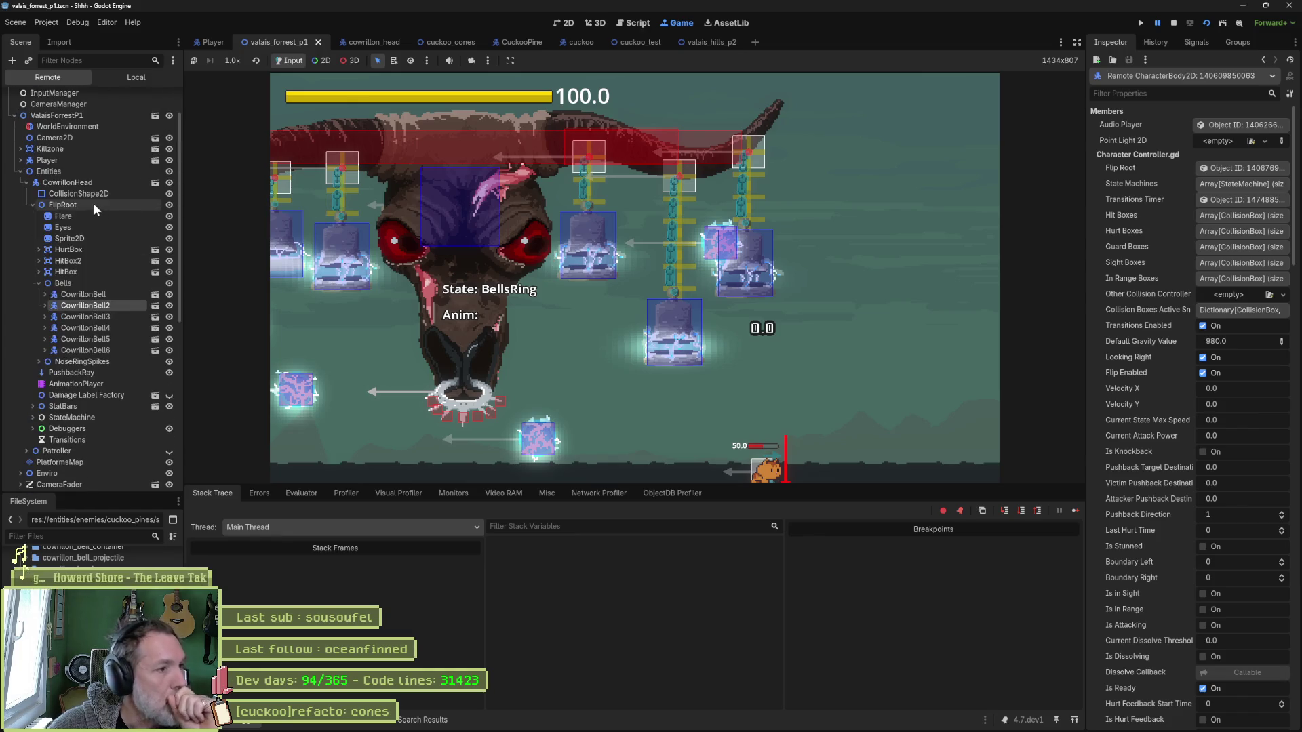
Re-expand the first CowrillonBell through FlipRoot and CowrillonBellChain down to its Bell node's children.
double_click(92, 202)
scroll(90, 296, up, 3)
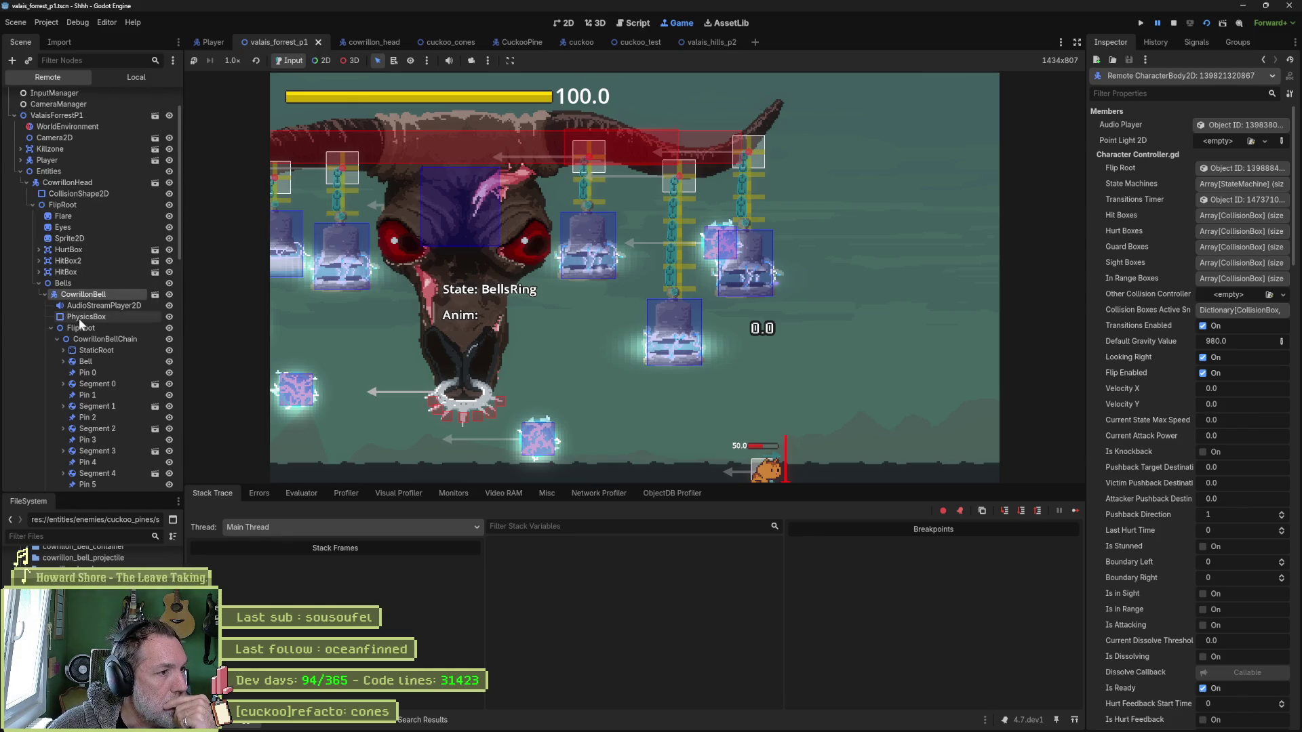
click(50, 327)
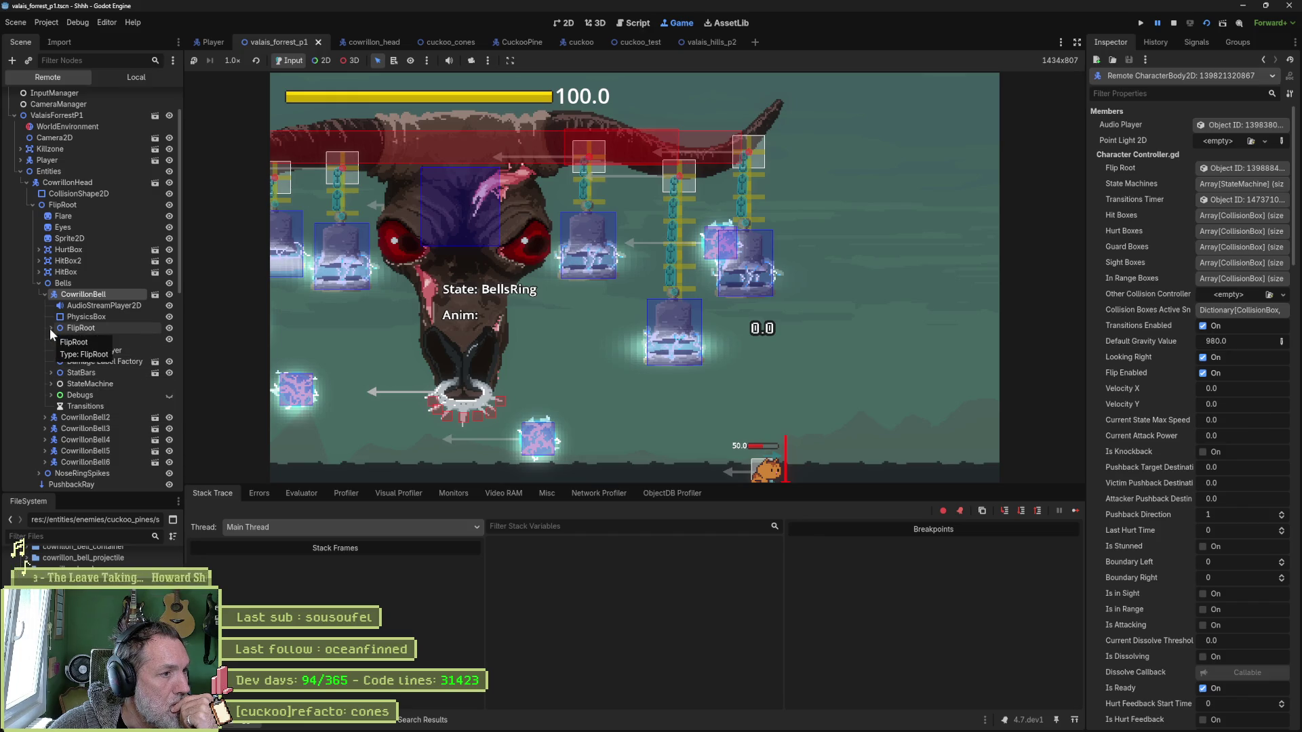
click(50, 328)
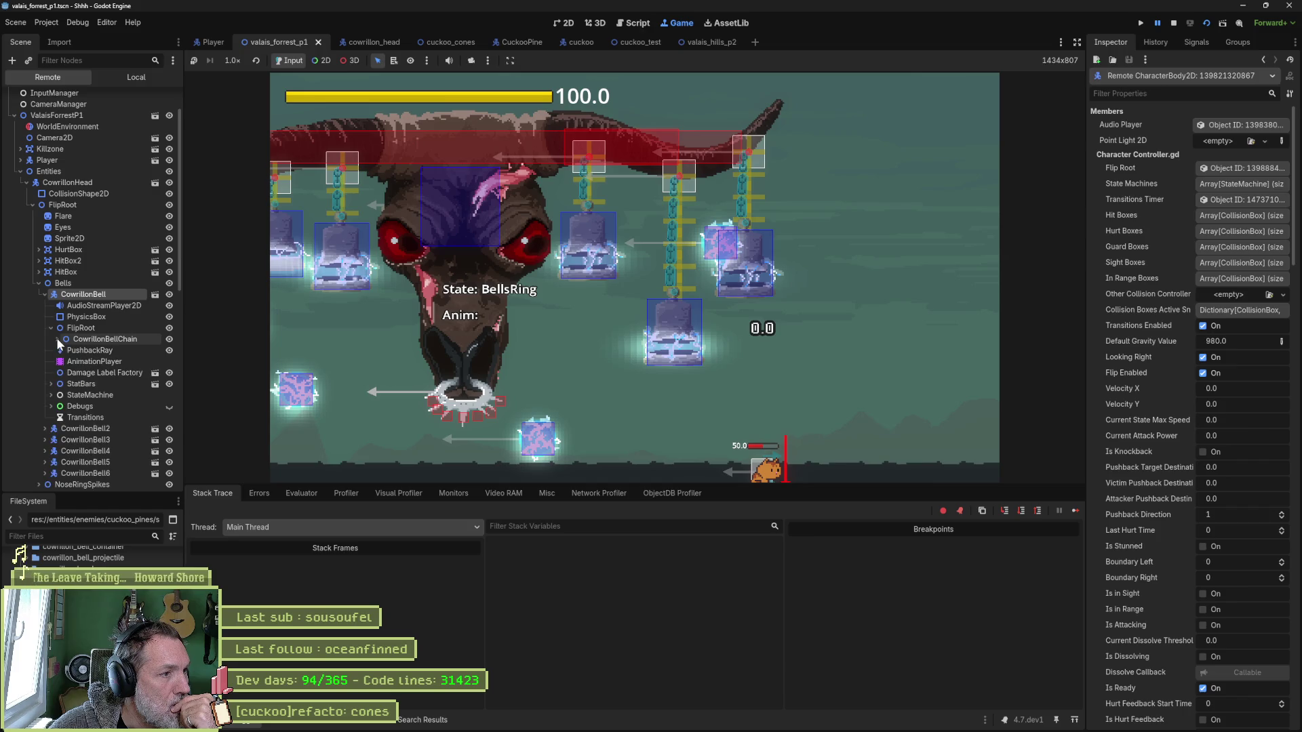
click(57, 339)
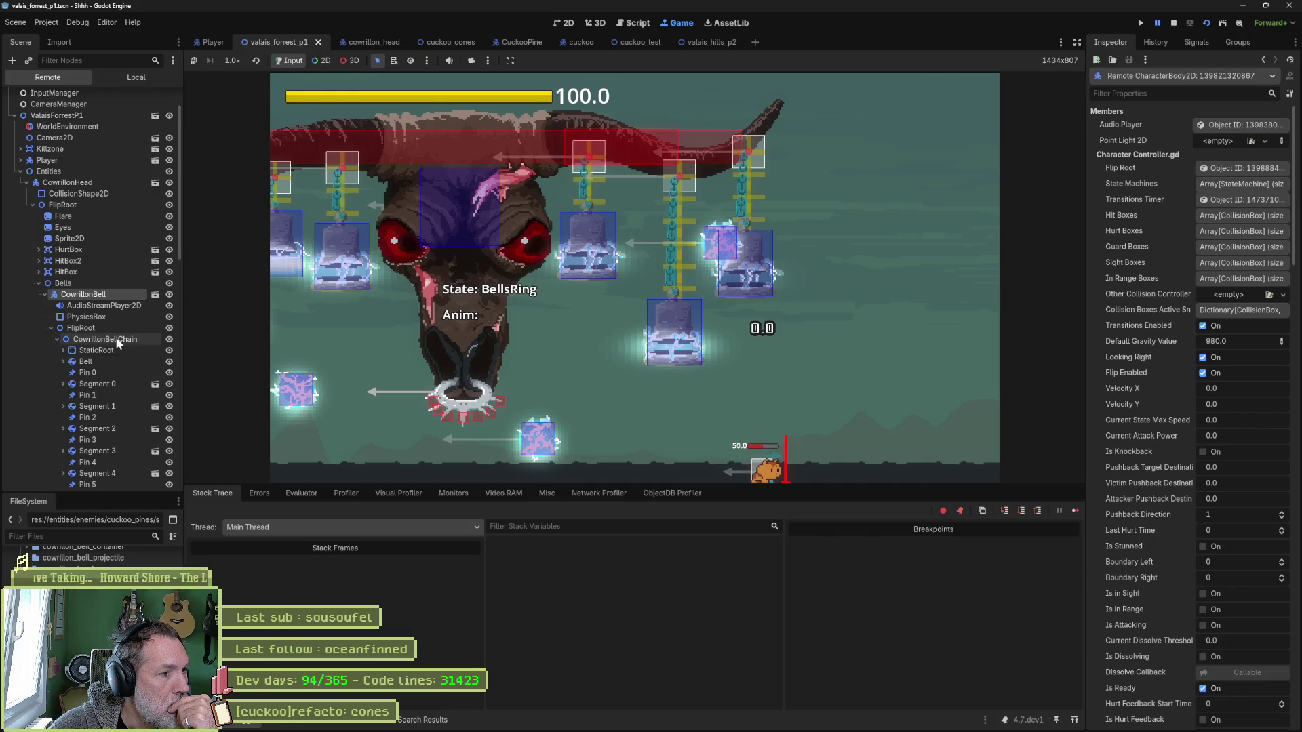
click(65, 364)
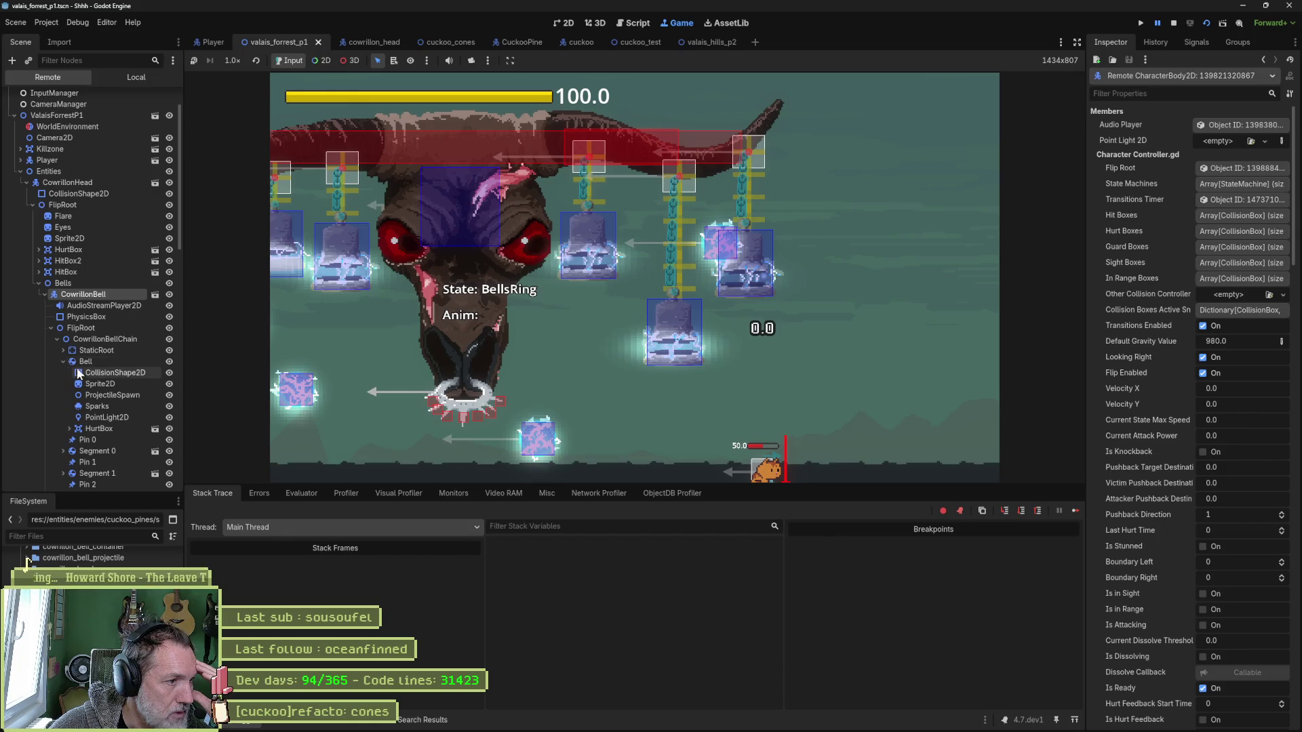
Inspect the Bell's HurtBox properties, confirming Is Active is on, then stop the game.
click(80, 428)
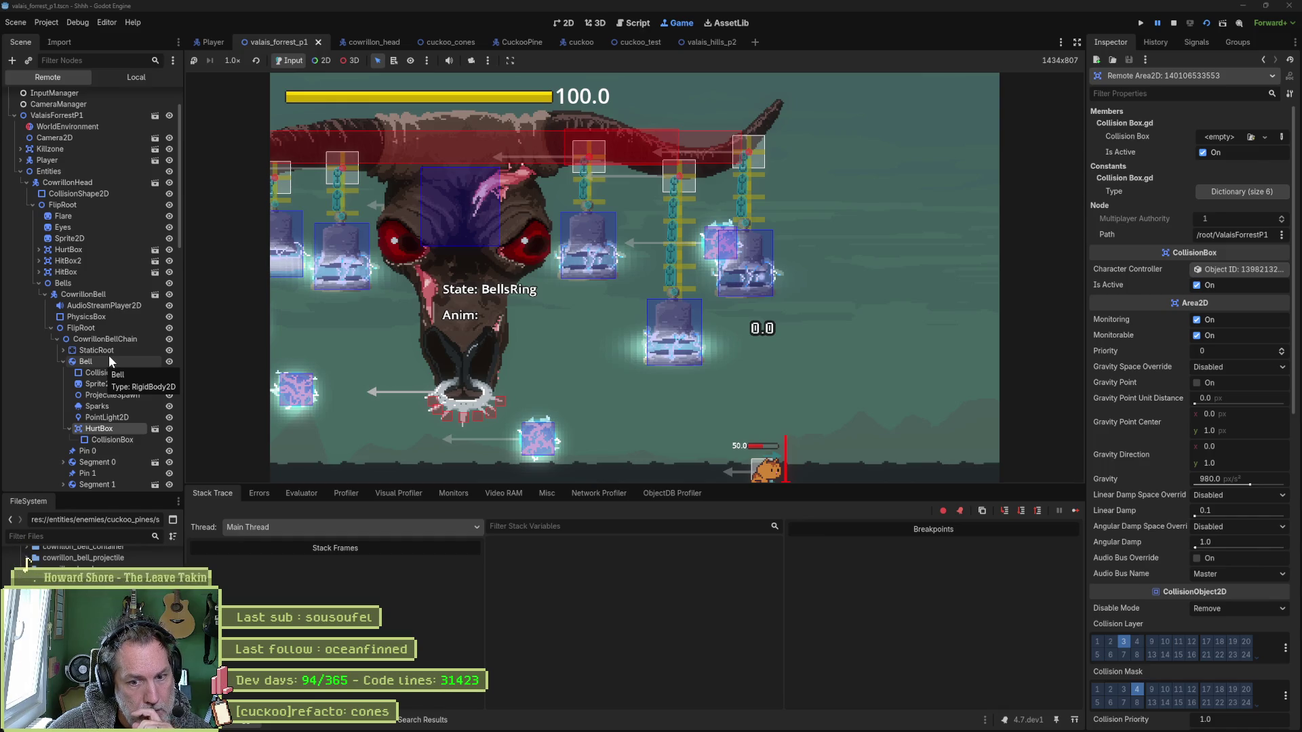
click(1174, 24)
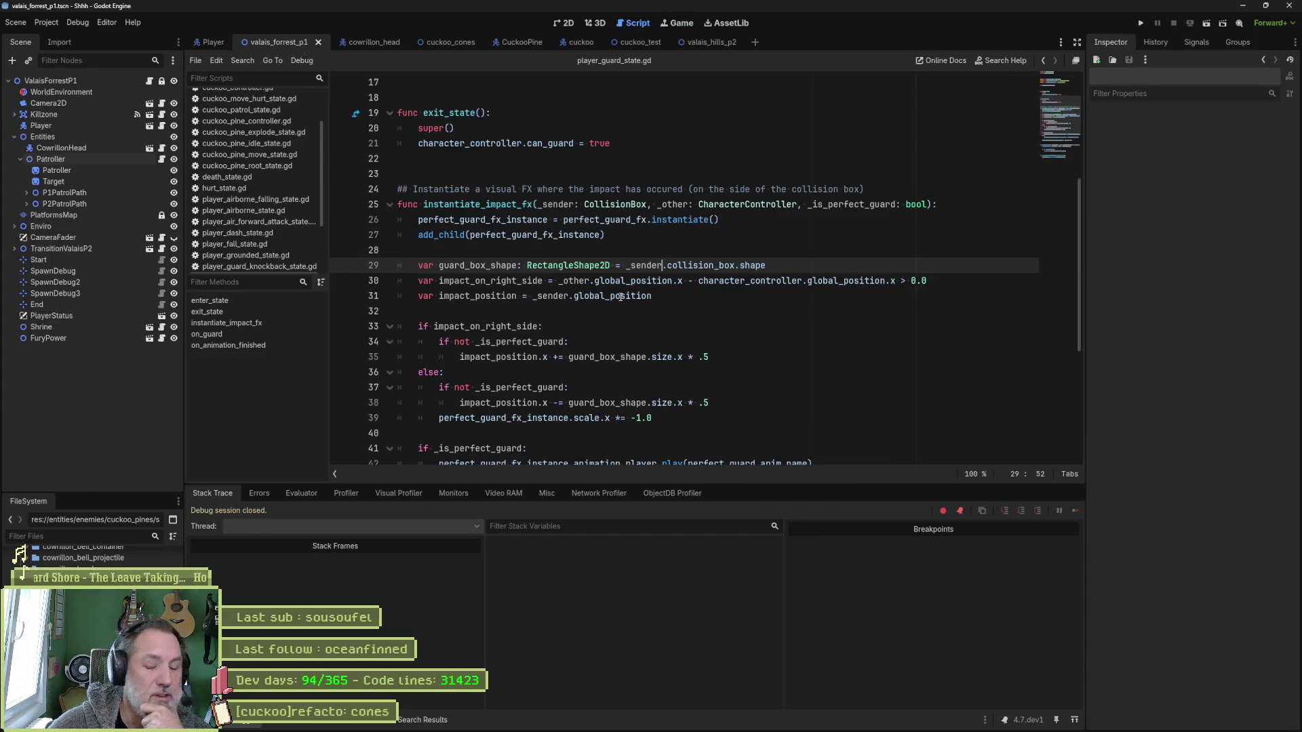
Search the project files for 'bell' in Quick Open, then close it without opening anything.
key(shift+alt+o)
text(bell)
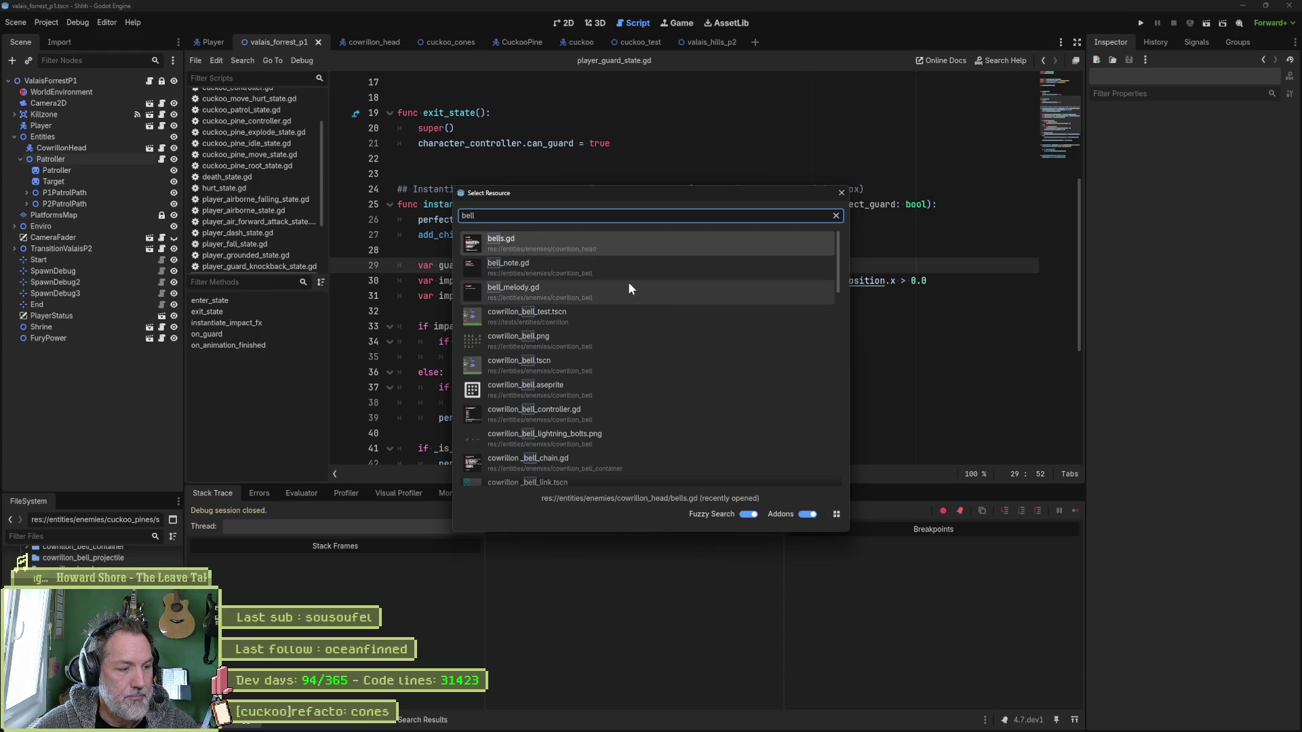
key(Escape)
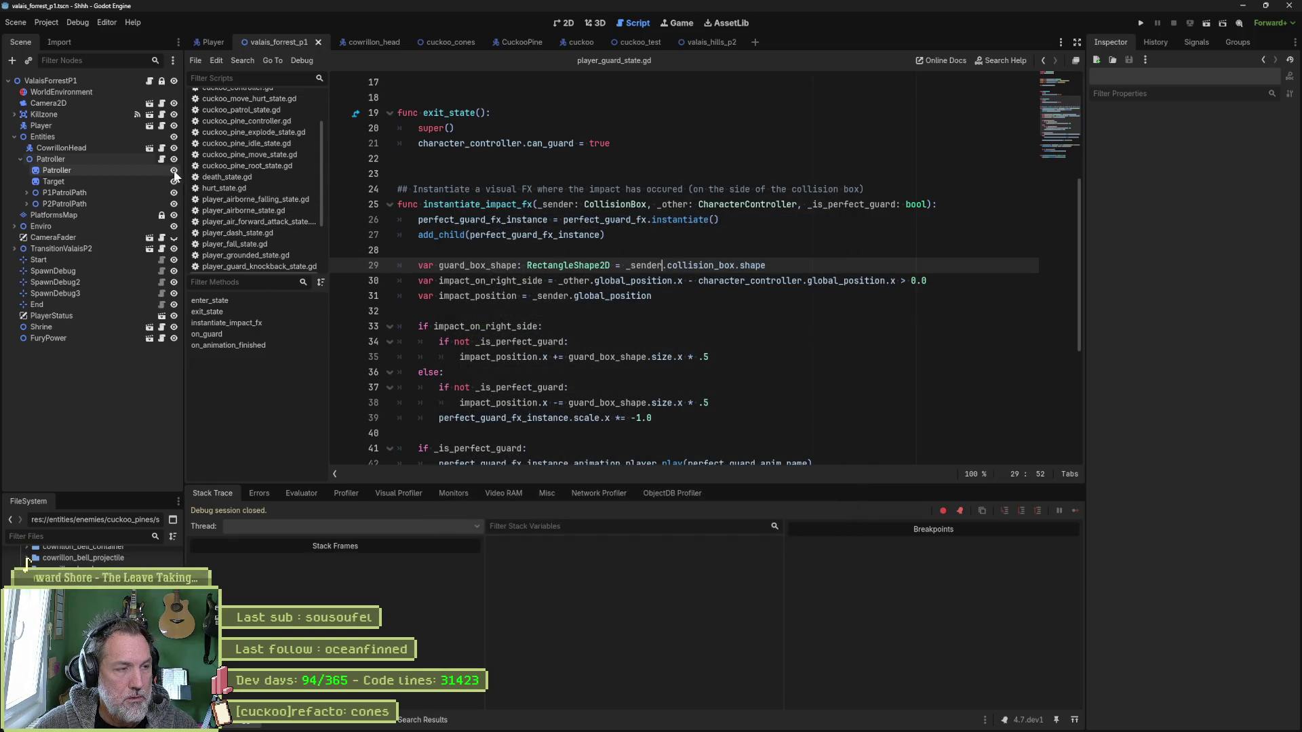
Check the cowrillon_head scene and script line 27, then return to the valais_forrest_p1 scene.
click(374, 40)
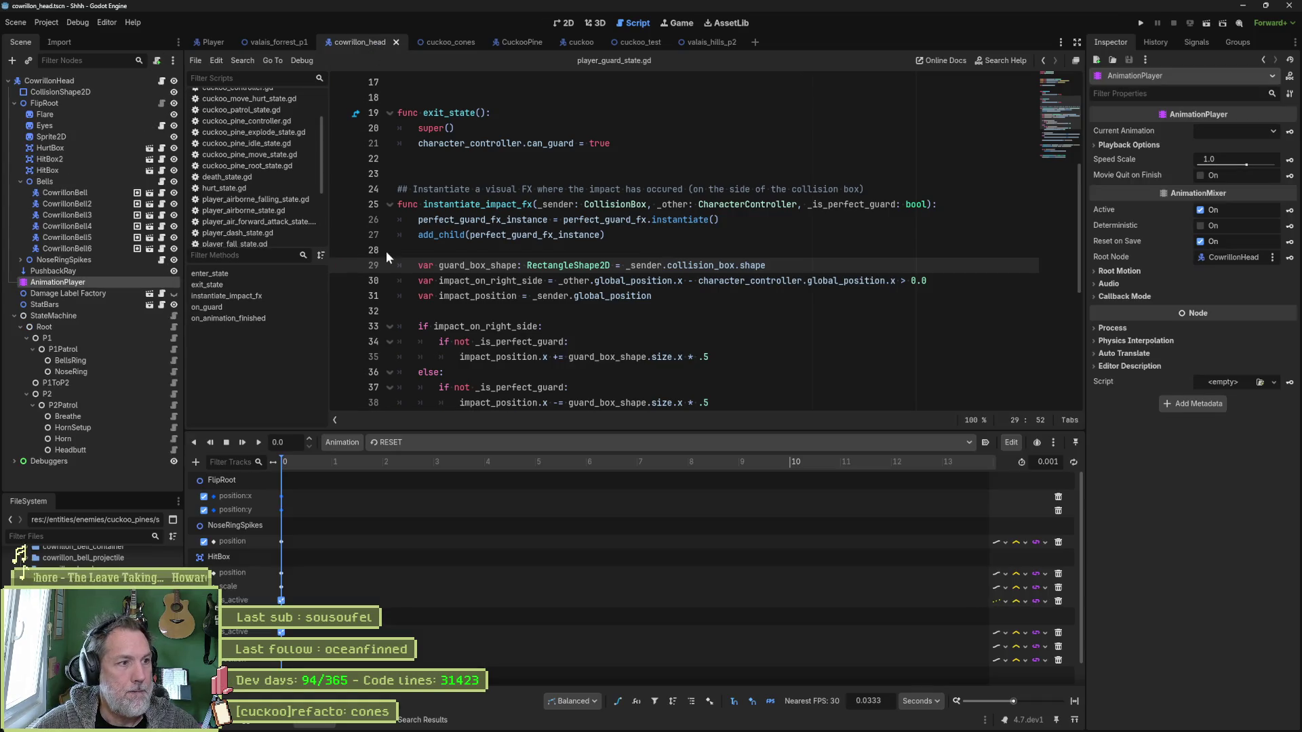
click(566, 236)
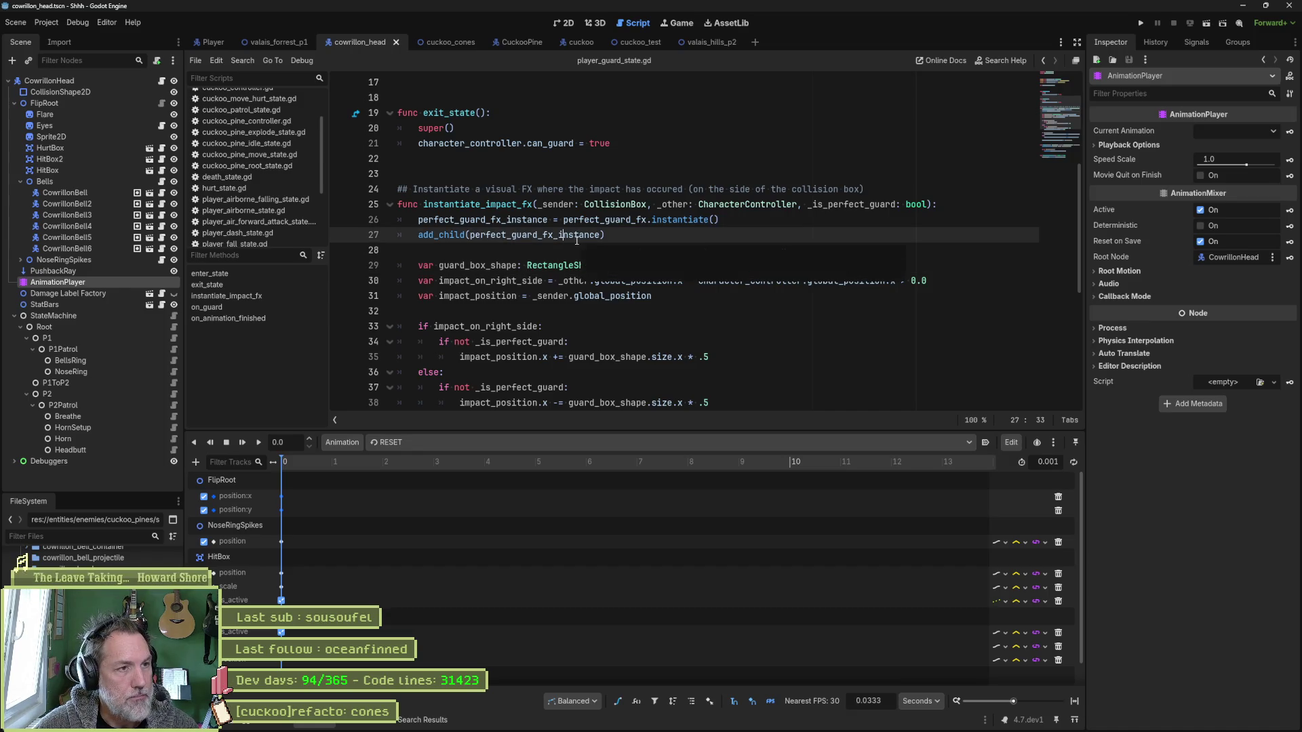
mouse_move(648, 47)
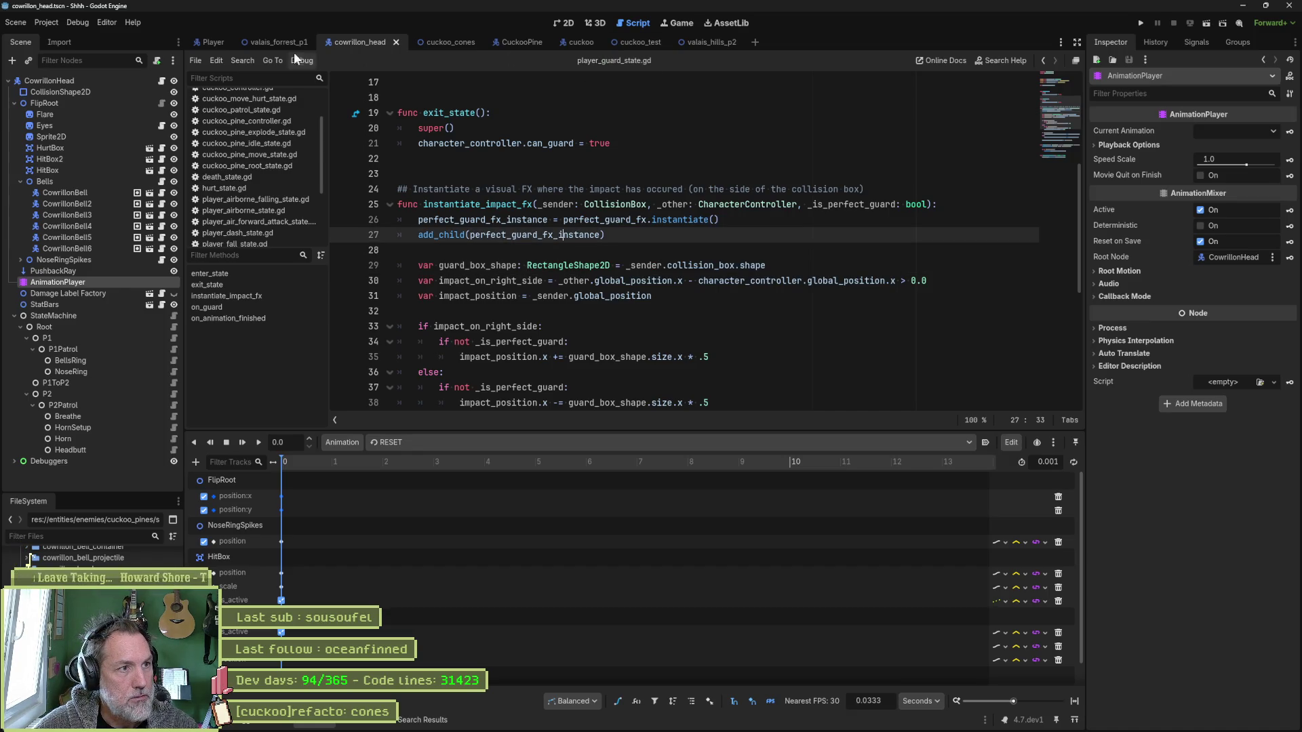
click(271, 42)
Run the forest level and force the live CowrillonHead into phase 2 with a Horn Attack.
key(F6)
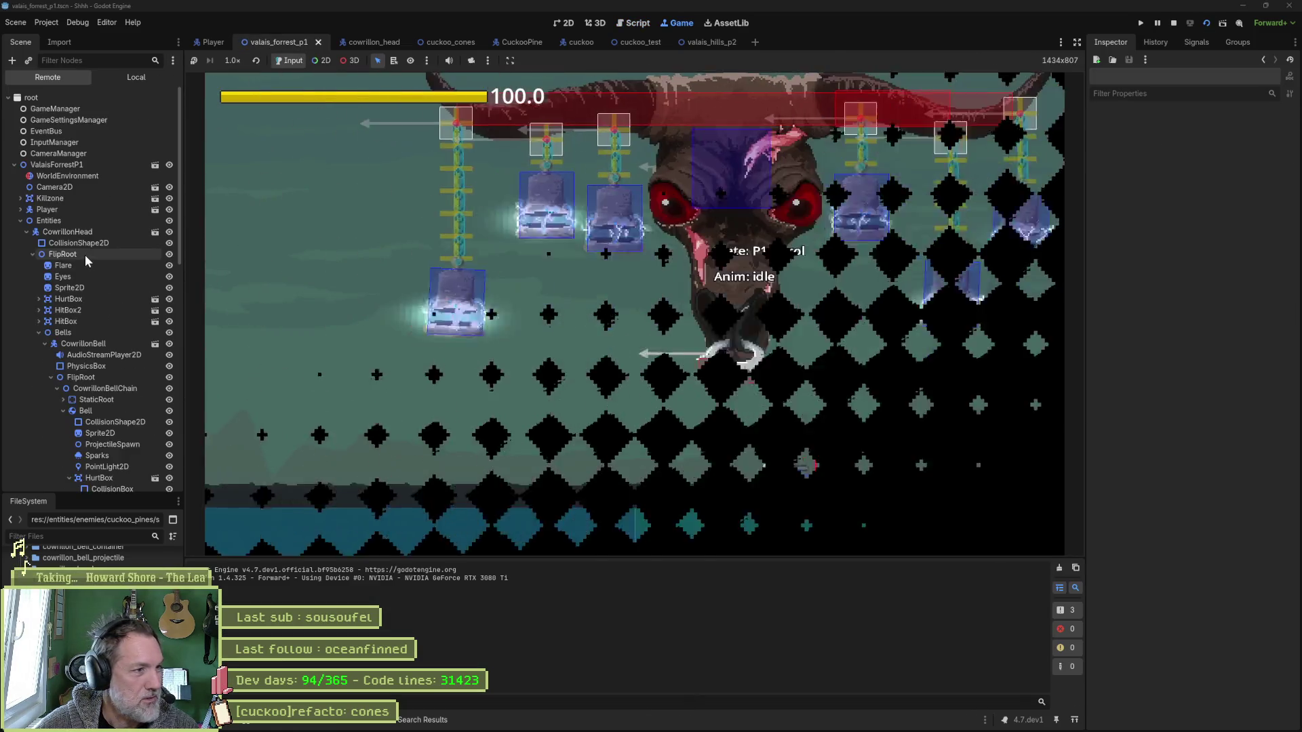
click(25, 232)
click(79, 229)
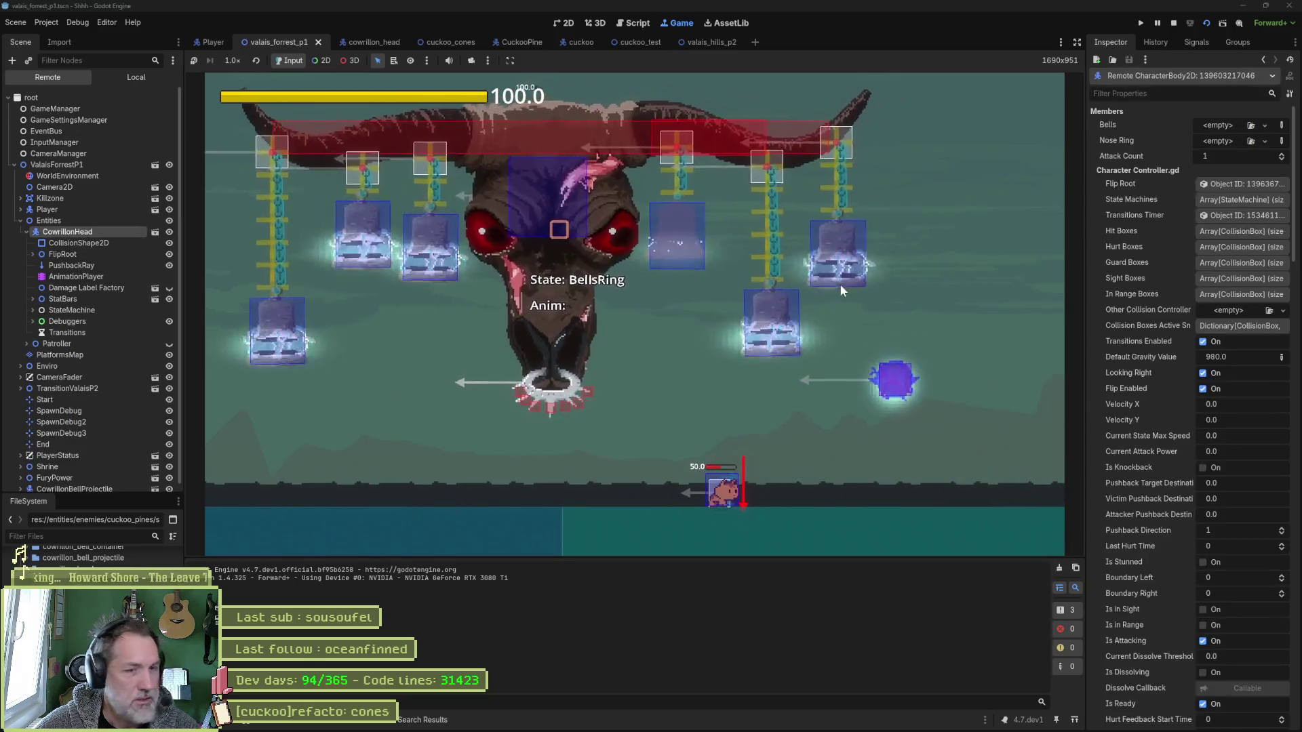
click(1202, 588)
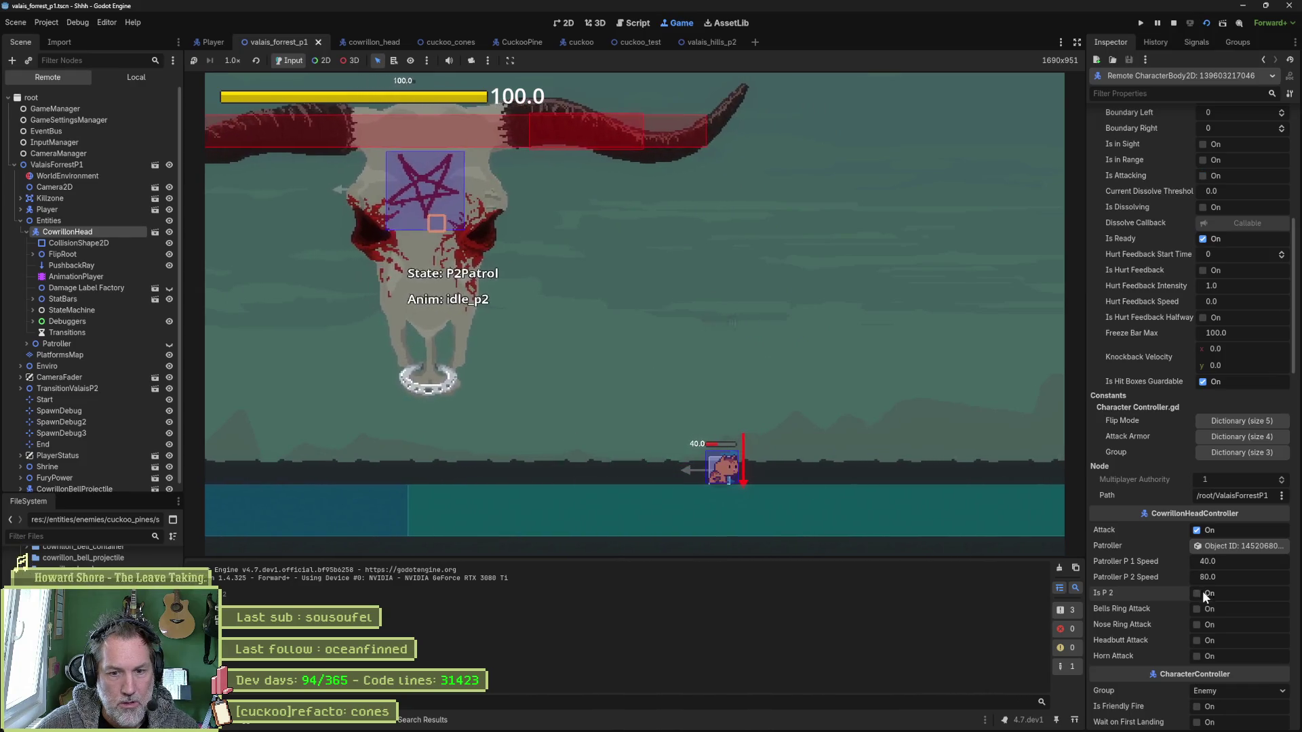
click(1203, 656)
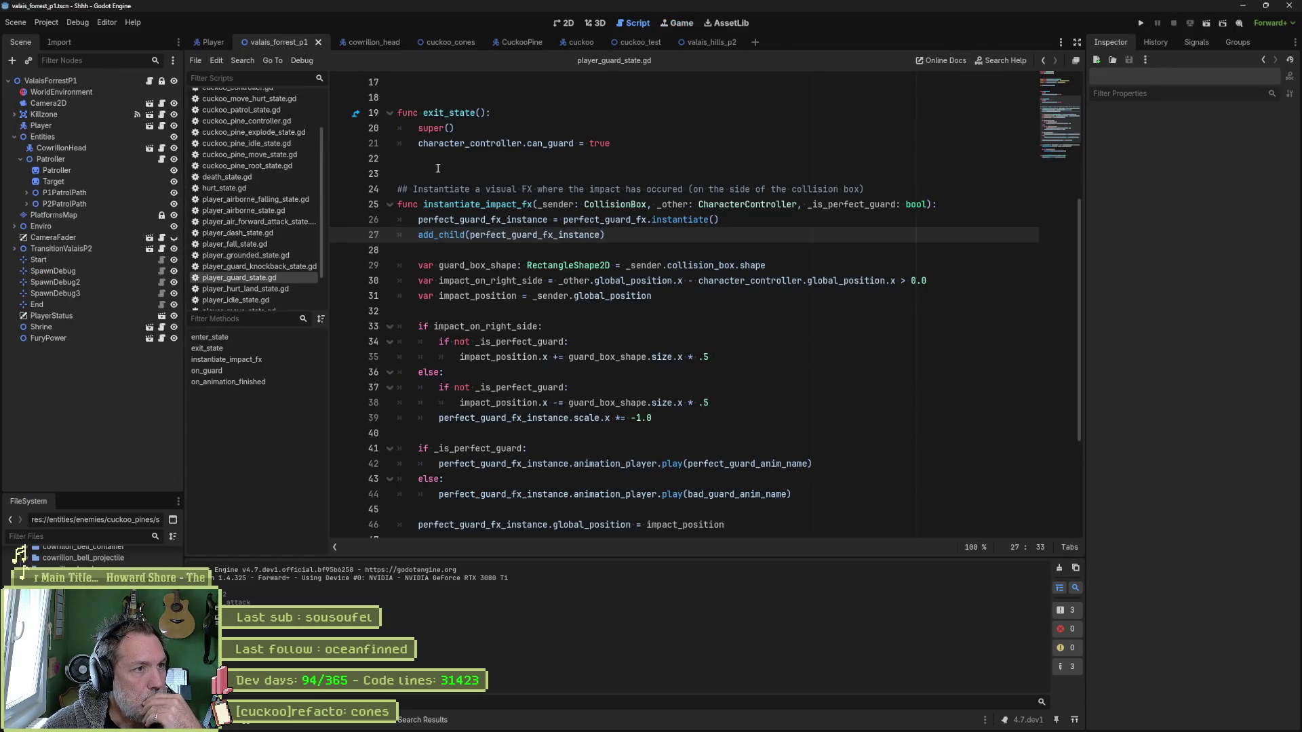
Review the collision_box.gd diff in Fork.
click(741, 726)
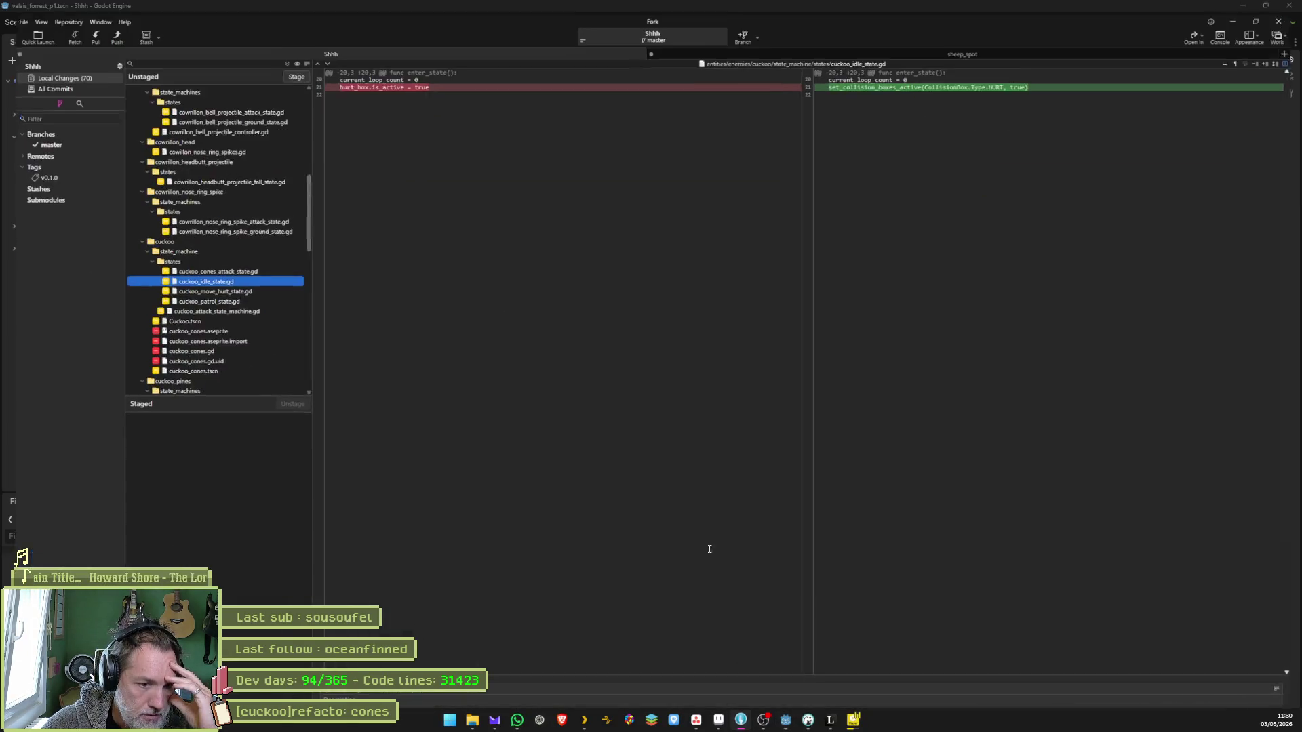
scroll(230, 243, down, 3)
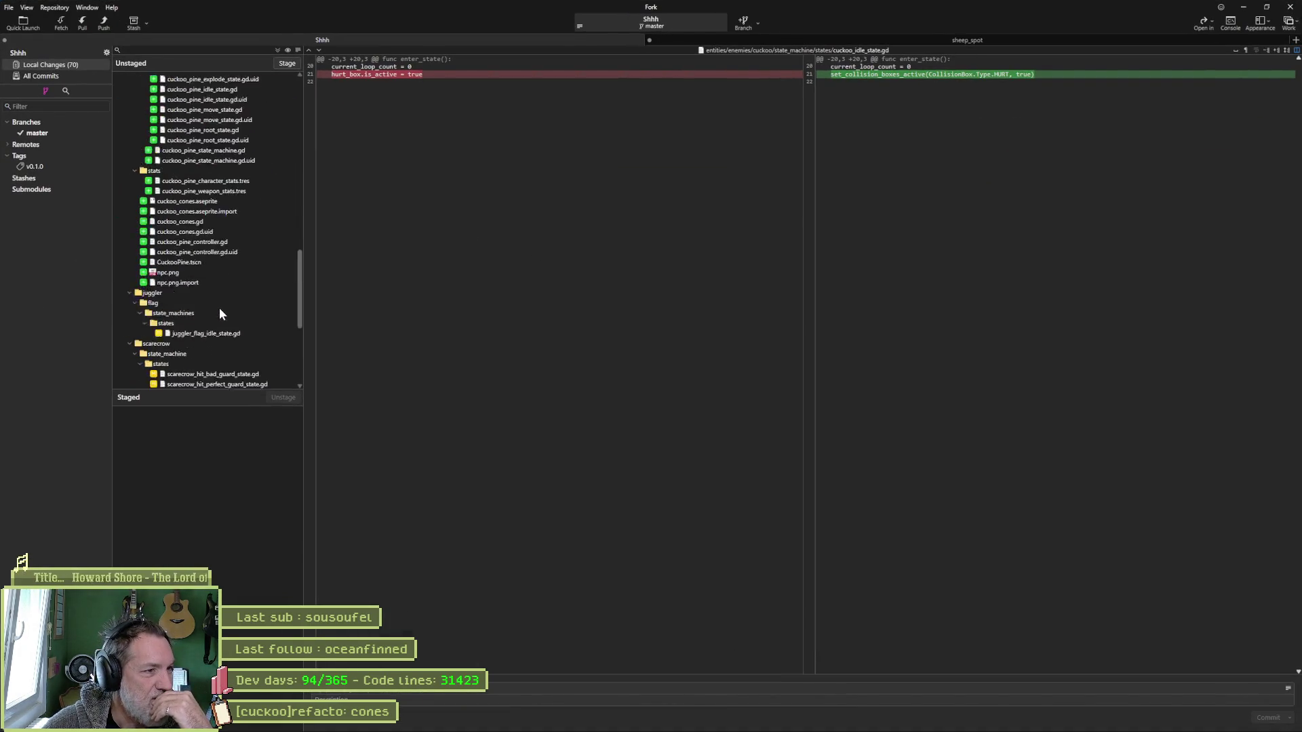
scroll(217, 285, up, 10)
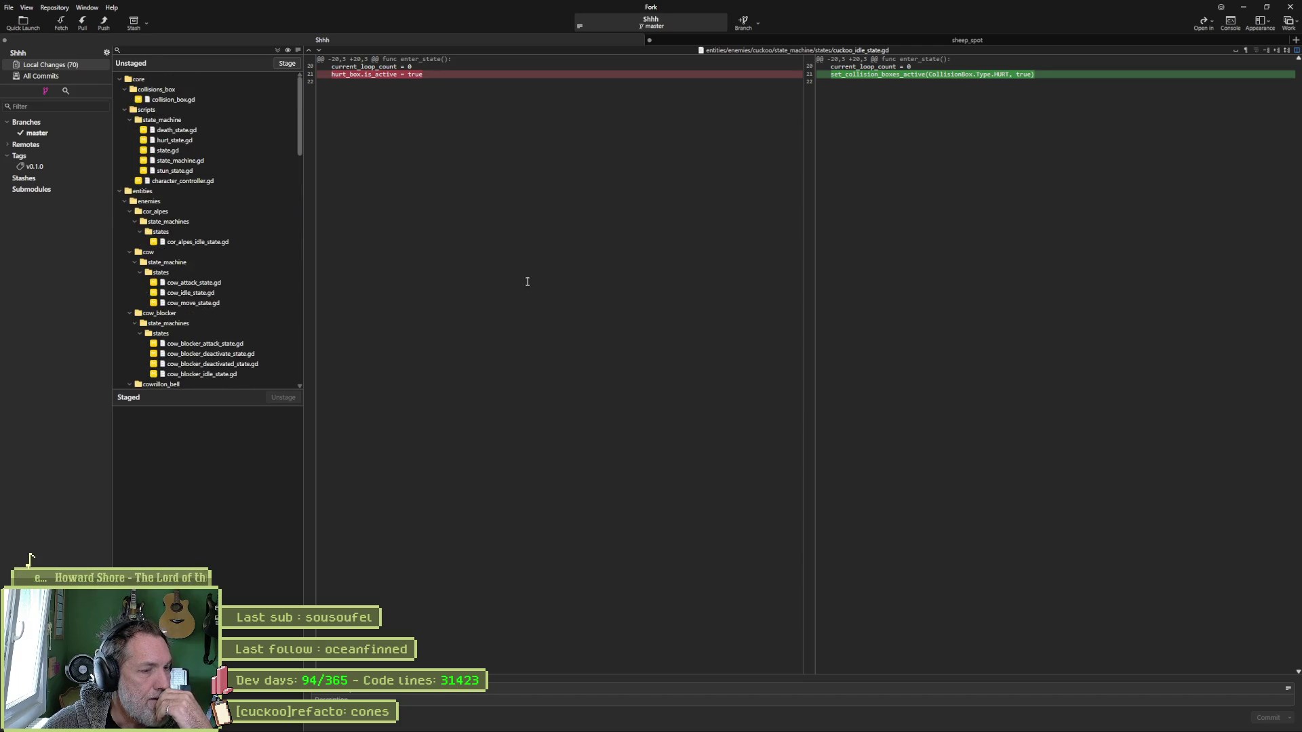
click(191, 102)
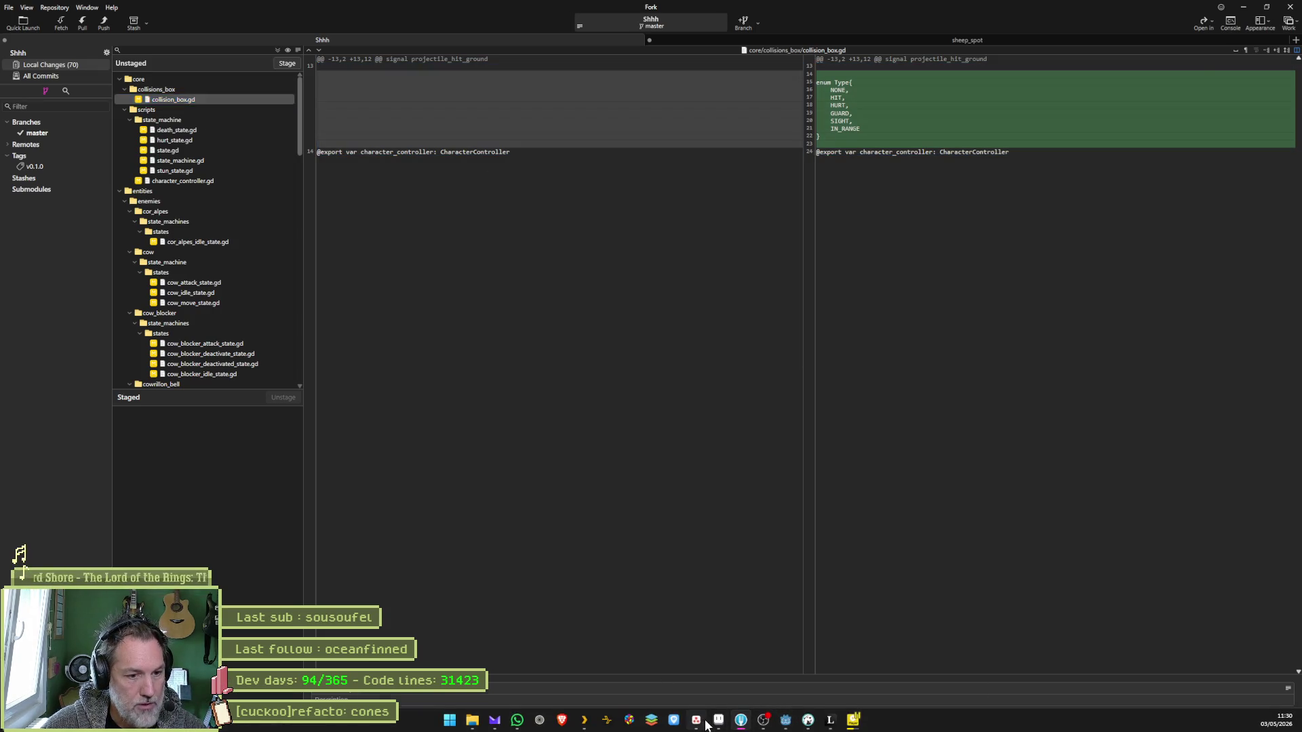
Put the cones task title plus 'ray architecture &' in the commit summary, and move that task to Complete.
click(696, 721)
click(720, 183)
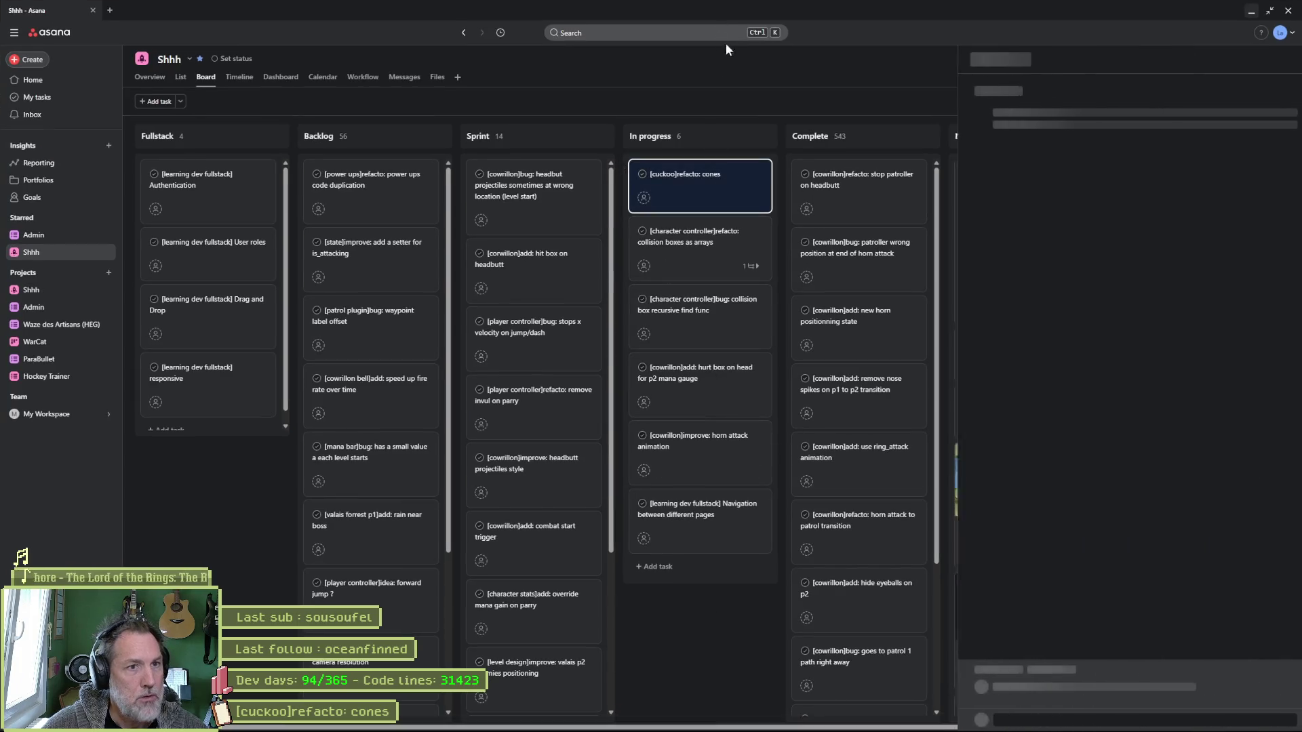
triple_click(1079, 92)
key(alt+Tab)
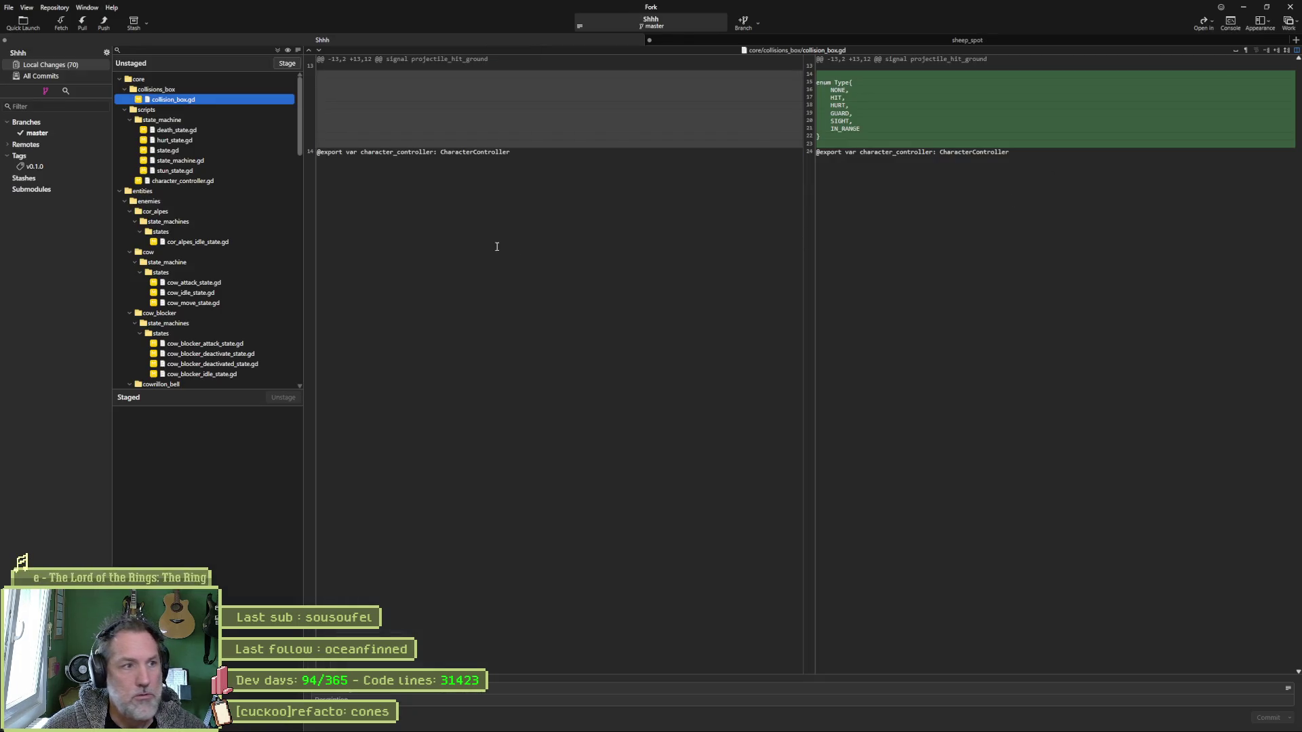
key(ctrl+v)
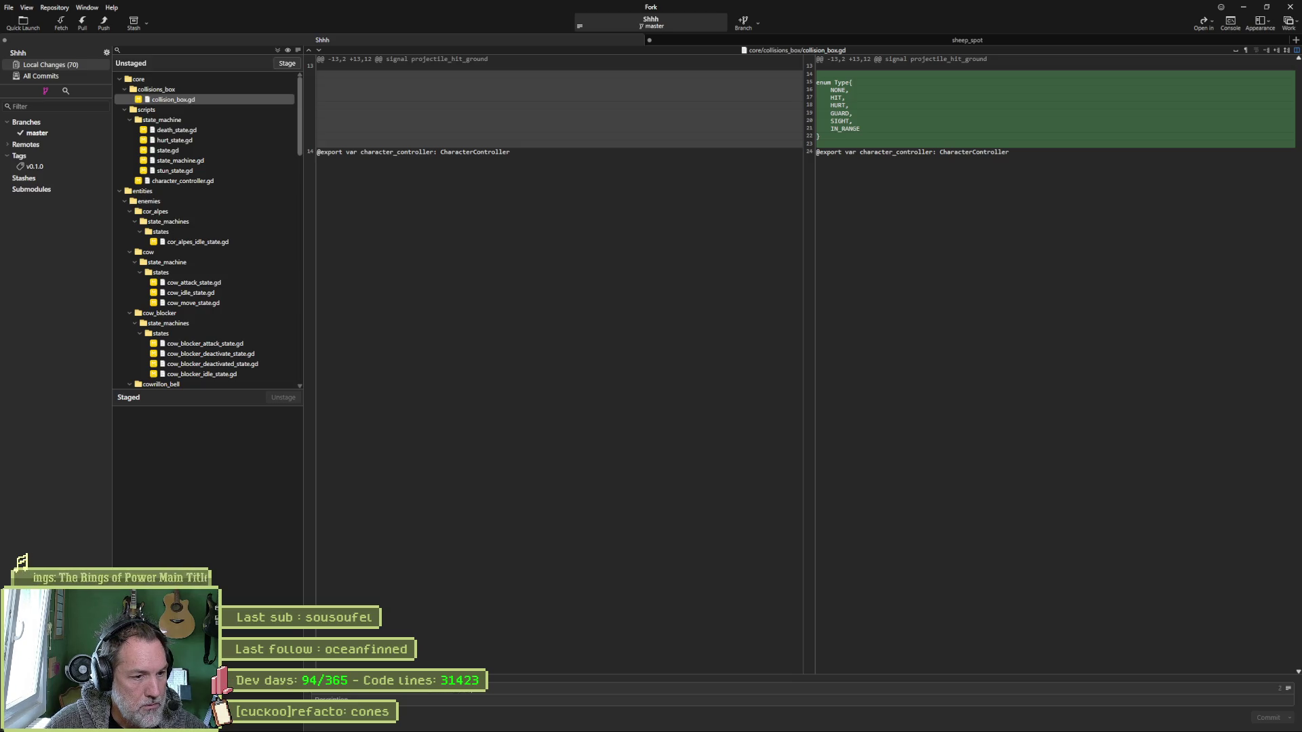
text(ray)
text( architect)
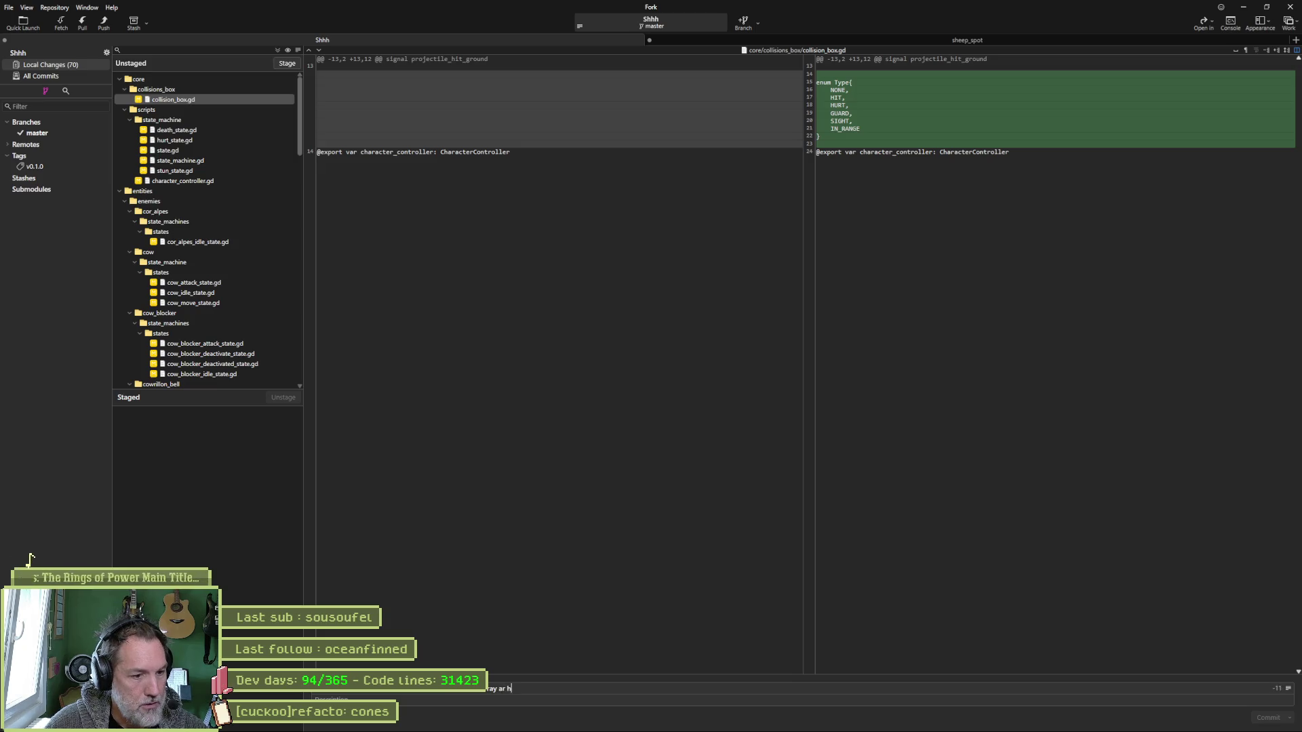
text(ure)
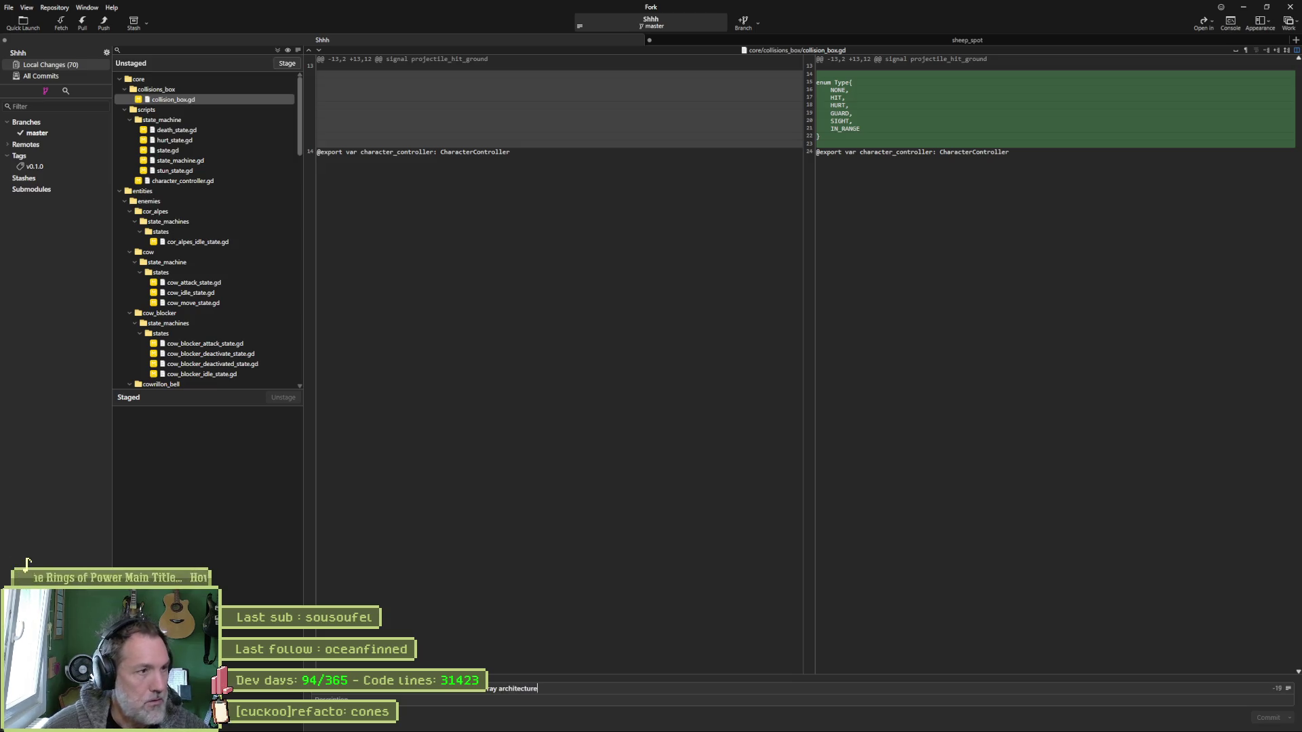
text( &)
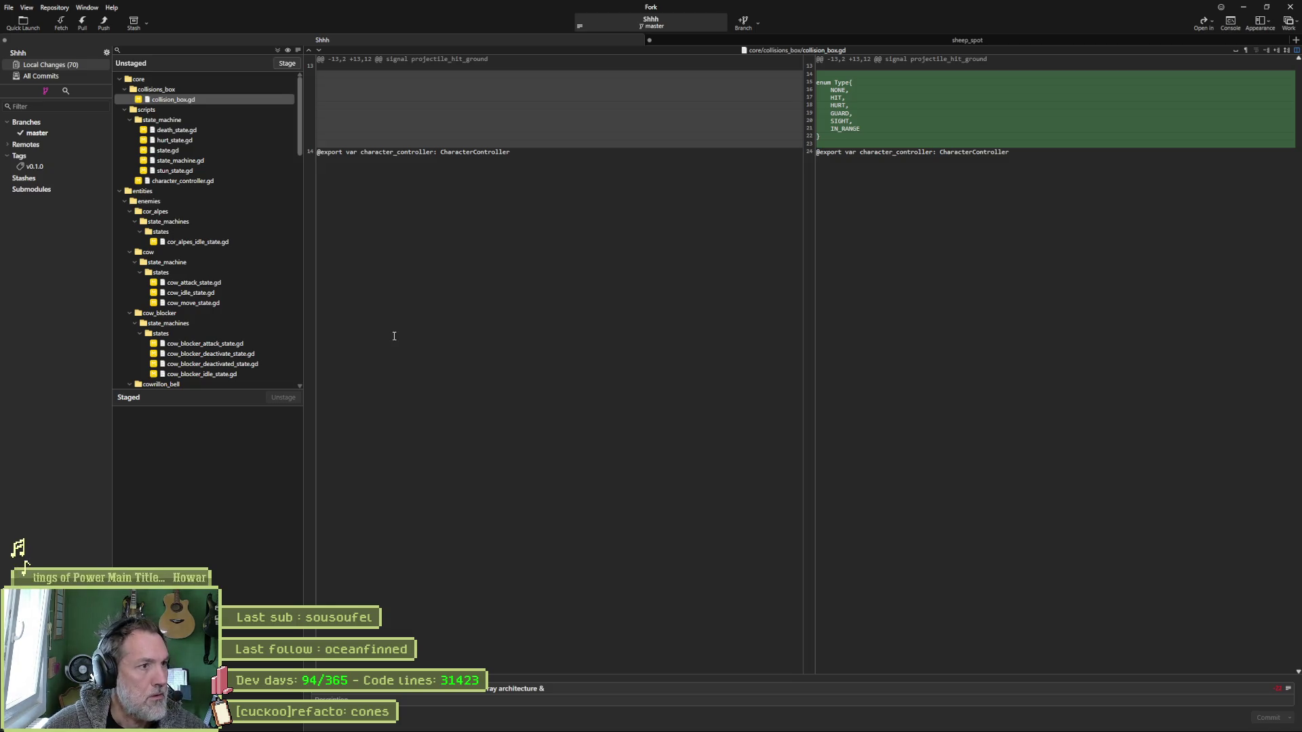
key(alt+Tab)
drag(685, 184, 848, 179)
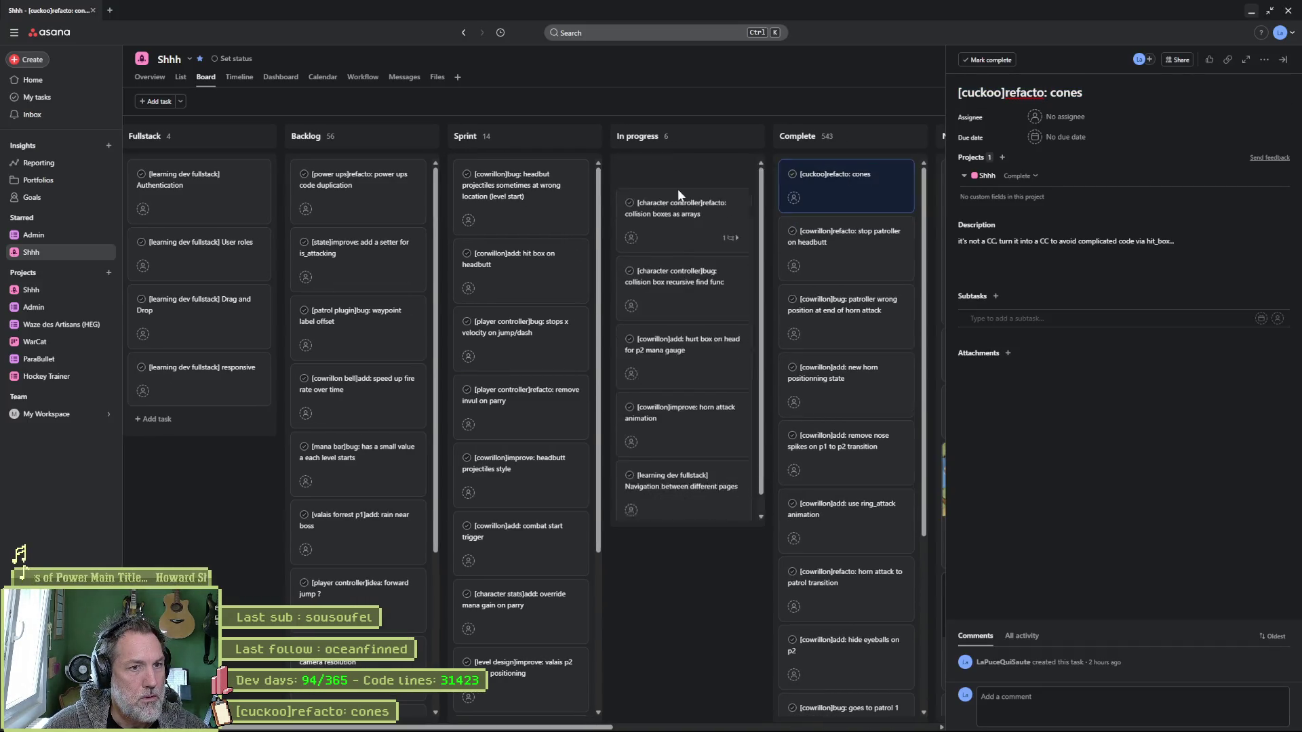
Tick the cuckoo scripts subtask and move the collision boxes as arrays task into Complete.
click(688, 193)
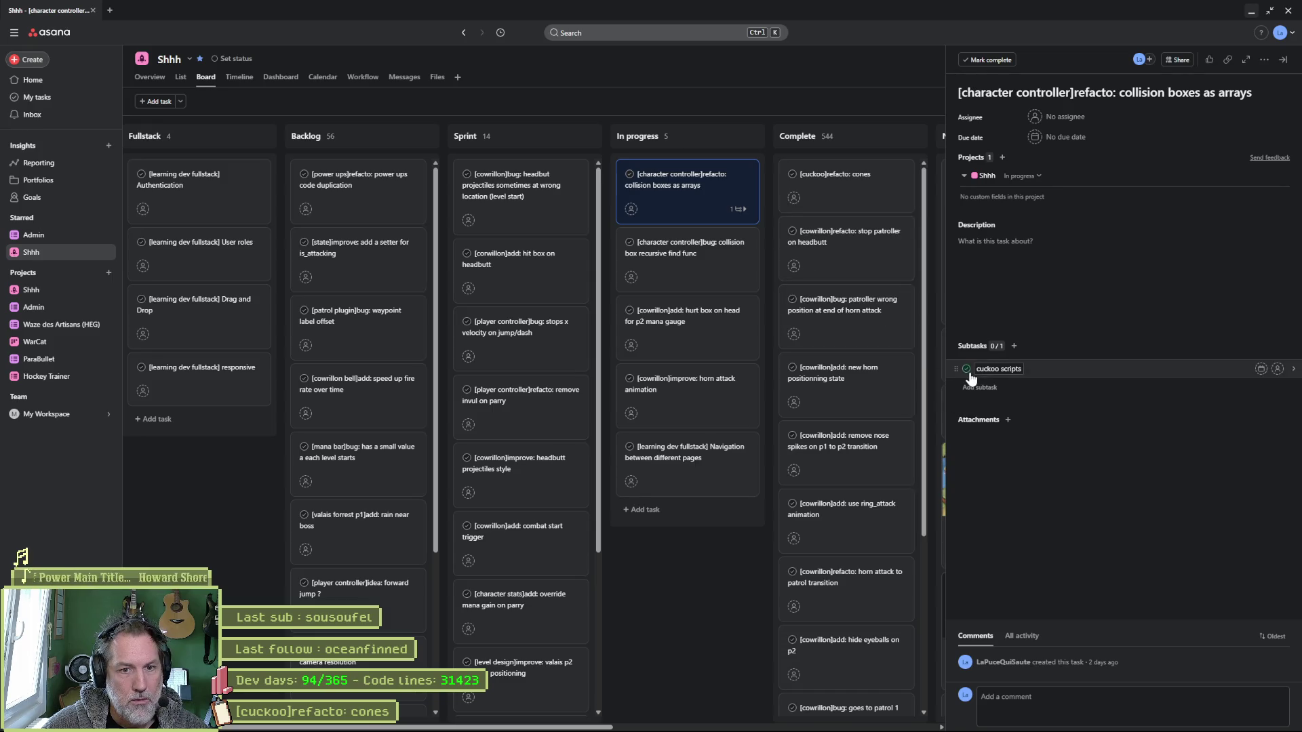
click(968, 371)
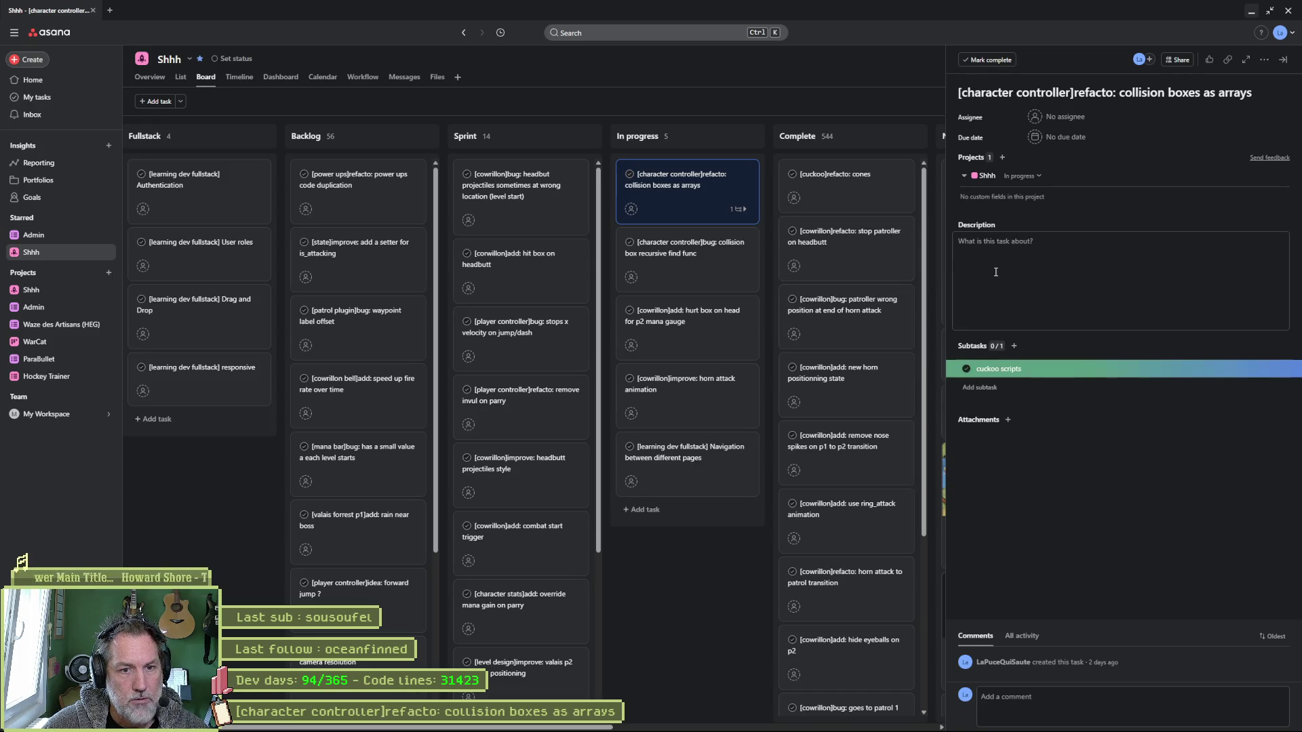
click(1061, 101)
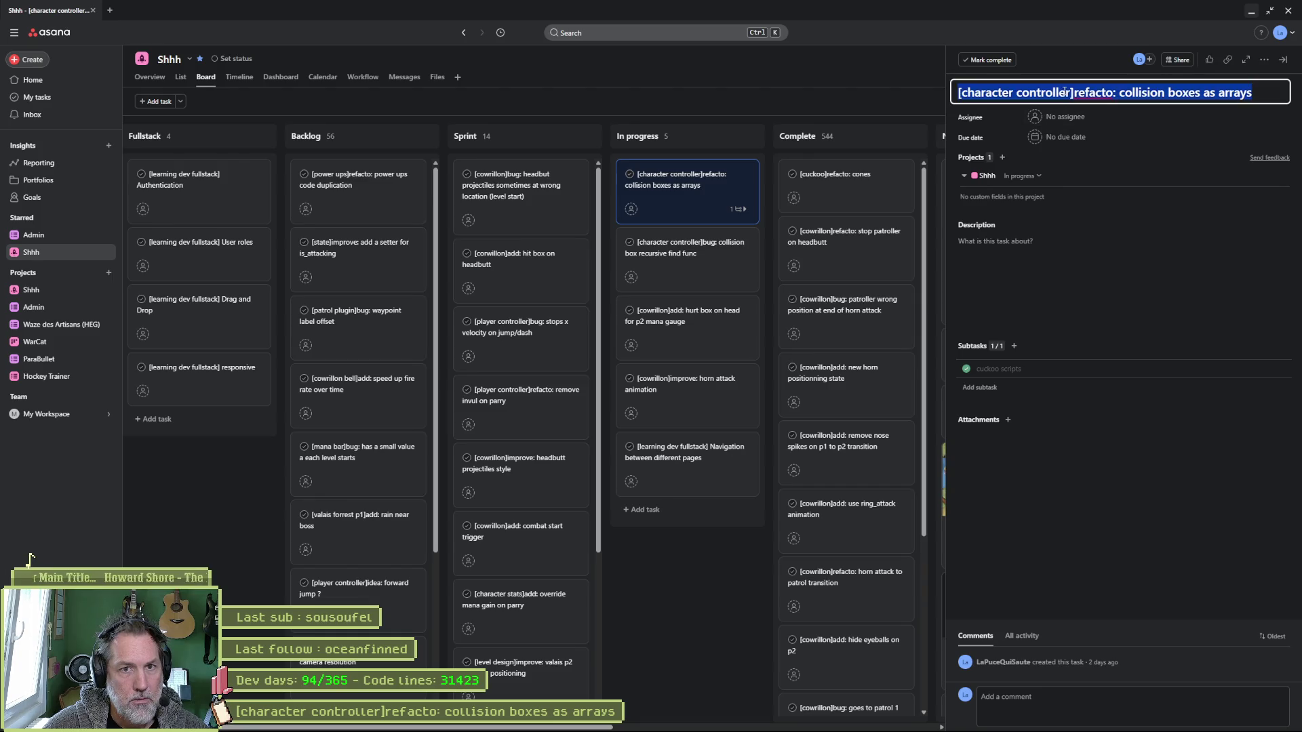
mouse_move(746, 173)
mouse_down()
mouse_move(848, 178)
mouse_move(816, 198)
mouse_up()
Paste the collision boxes as arrays title into the commit summary and select the recursive find func title.
key(alt+Tab)
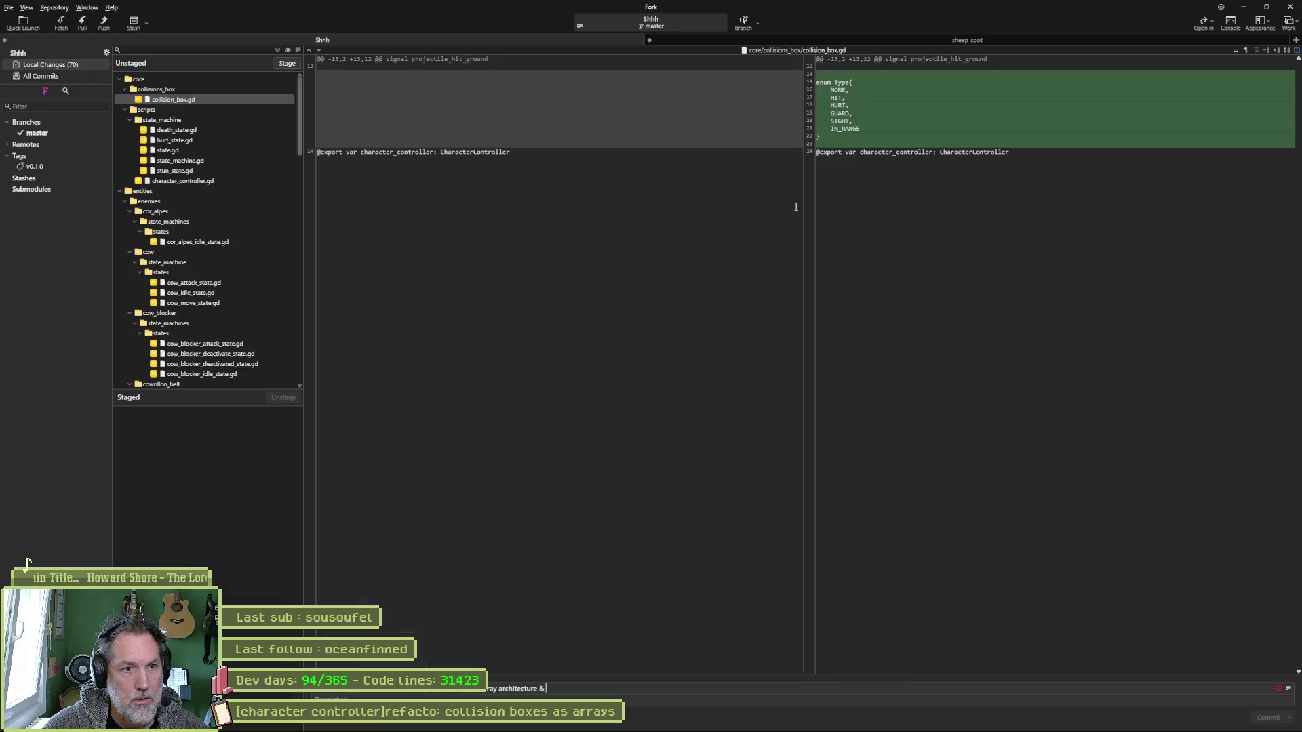
text([character controller]refacto: collision boxes as arrays)
key(alt+Tab)
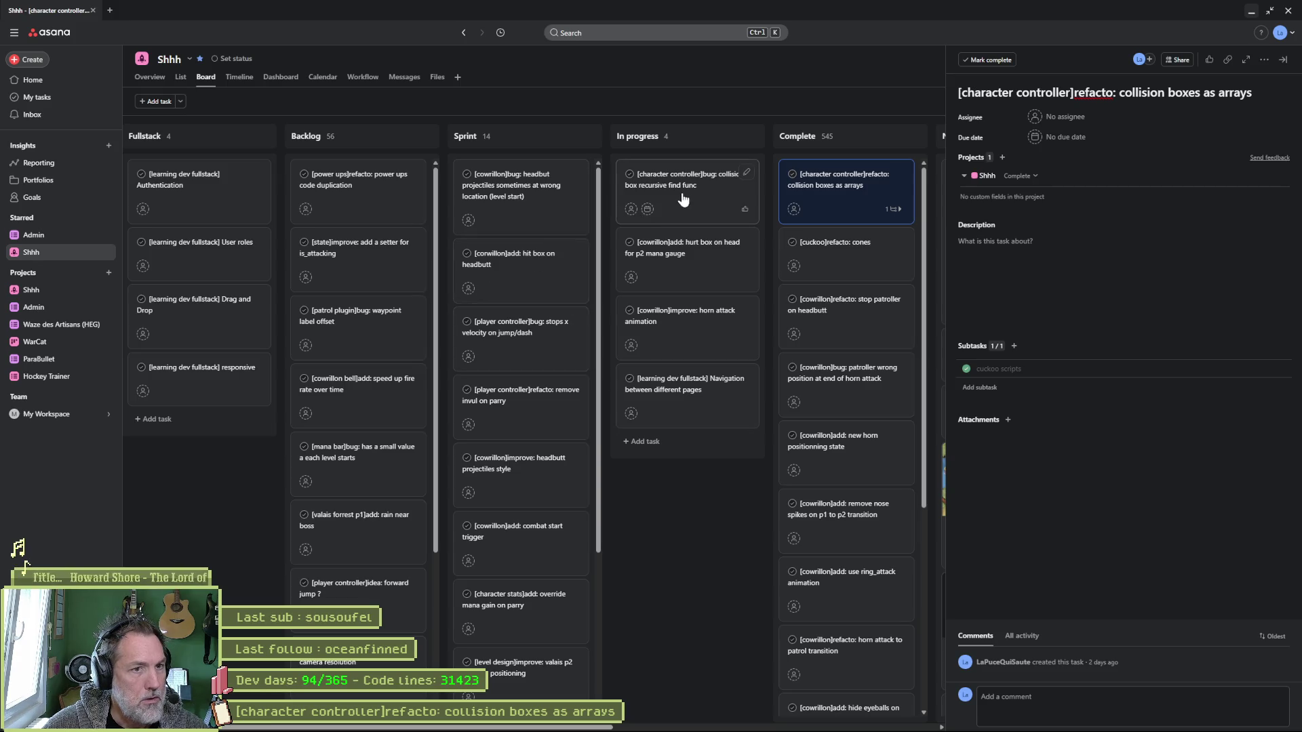
click(685, 195)
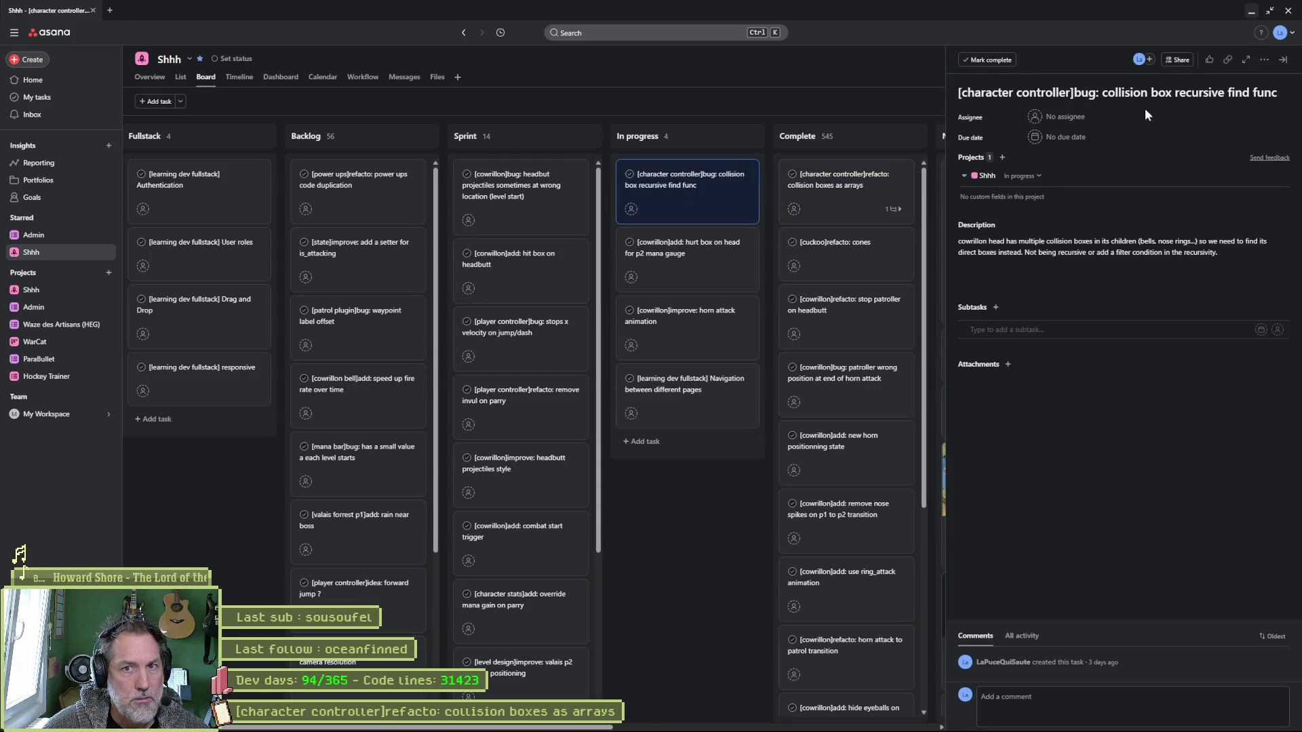
triple_click(1146, 95)
key(ctrl+c)
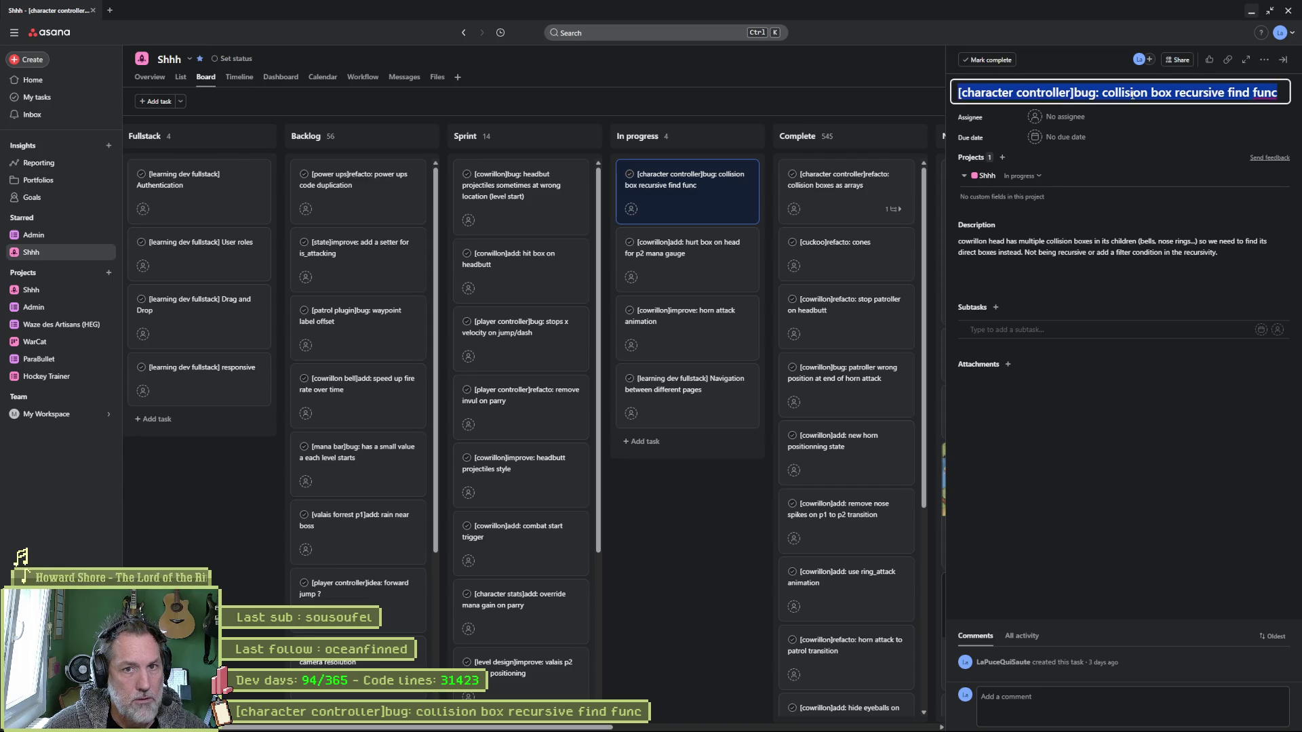
Append the recursive find func title to the commit summary and move that task into Complete.
key(alt+Tab)
click(773, 691)
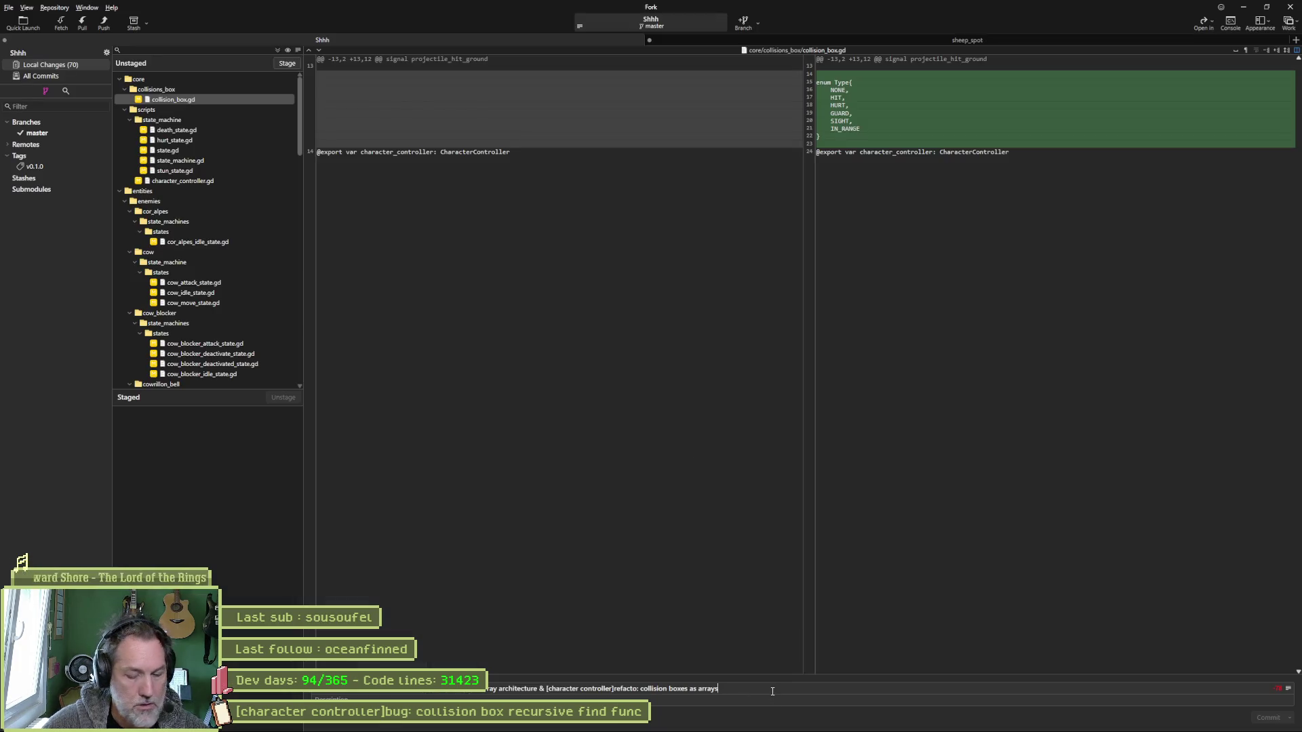
key(ctrl+v)
key(alt+Tab)
drag(721, 182, 834, 186)
key(alt+Tab)
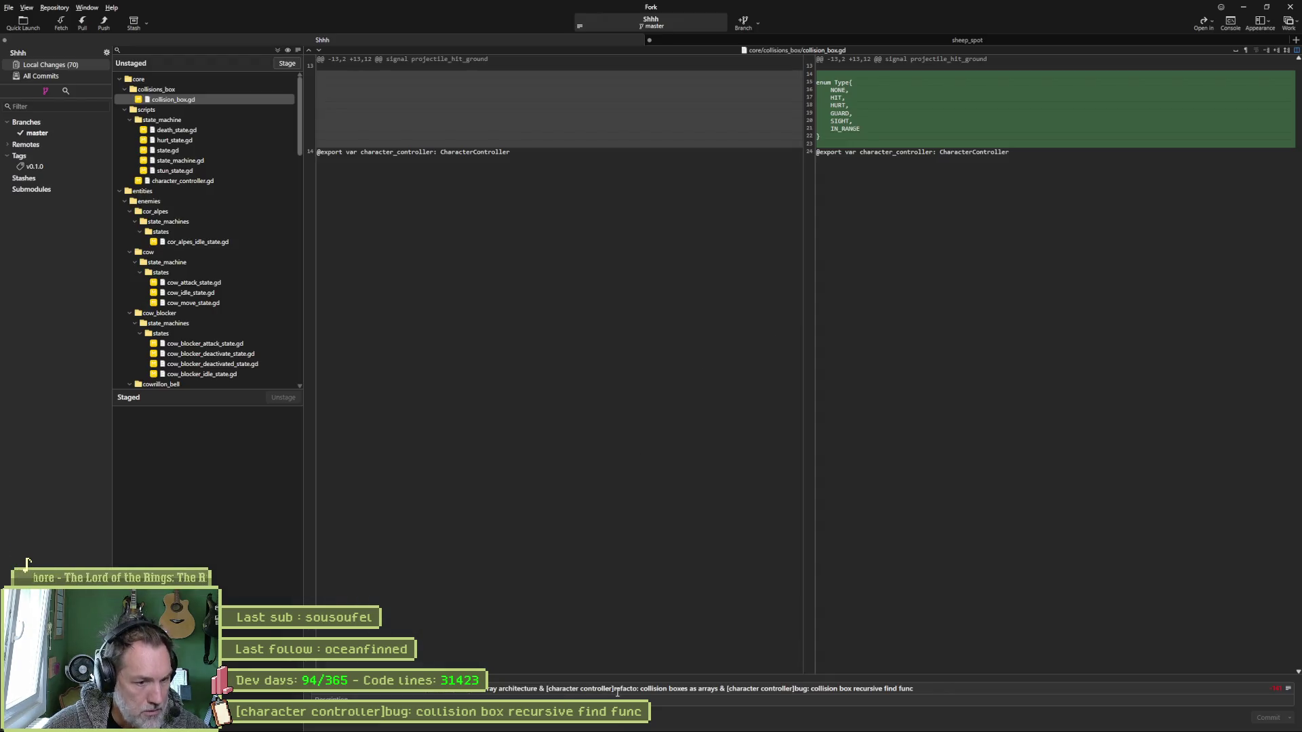
Reword the summary labels to 'refactored:' and 'fixed'.
text(red:)
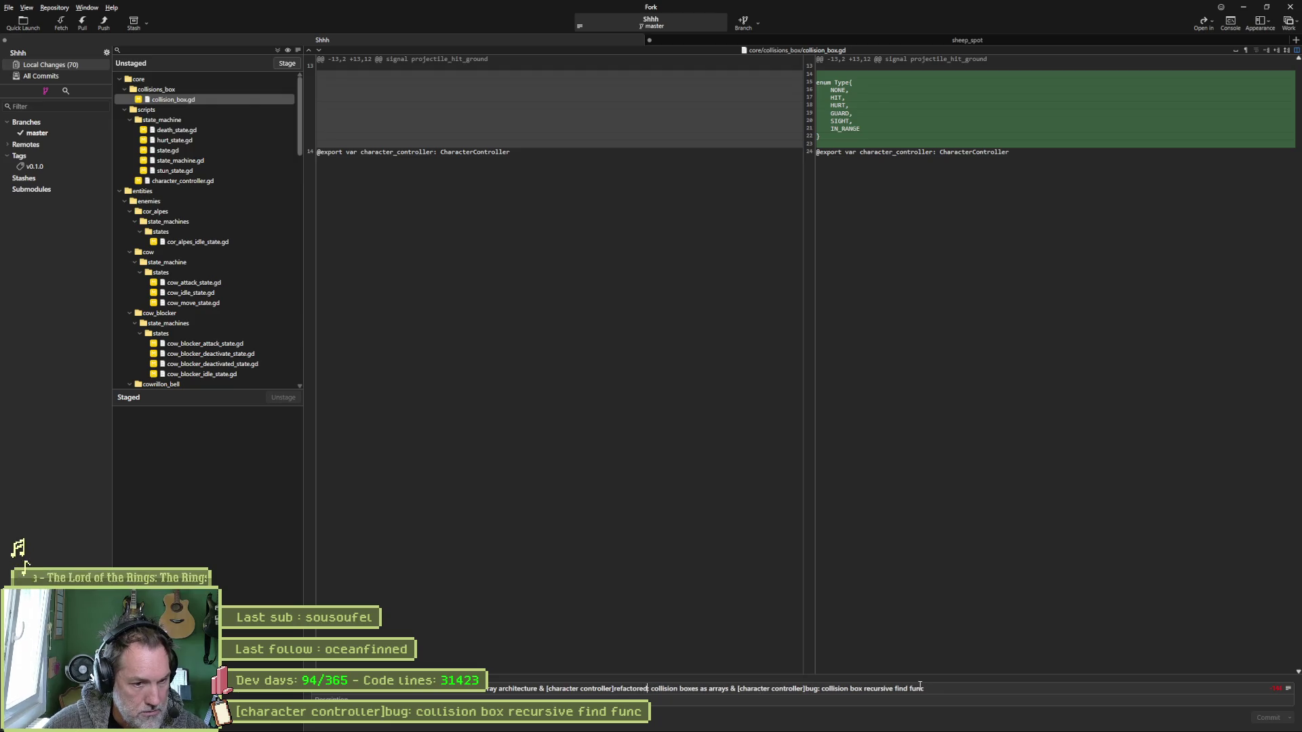
click(822, 689)
text(fixed)
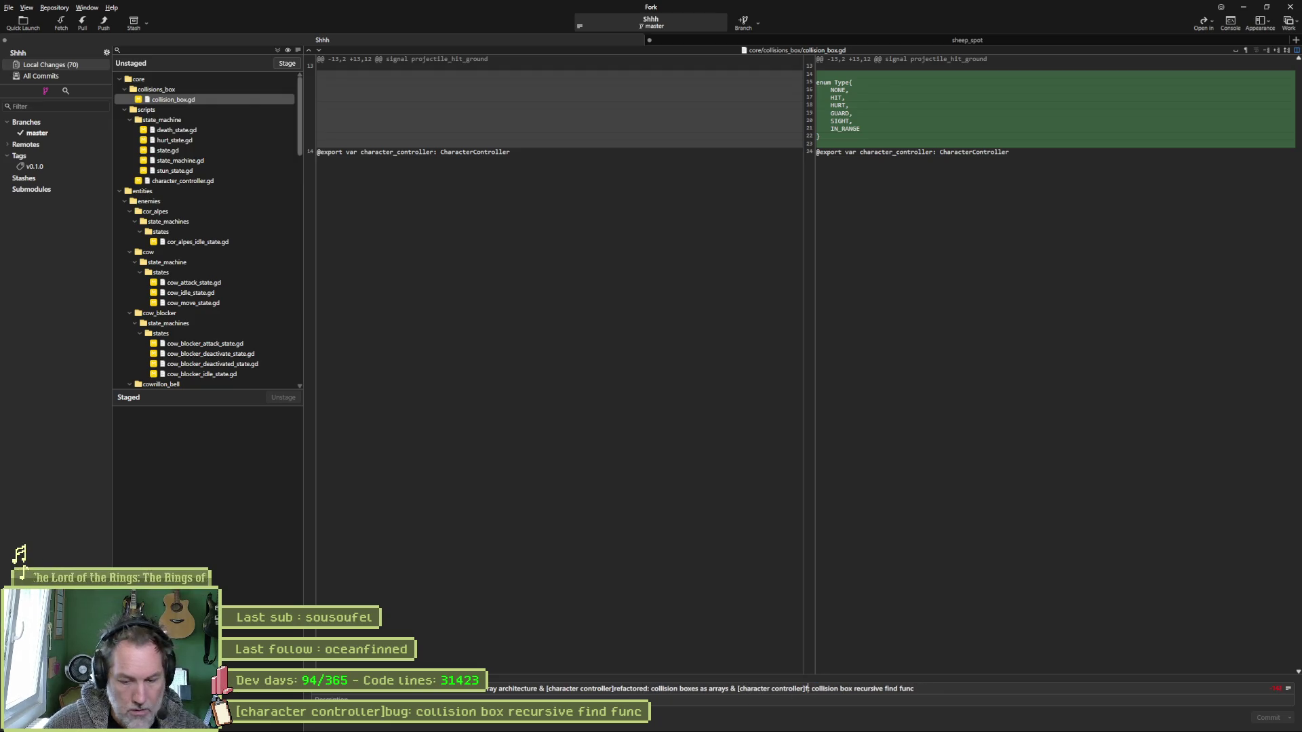
Look over the hurt box on head task, then show the death_state.gd diff in Fork.
key(alt+Tab)
click(688, 178)
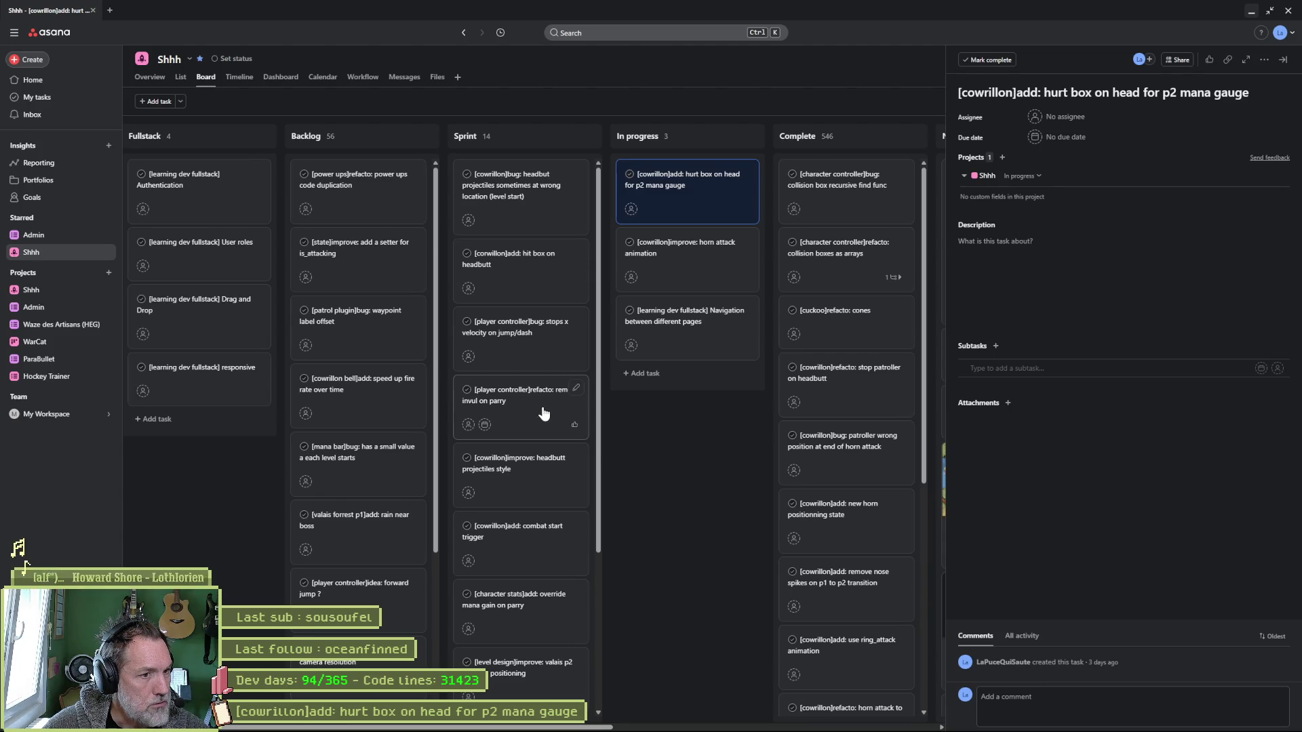
click(686, 476)
click(1248, 14)
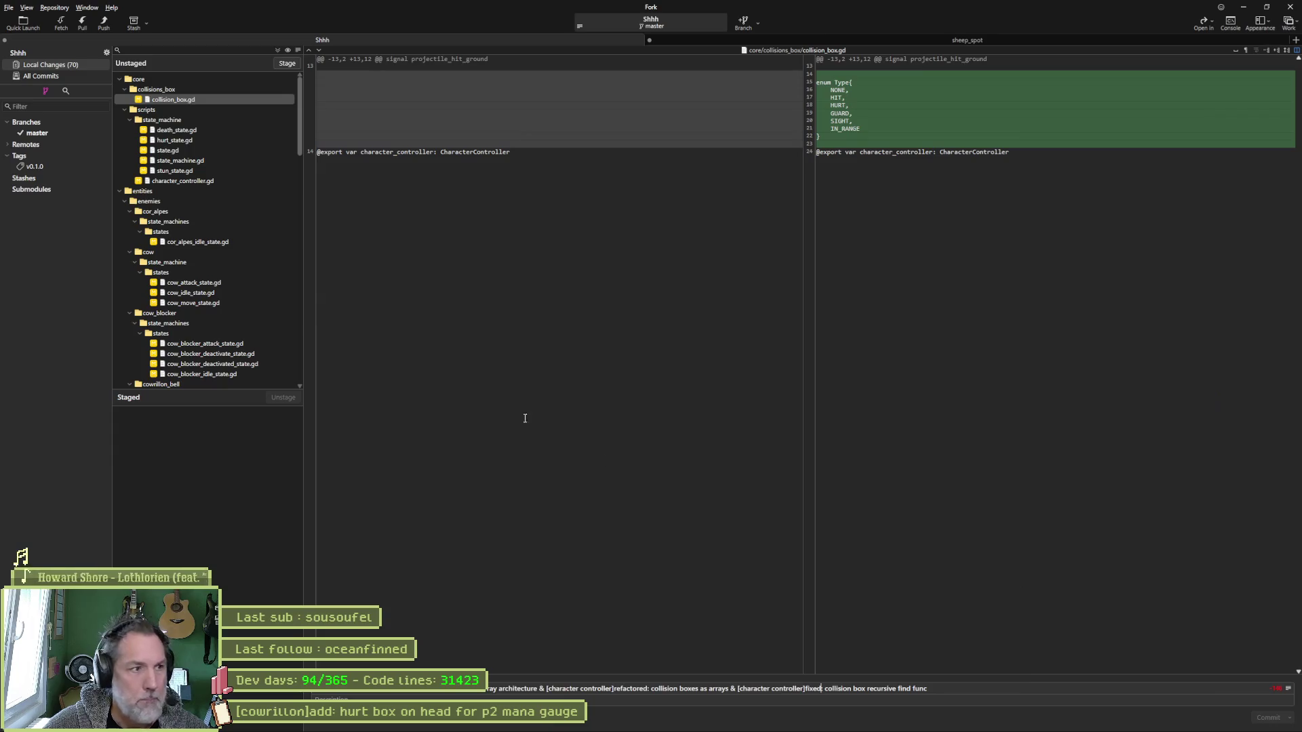
text(:)
click(201, 134)
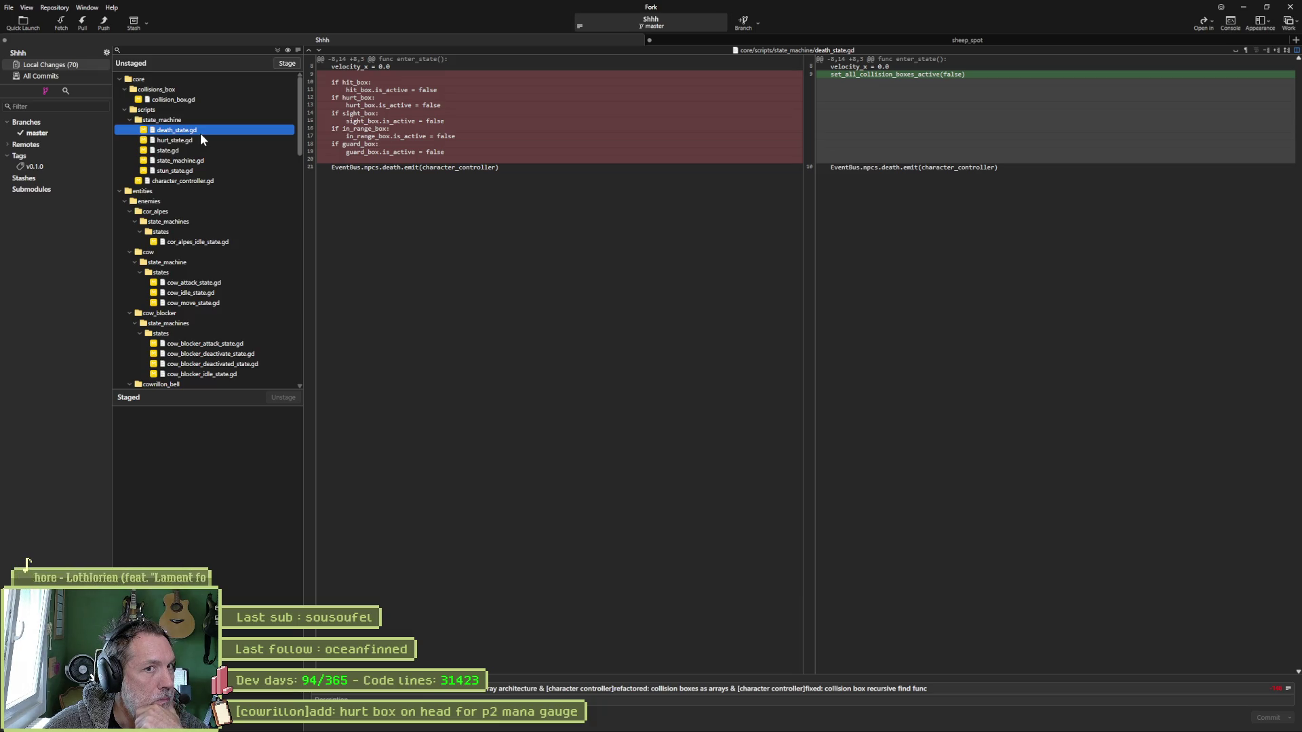
Read the diffs of hurt_state.gd, state.gd, state_machine.gd, stun_state.gd and character_controller.gd.
click(184, 141)
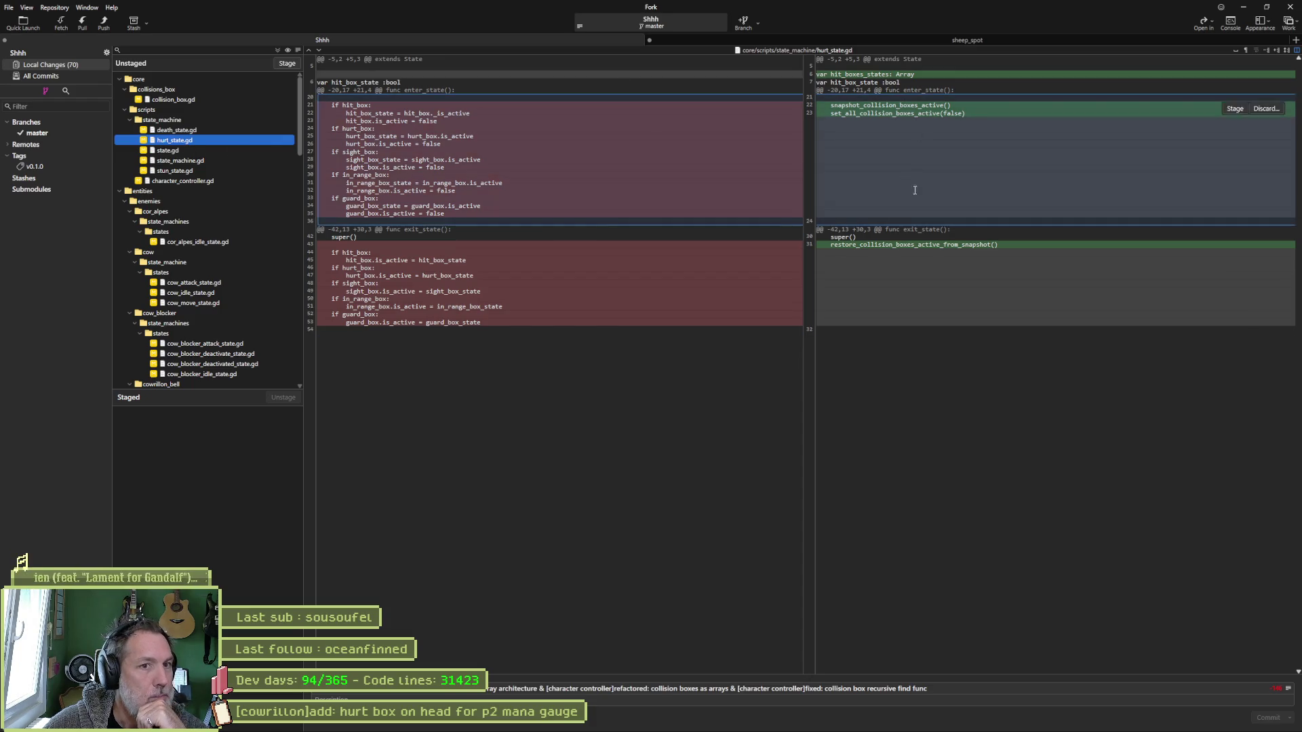
click(205, 151)
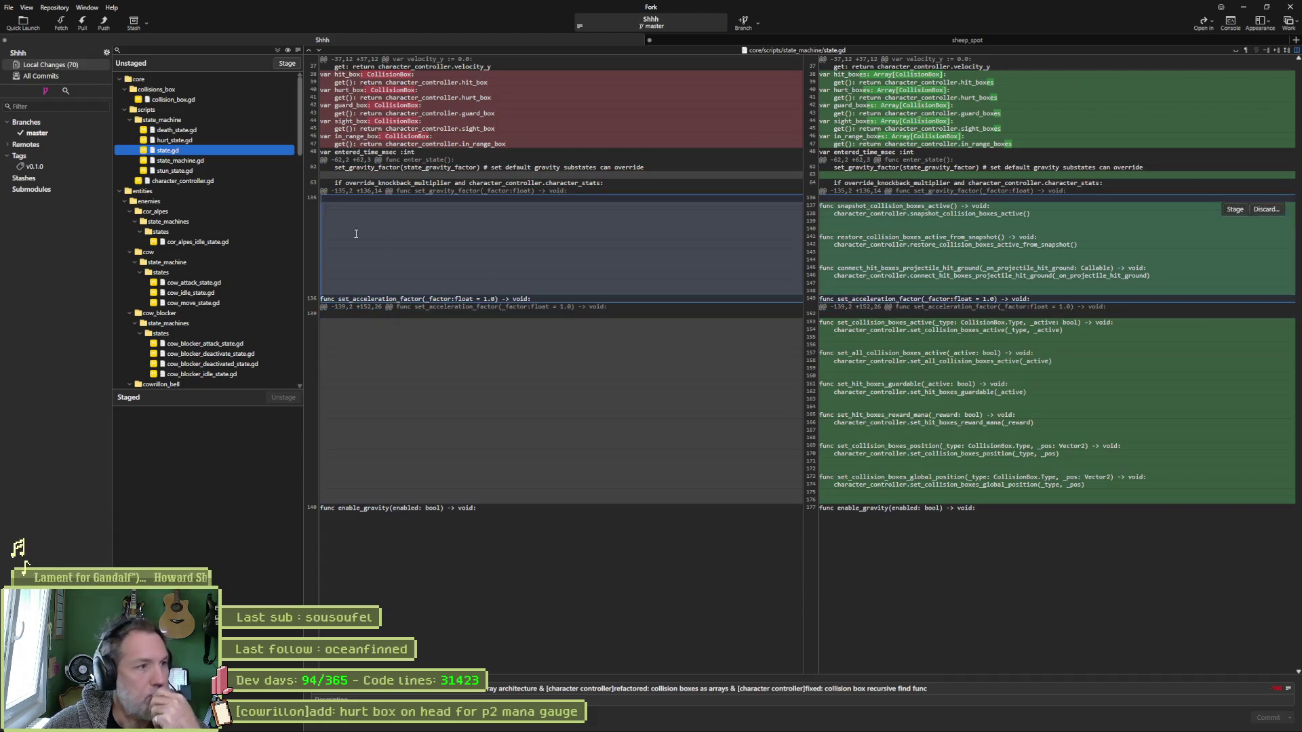
click(233, 160)
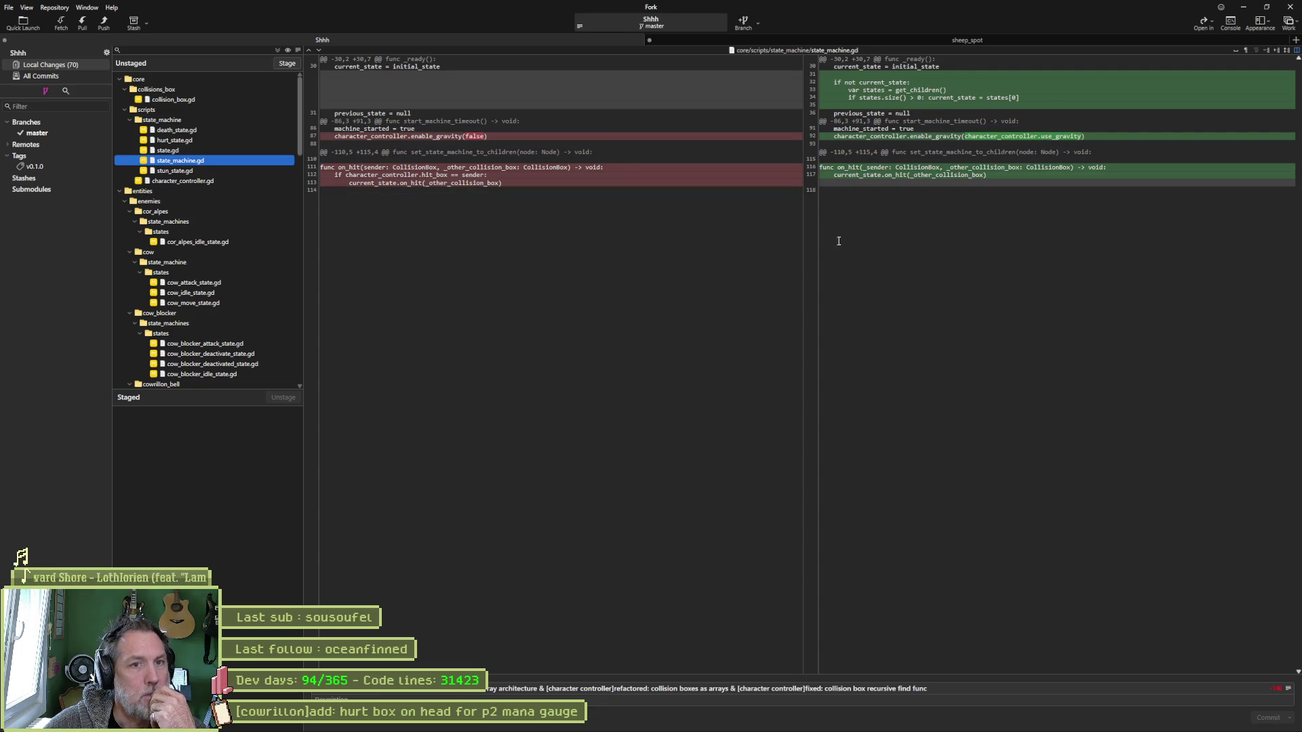
click(238, 170)
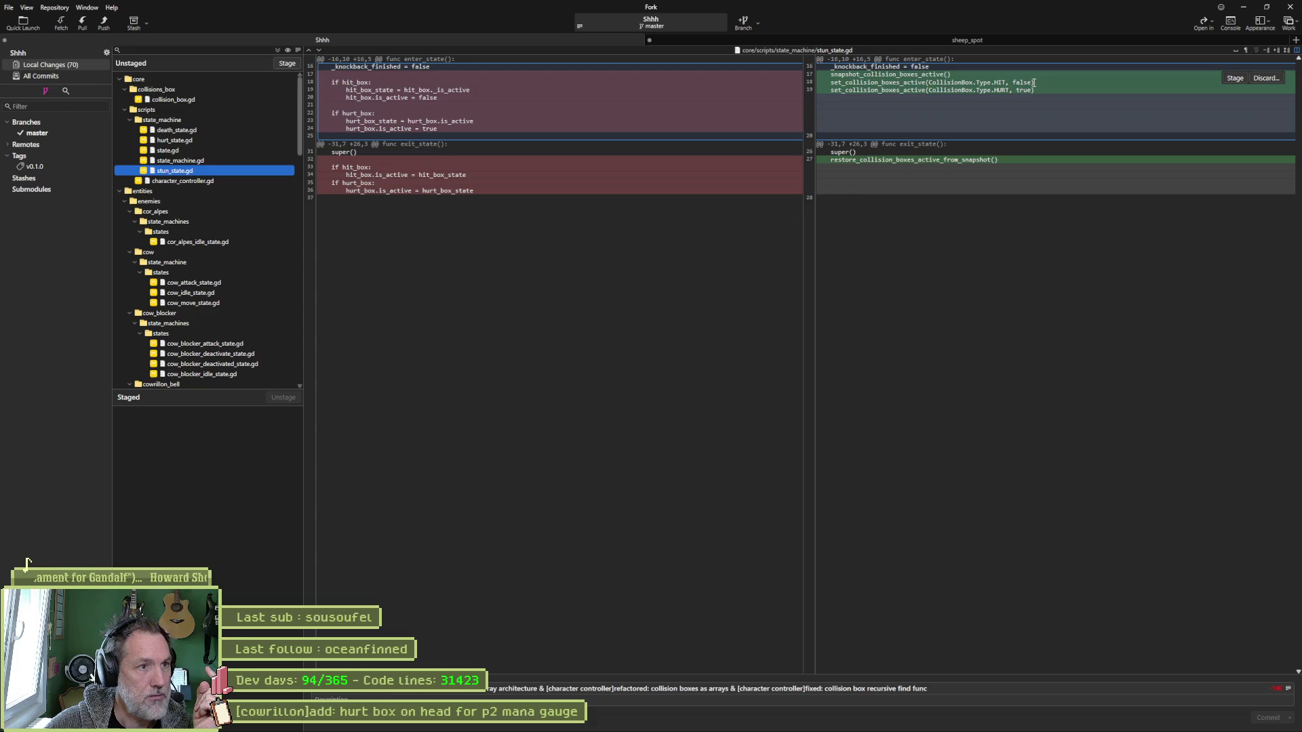
click(232, 181)
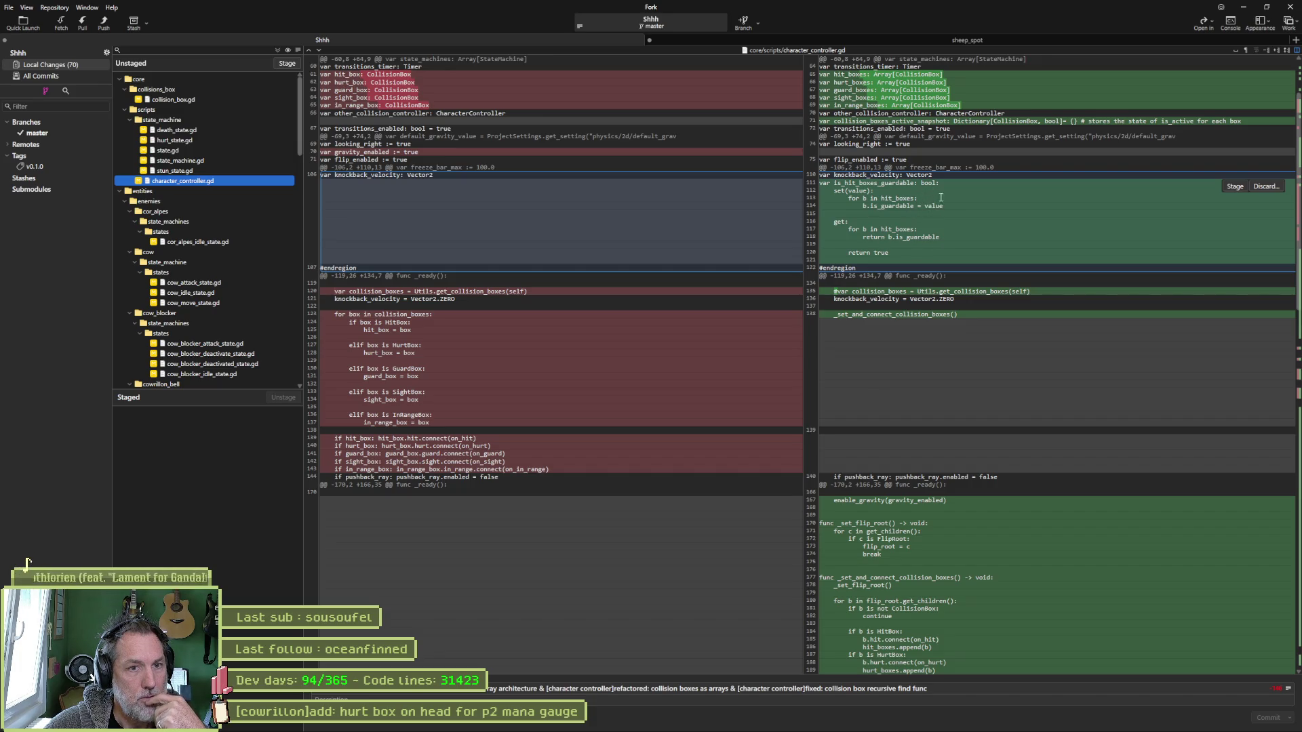
scroll(929, 230, down, 2)
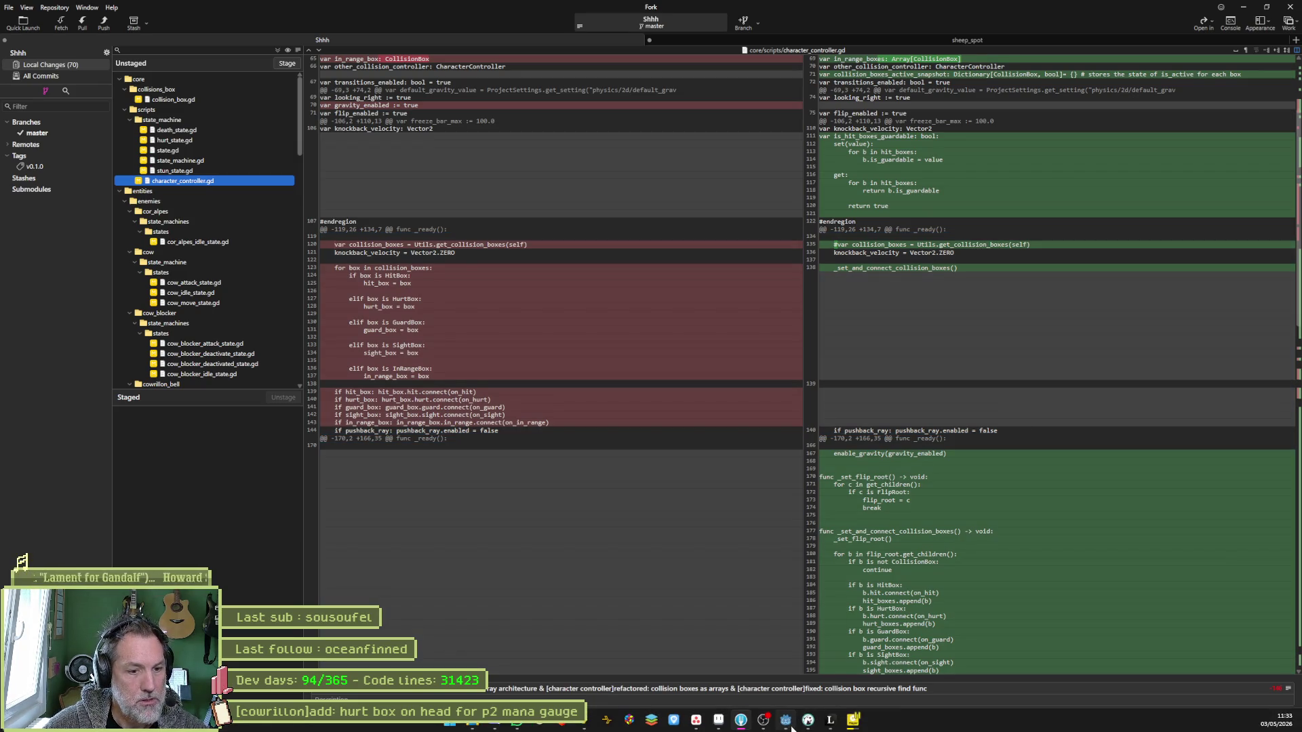
mouse_move(791, 725)
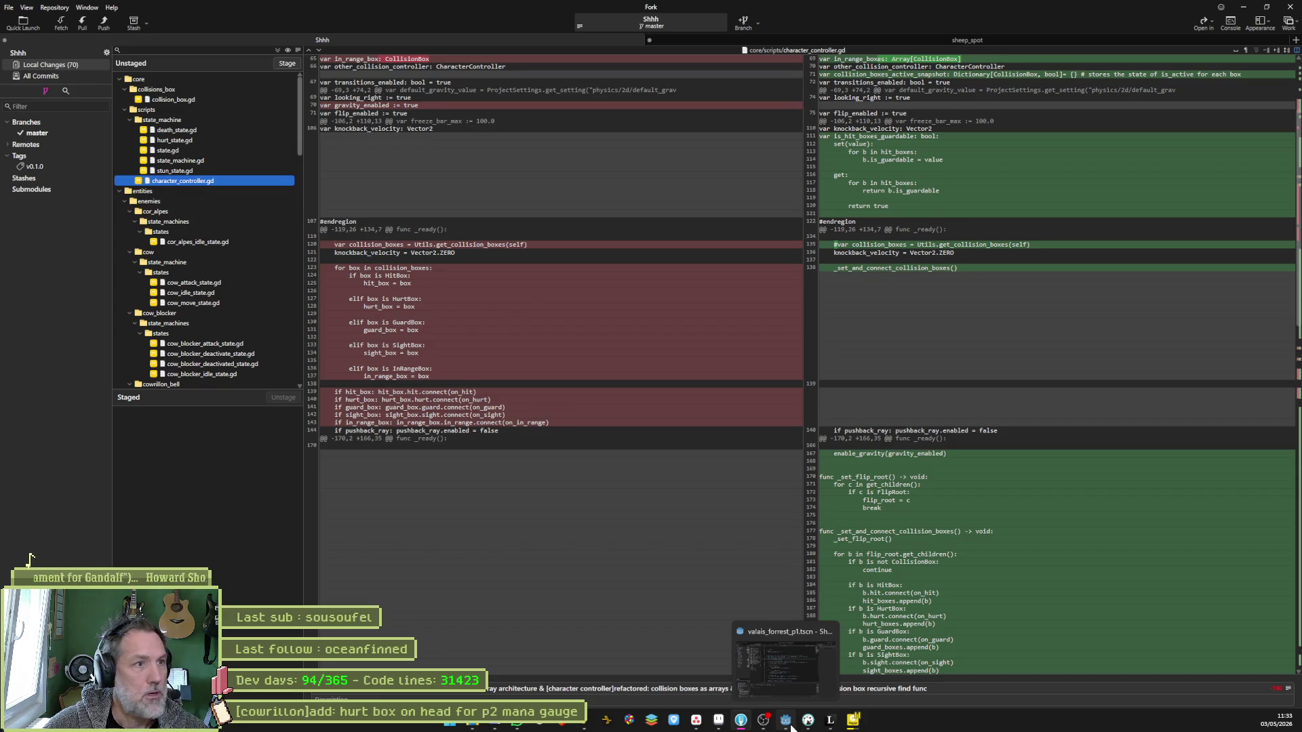
click(790, 727)
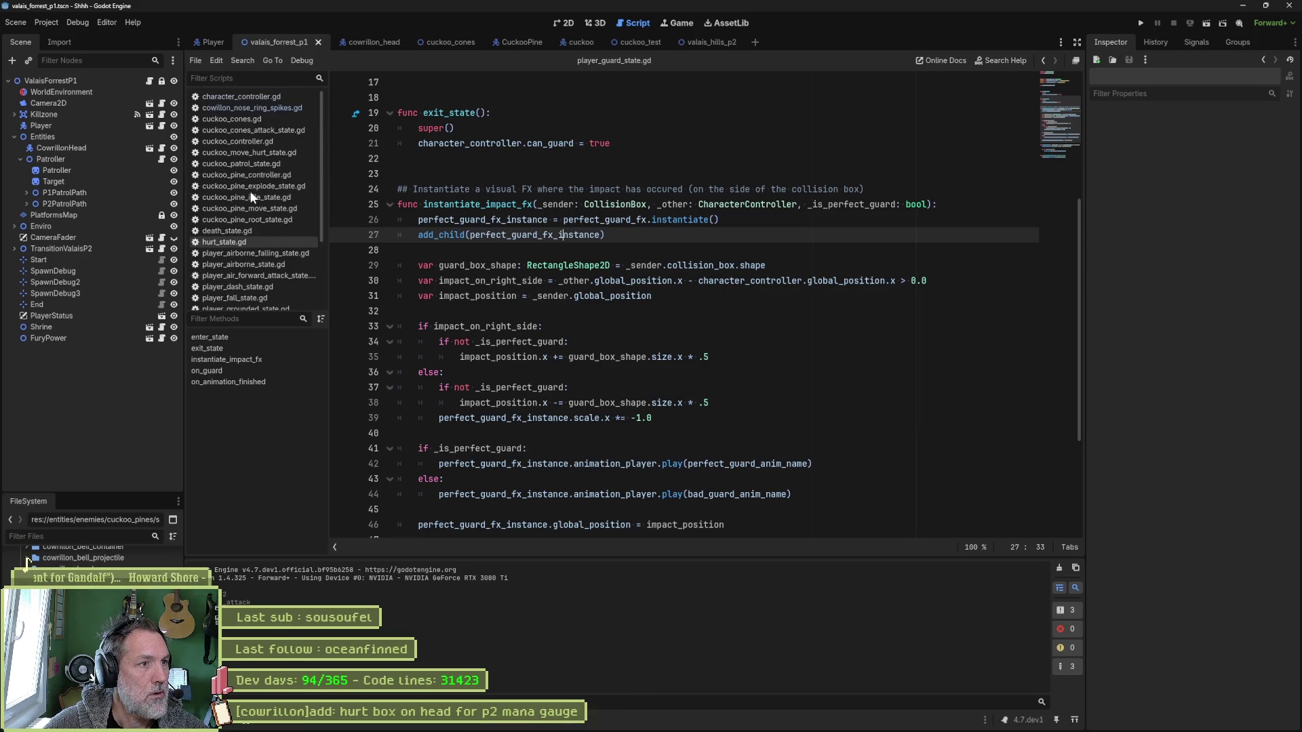
Delete the commented-out collision_boxes line 135 and its blank line in character_controller.gd, then save.
click(244, 97)
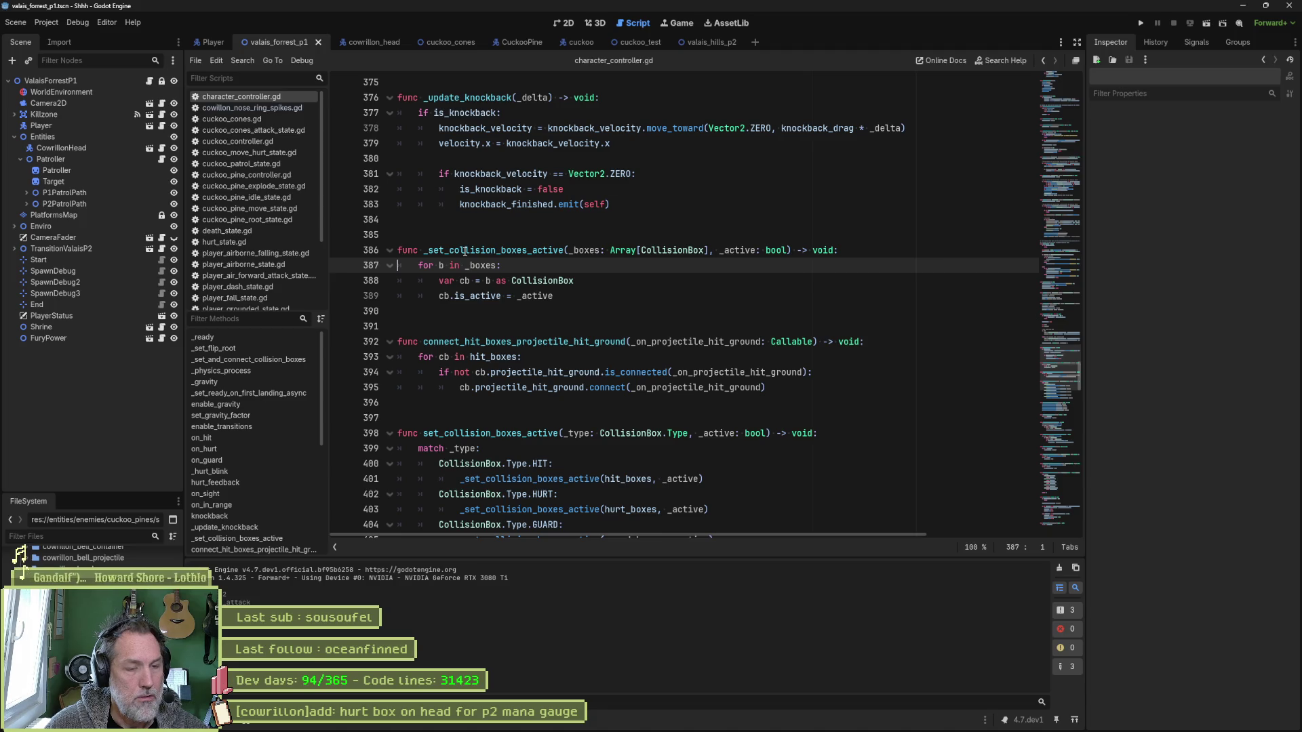
key(ctrl+l)
text(13)
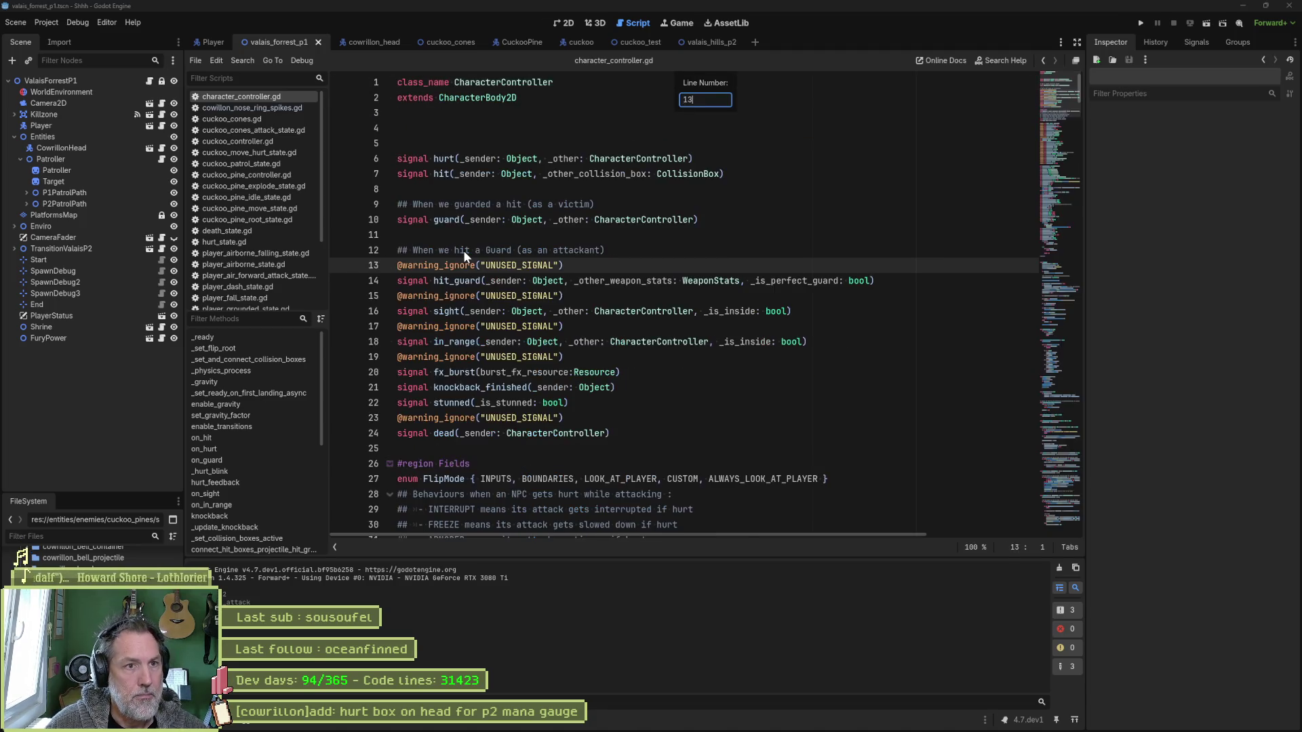
text(5)
key(Return)
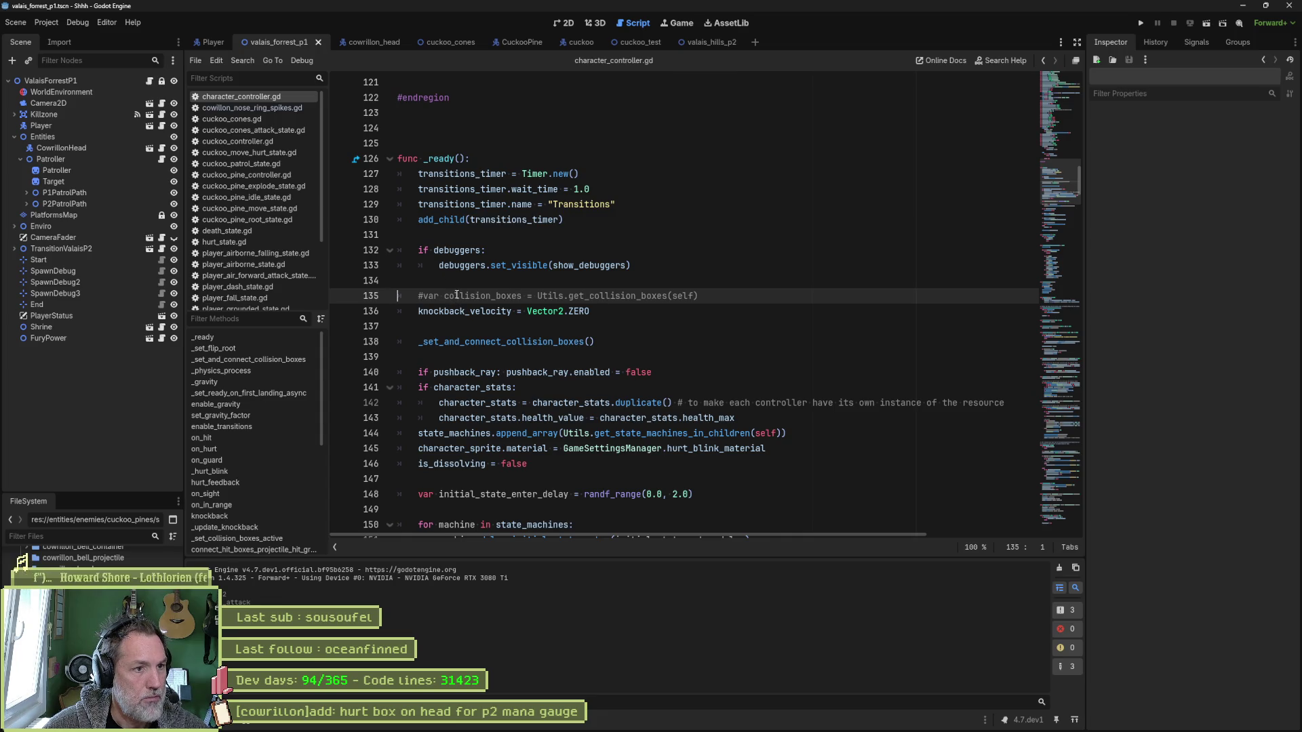
key(ctrl+shift+k)
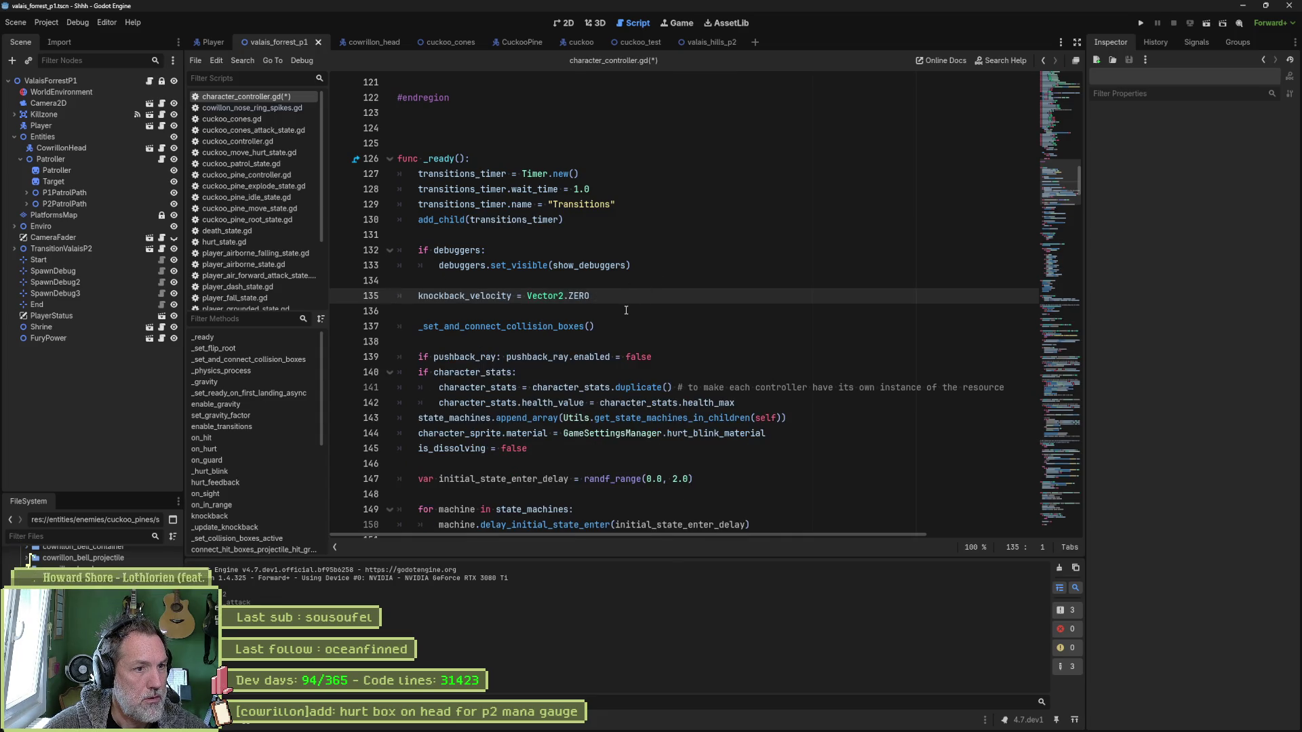
click(626, 310)
key(ctrl+shift+k)
key(ctrl+s)
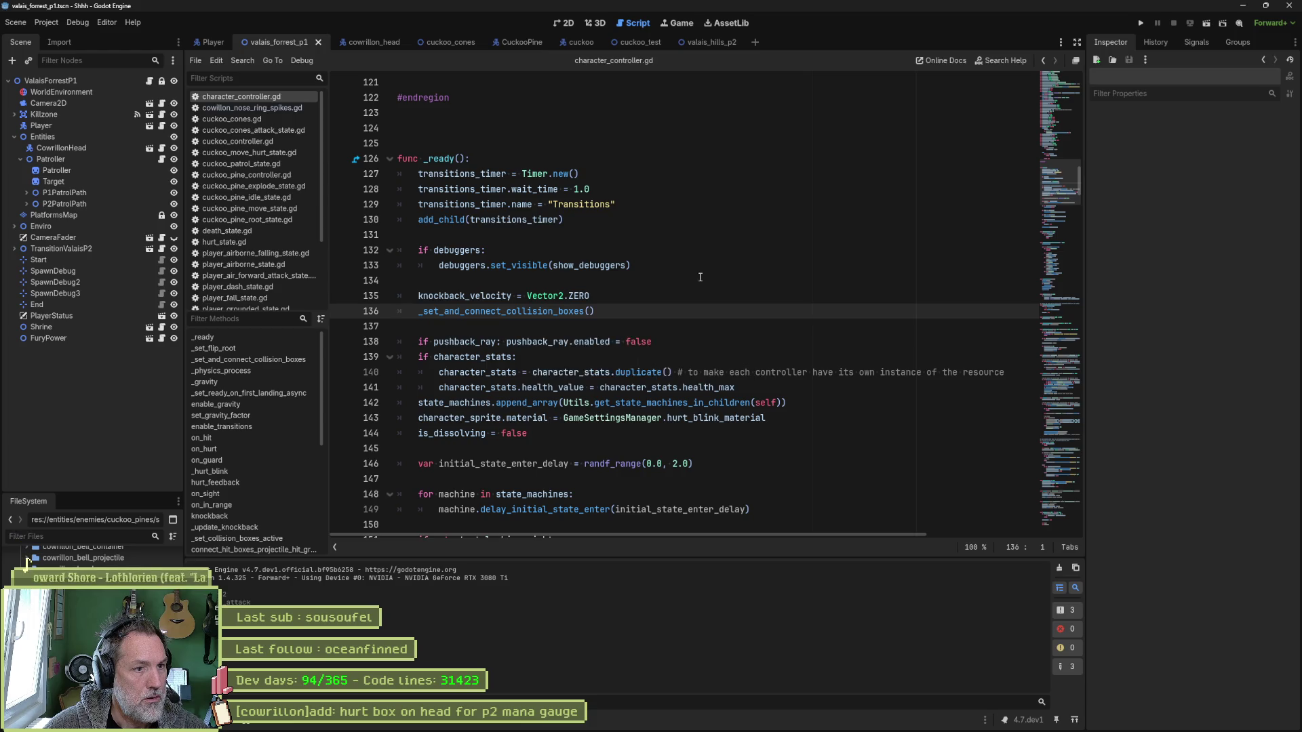
key(alt+Tab)
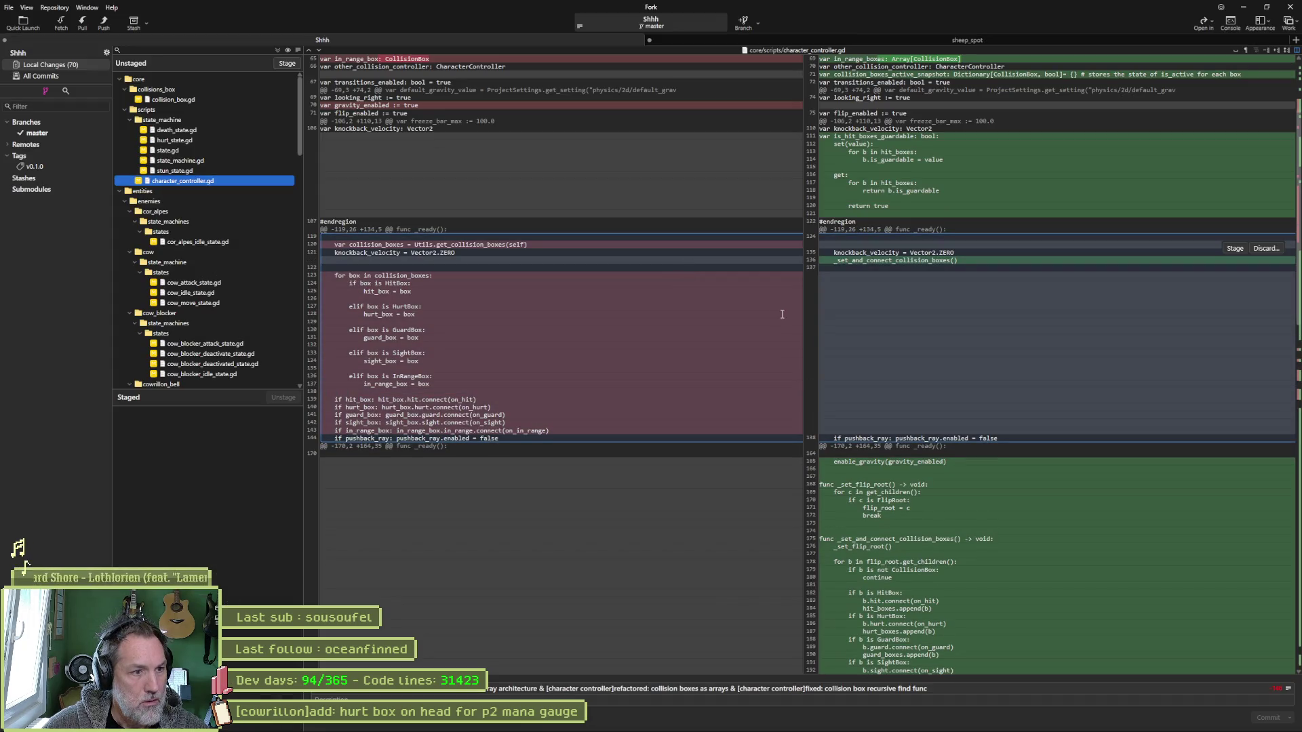
scroll(896, 384, down, 3)
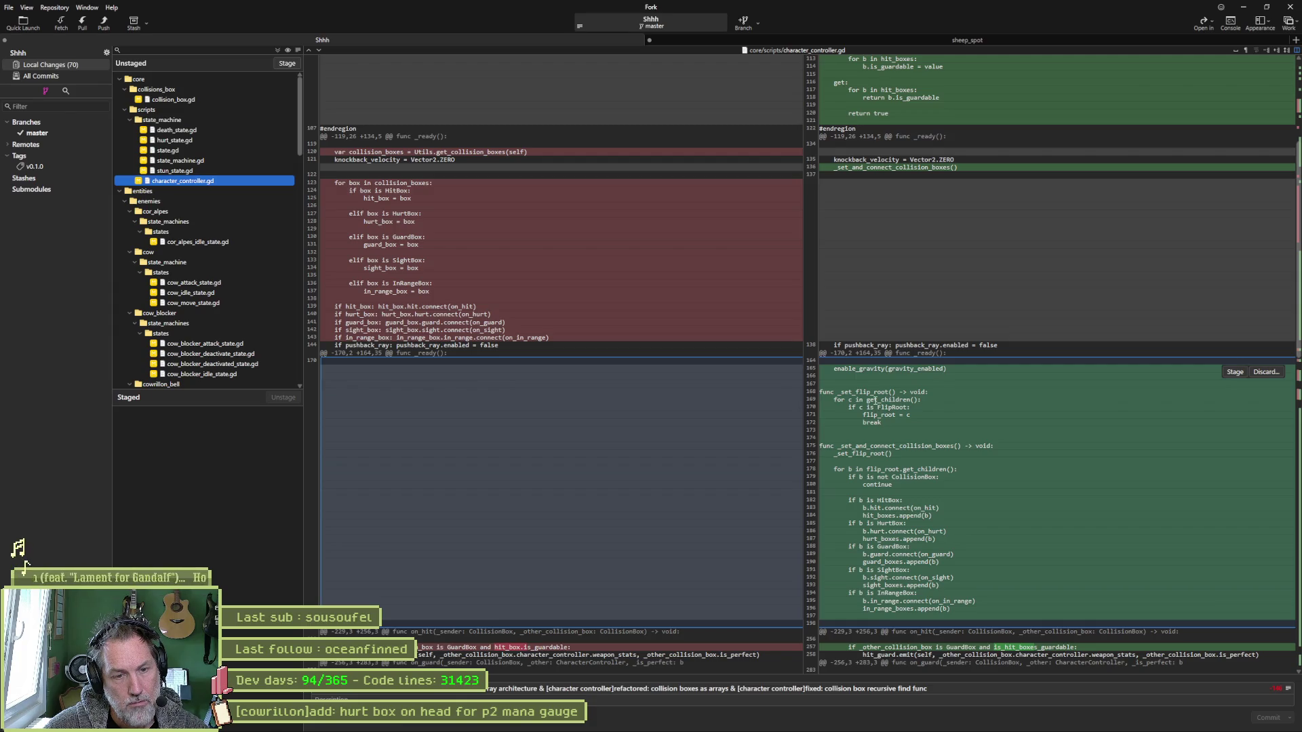
scroll(881, 418, down, 3)
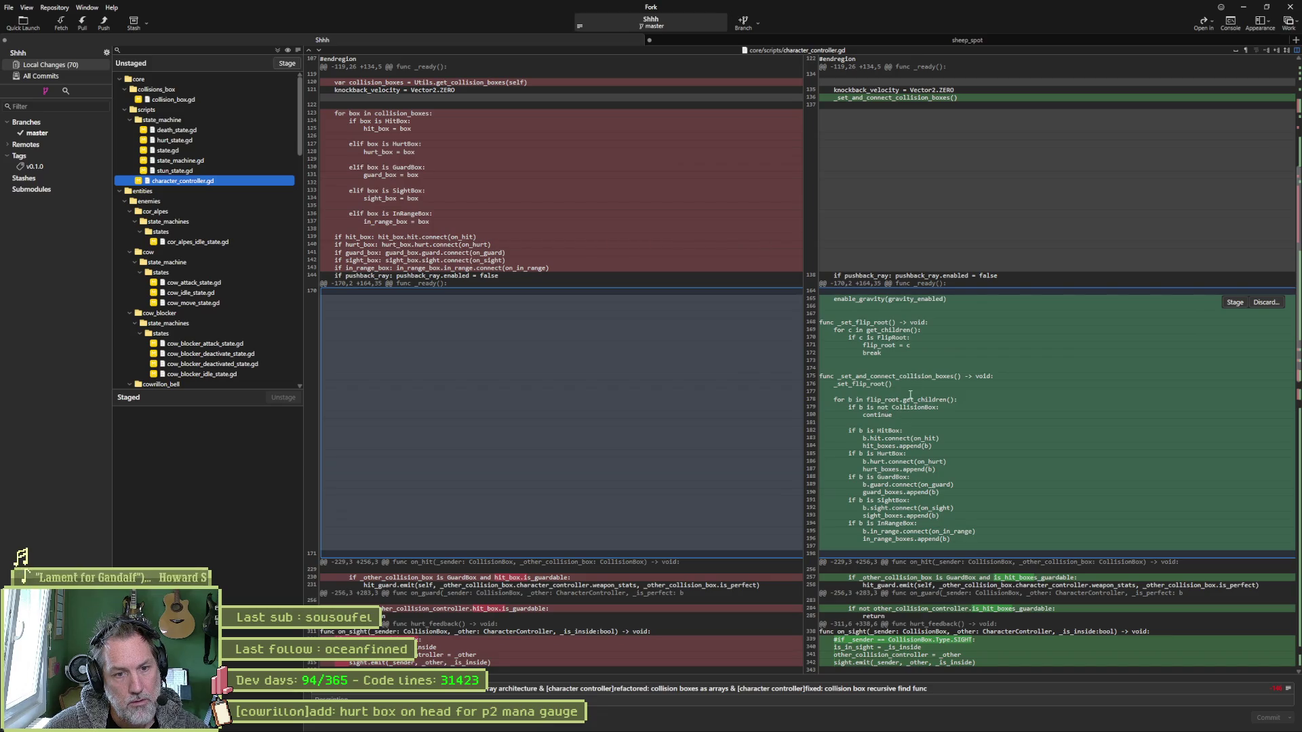
scroll(909, 403, down, 4)
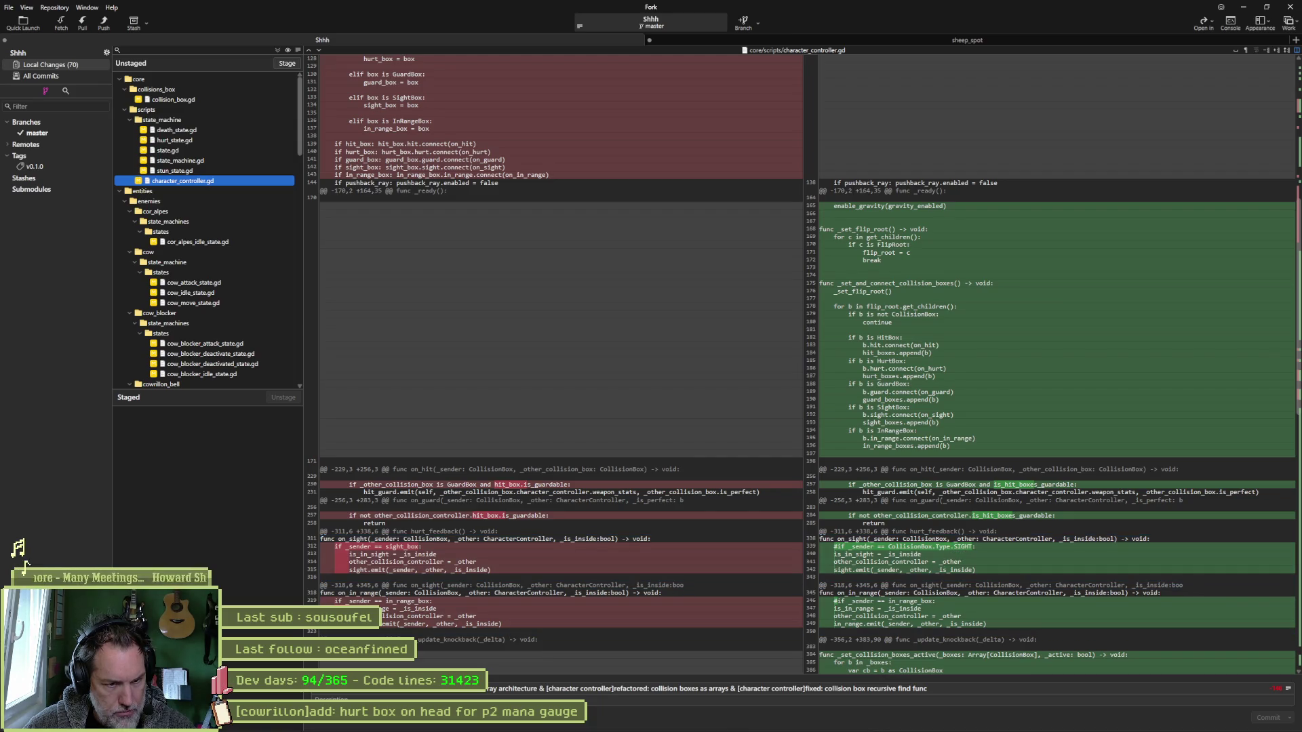
Remove the commented-out _sender checks on lines 339 and 346 of character_controller.gd and save.
click(785, 721)
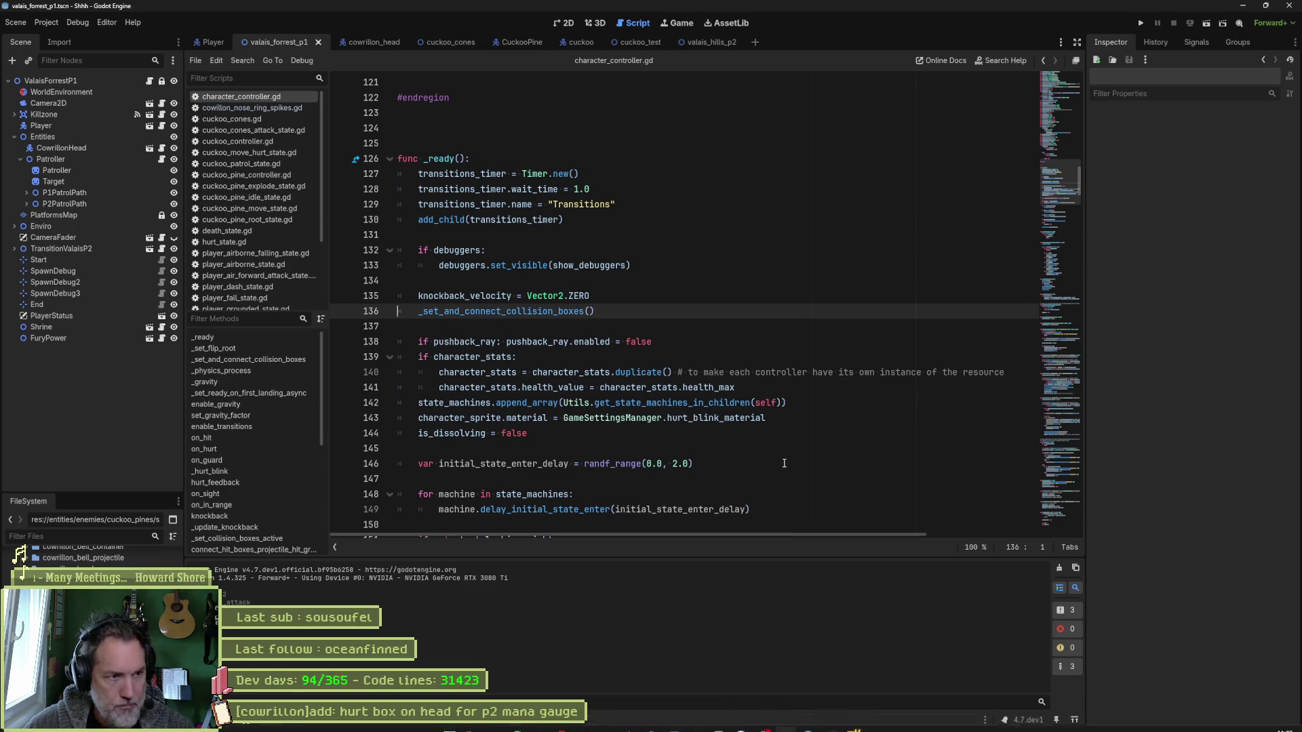
key(ctrl+l)
text(338)
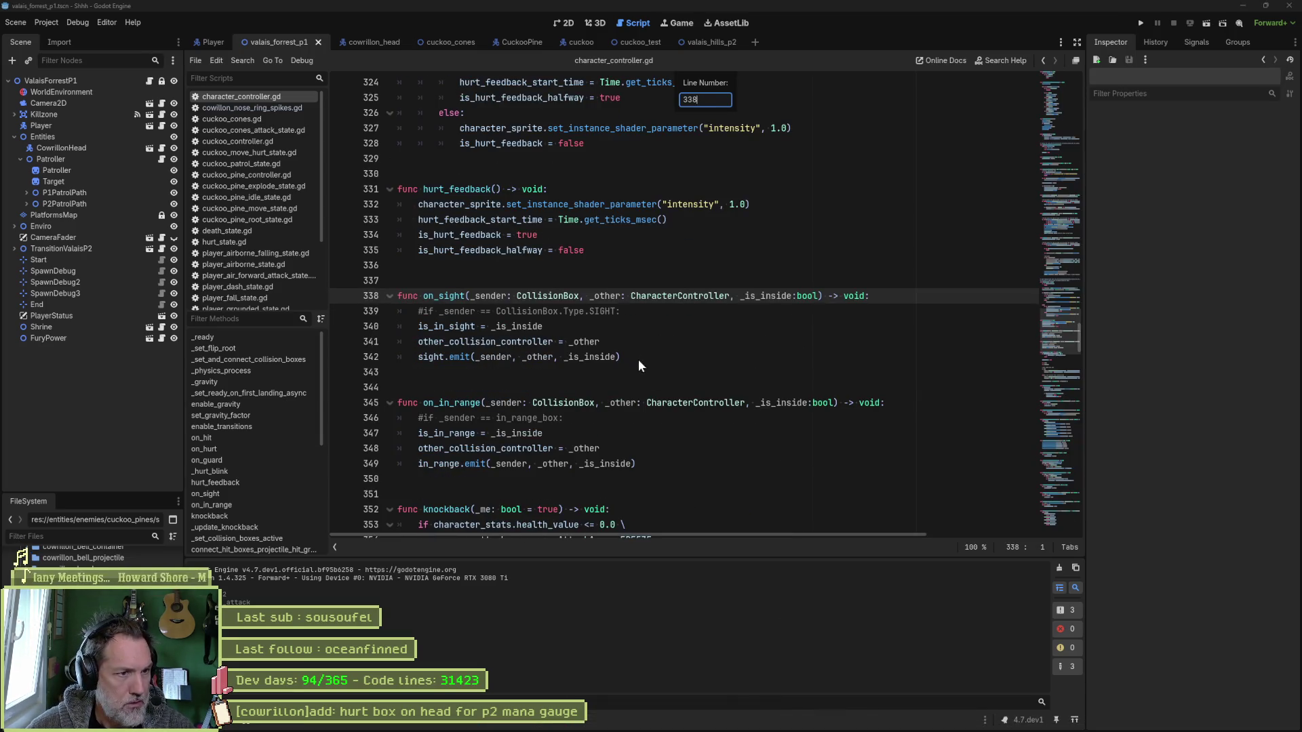
click(631, 309)
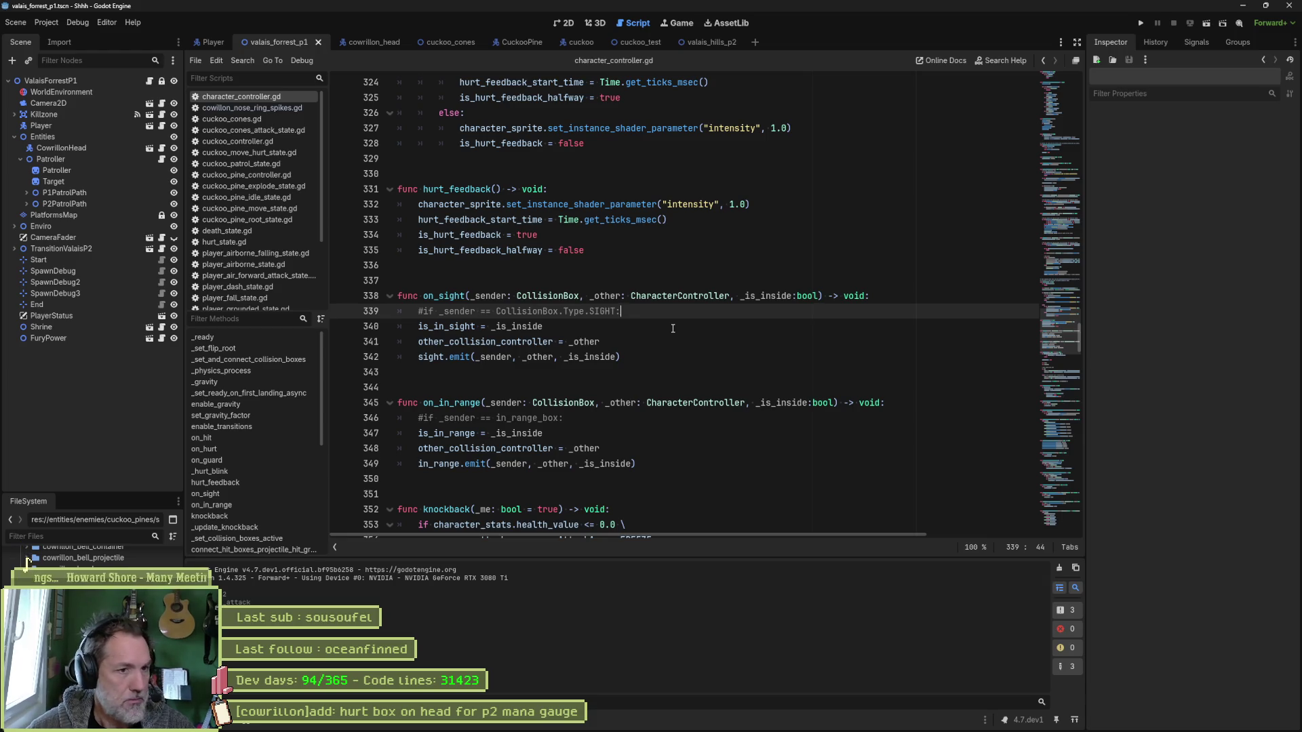
key(ctrl+shift+k)
click(646, 401)
key(ctrl+shift+k)
key(ctrl+s)
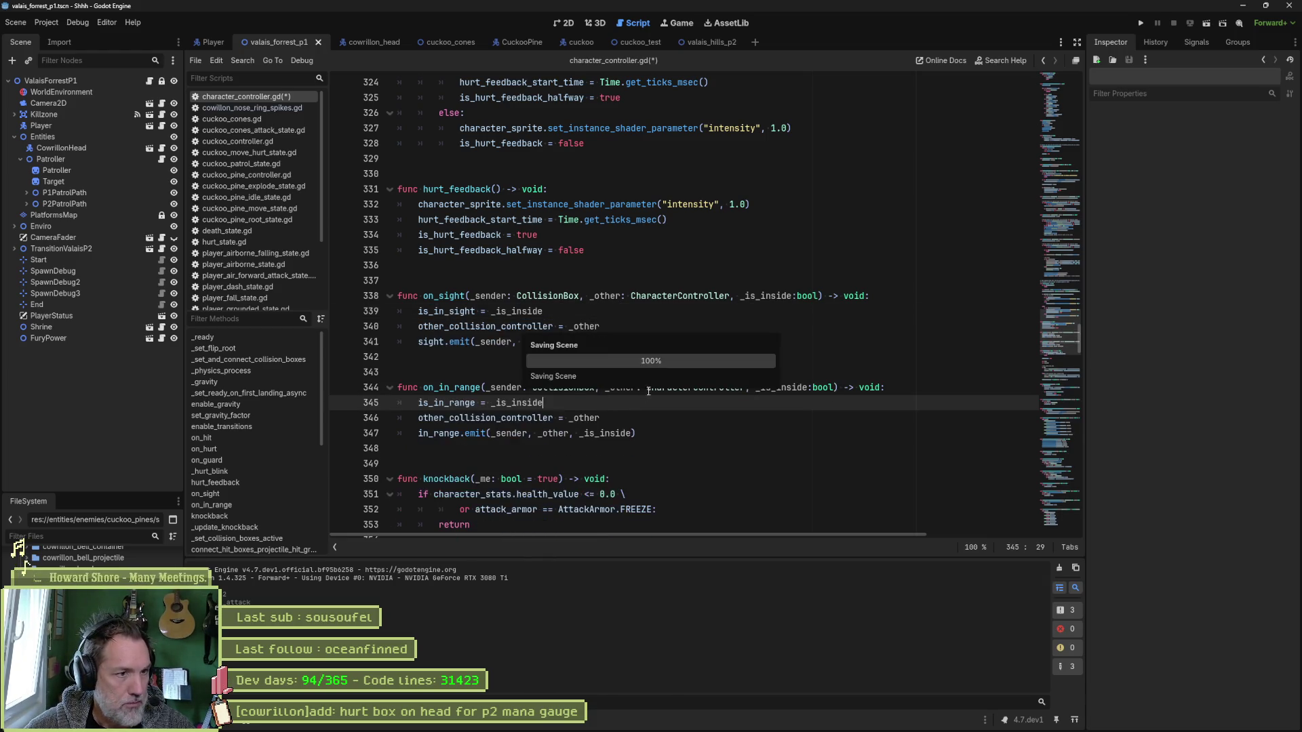
key(alt+Tab)
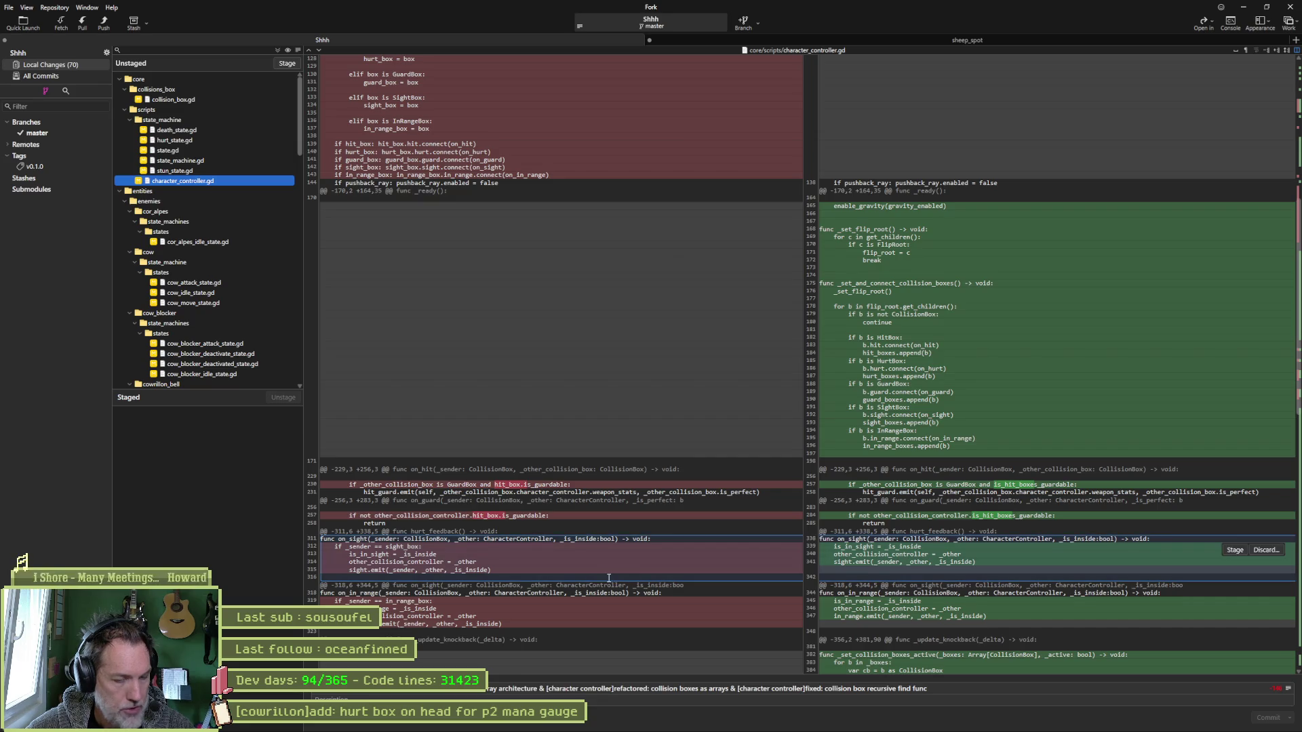
scroll(601, 581, down, 5)
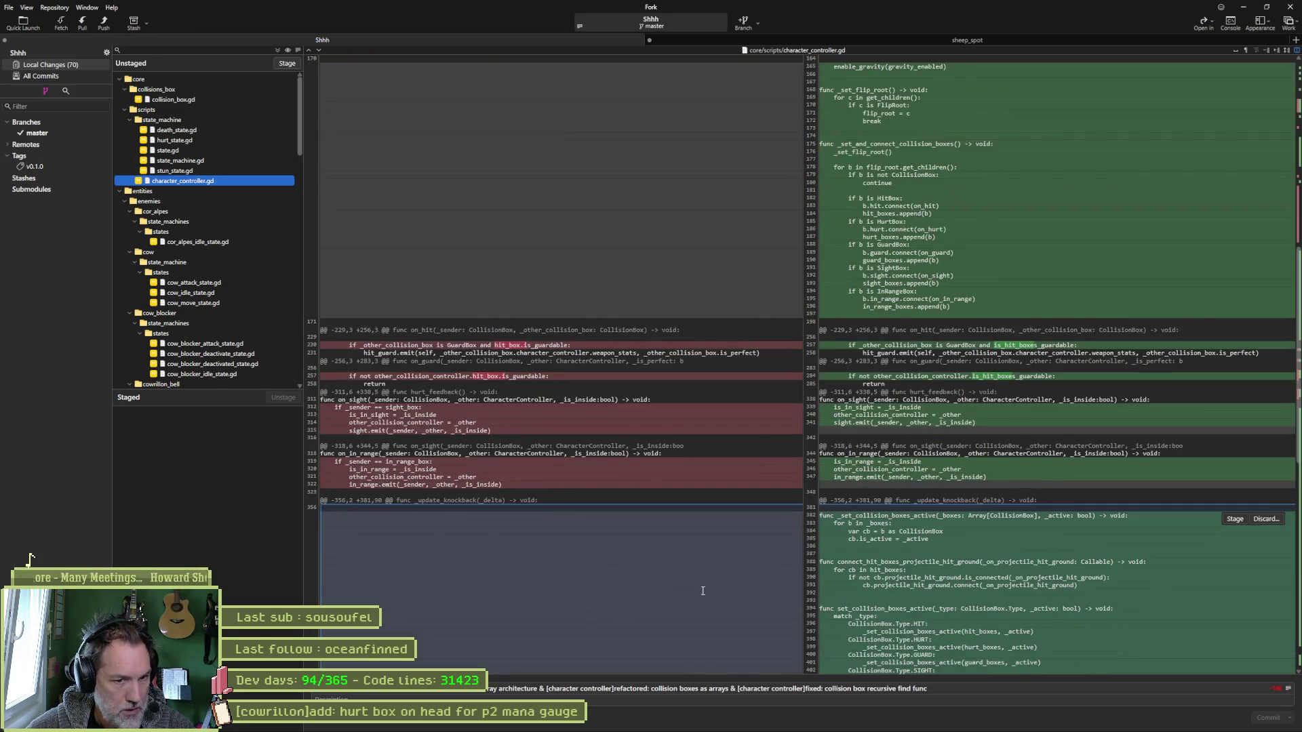
scroll(938, 446, down, 2)
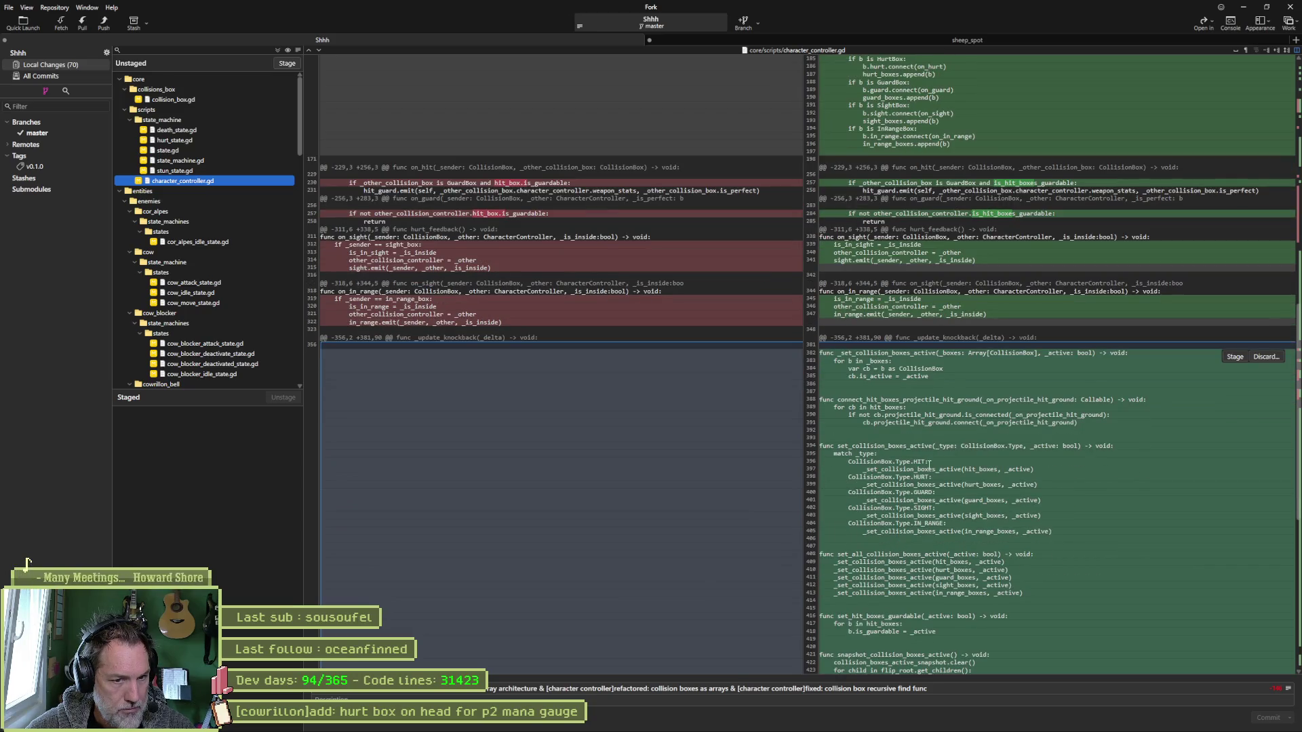
scroll(933, 508, down, 1)
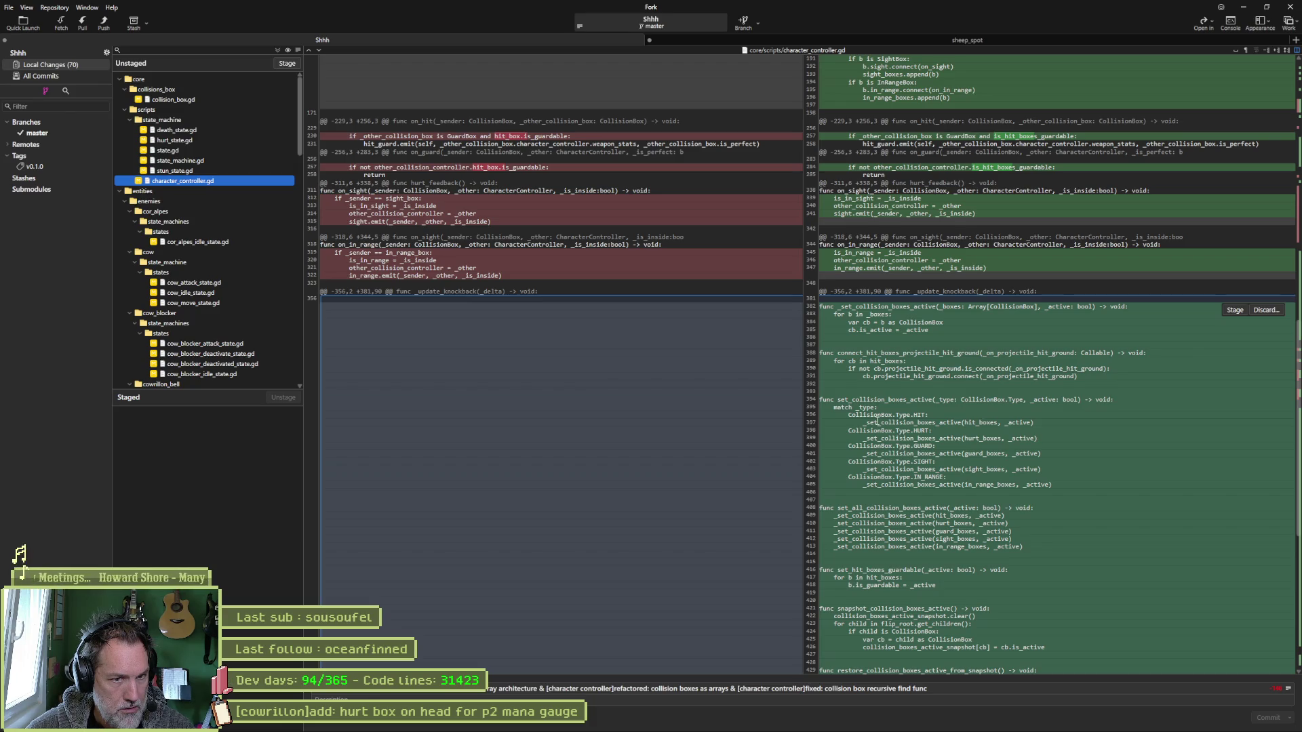
scroll(909, 482, down, 3)
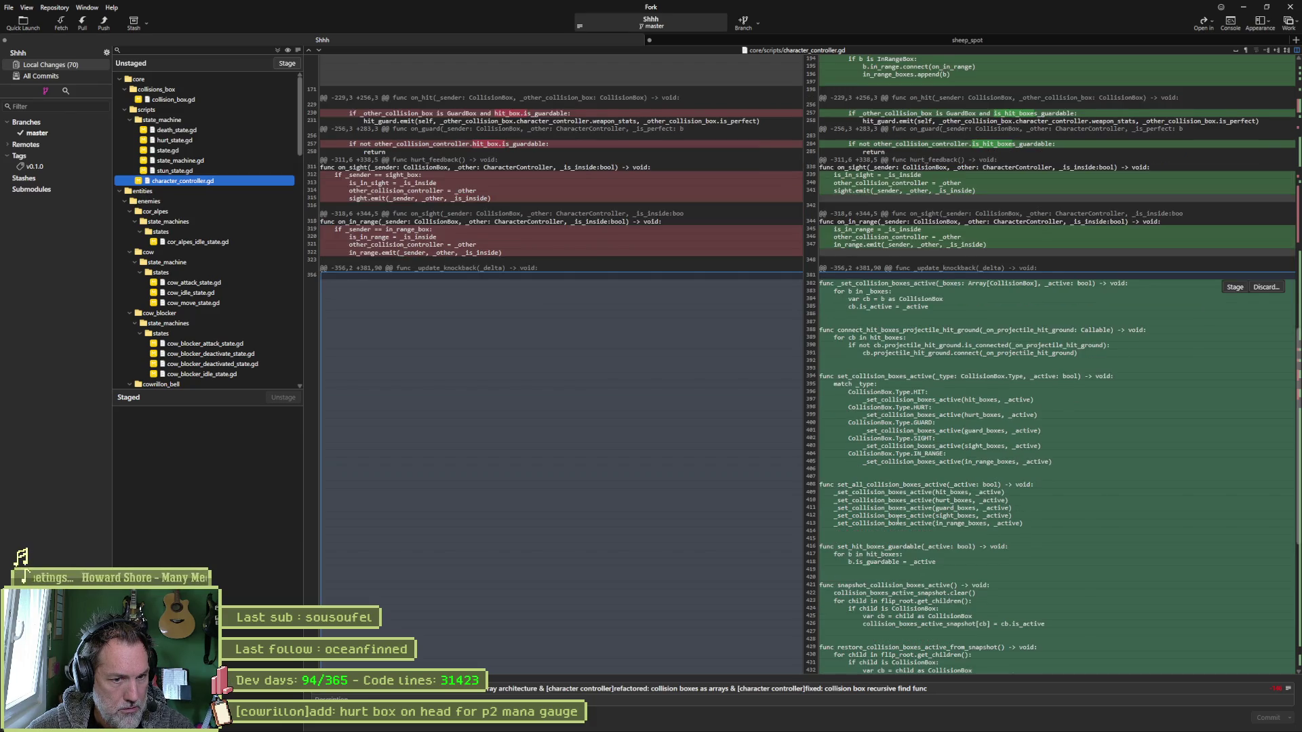
scroll(894, 536, down, 2)
scroll(894, 536, down, 2)
scroll(894, 536, down, 2)
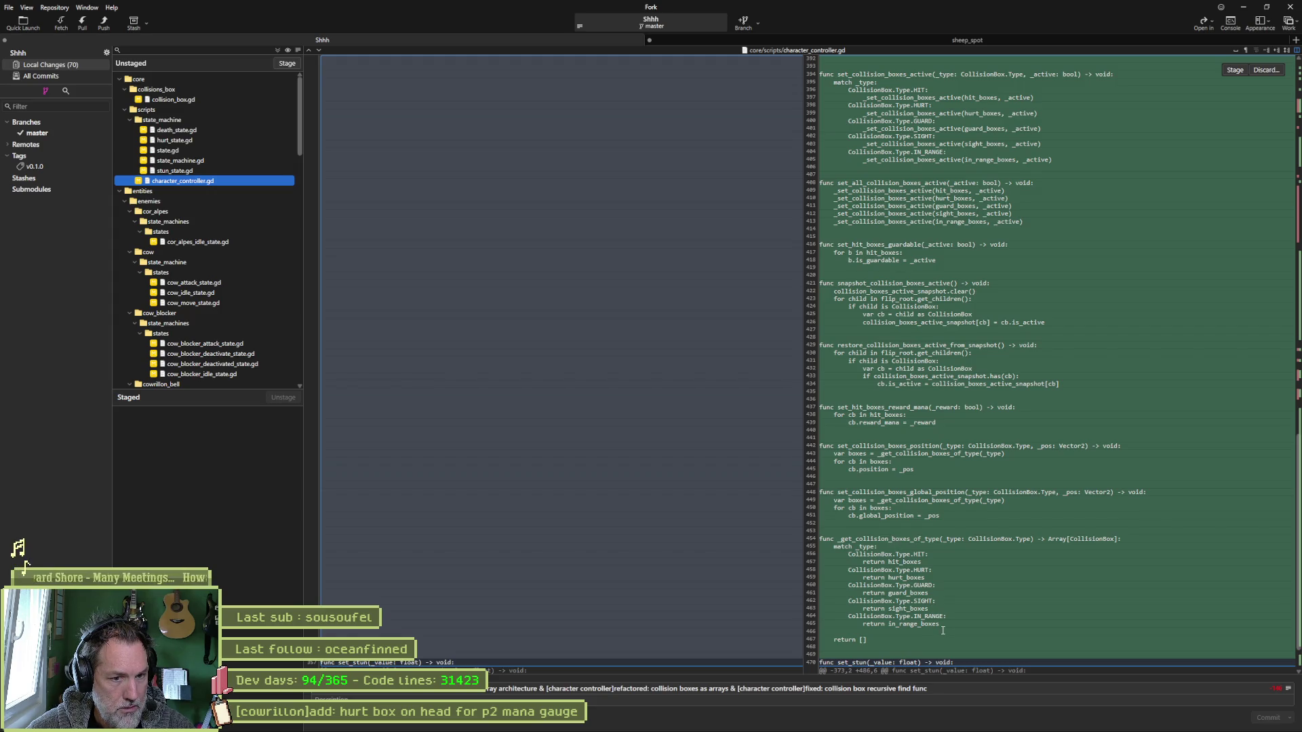
double_click(881, 539)
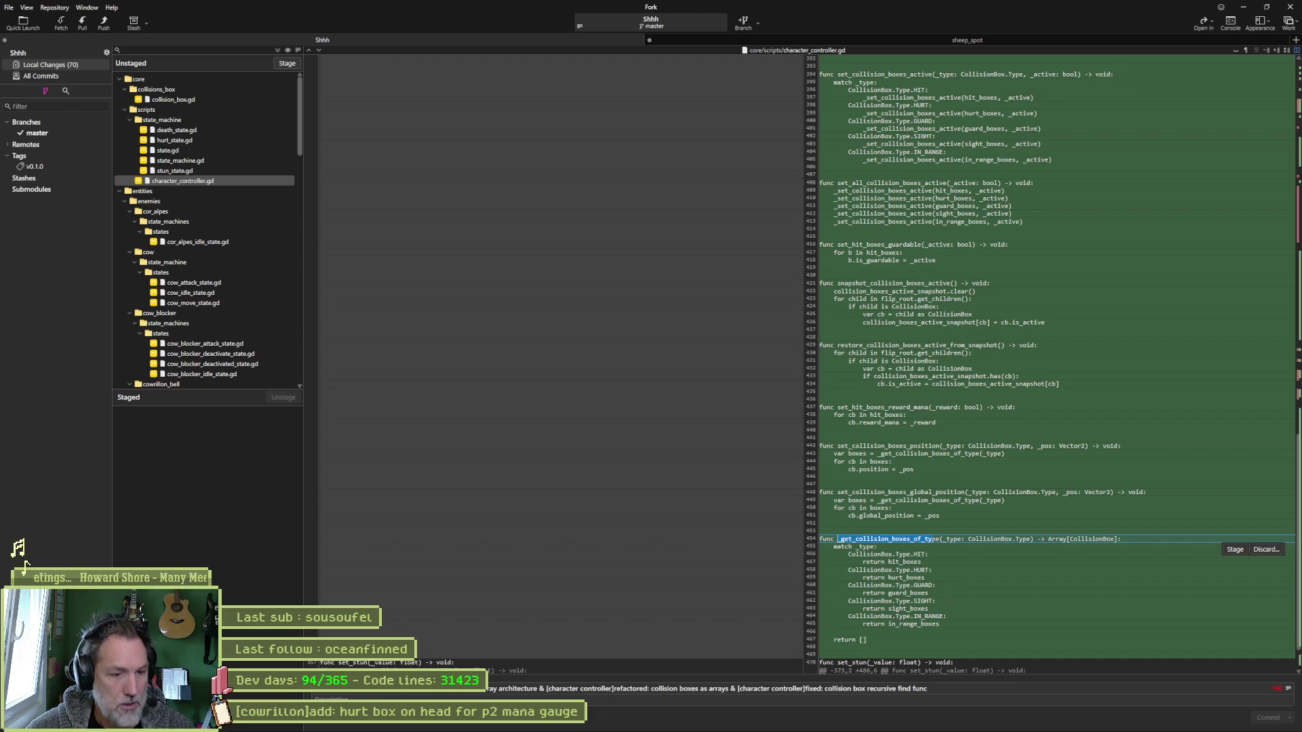
Insert a blank line after the set_collision_boxes_active header on line 394.
click(784, 724)
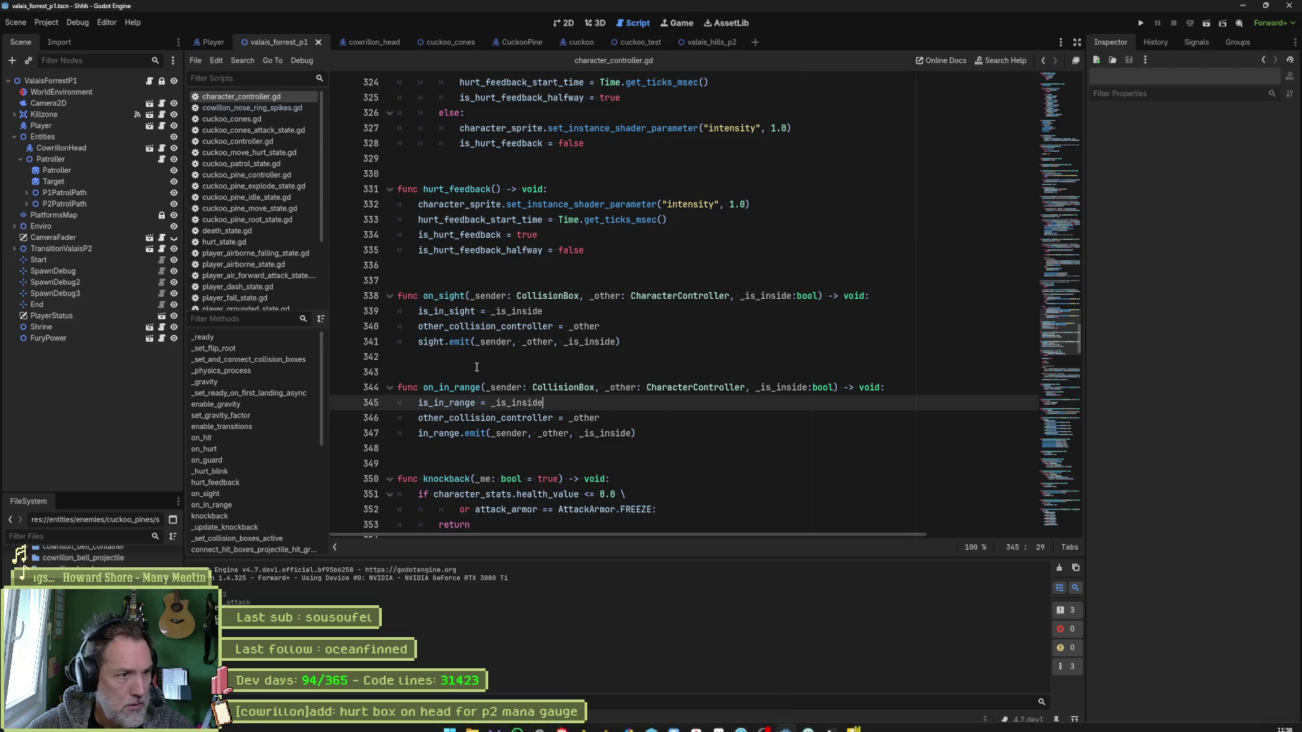
scroll(482, 383, down, 10)
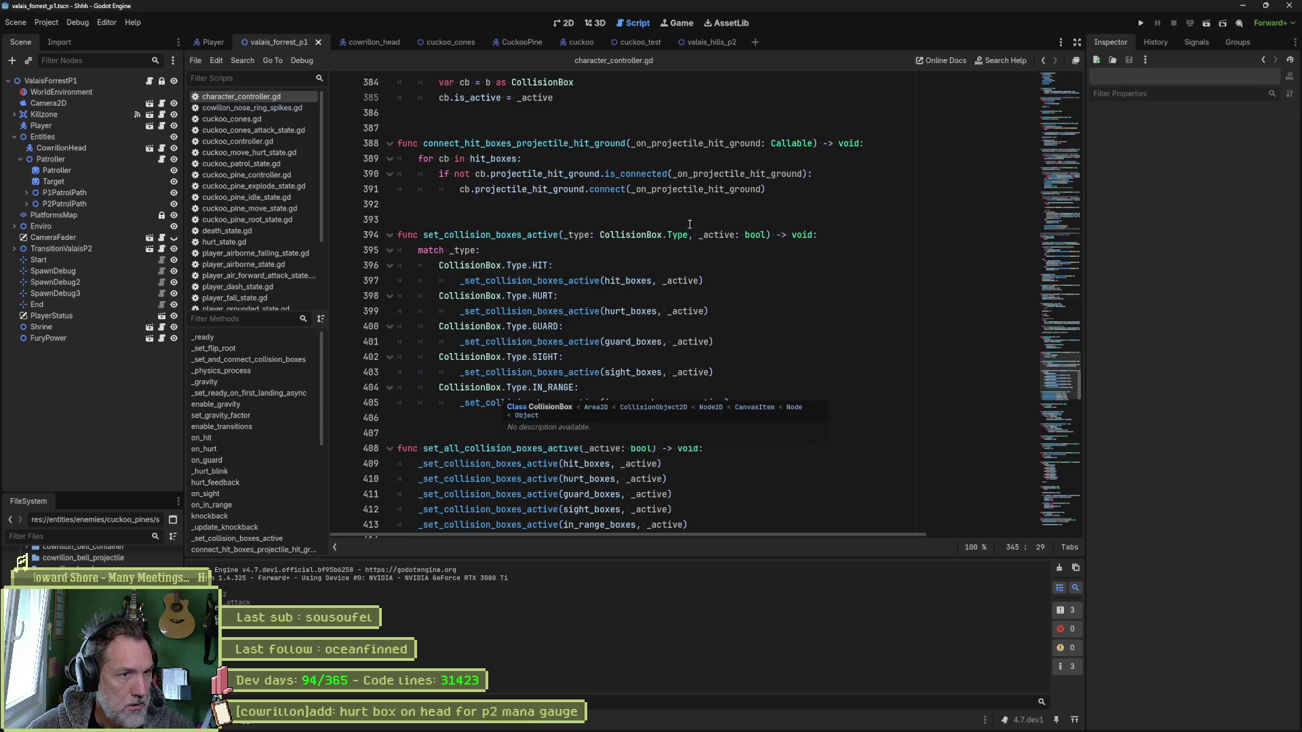
click(828, 237)
key(Return)
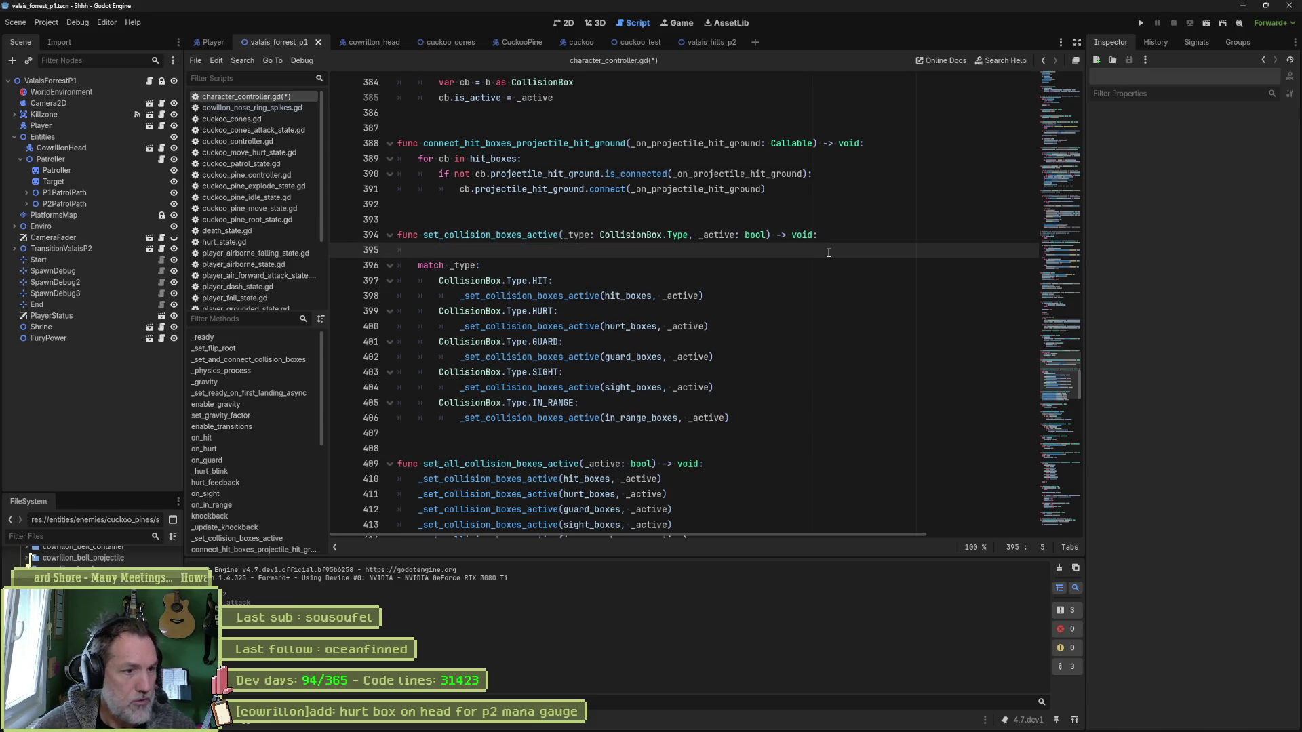
Fold the helpers set_all_collision_boxes_active, set_hit_boxes_guardable, the snapshot/restore and position functions.
click(389, 465)
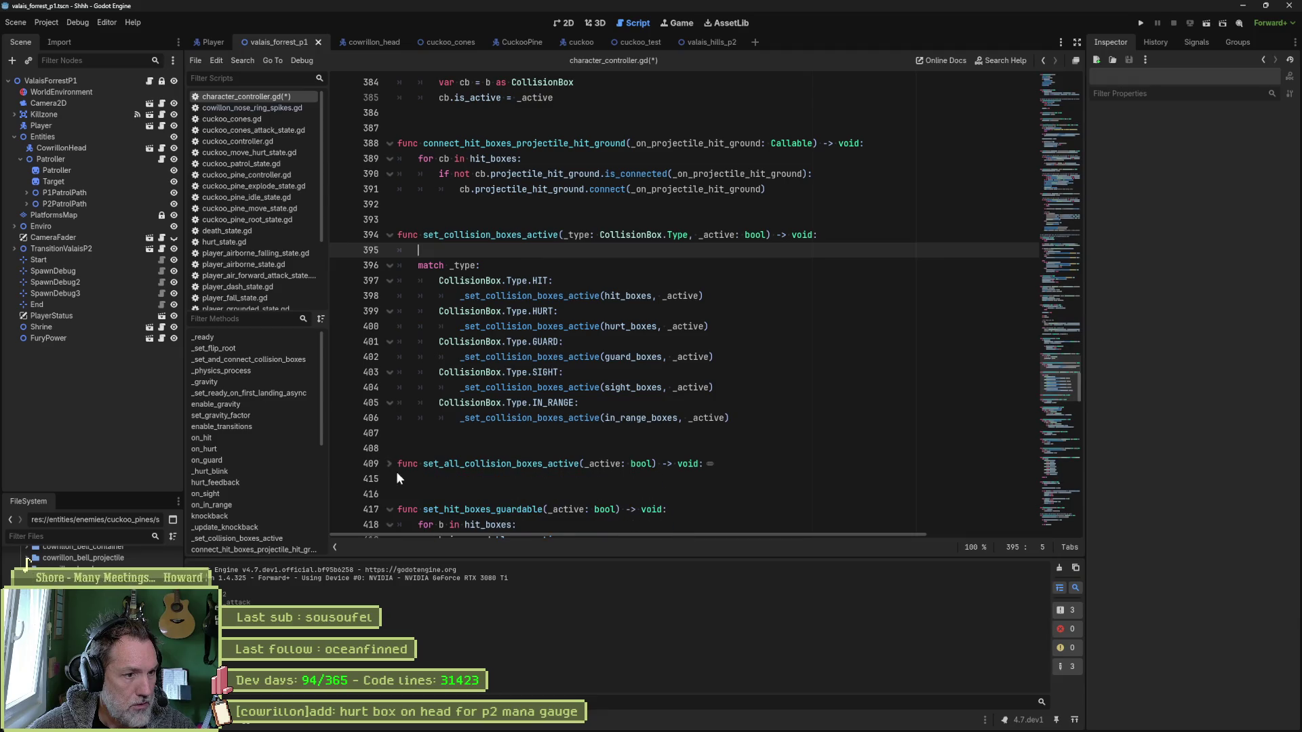
click(389, 508)
scroll(389, 507, down, 3)
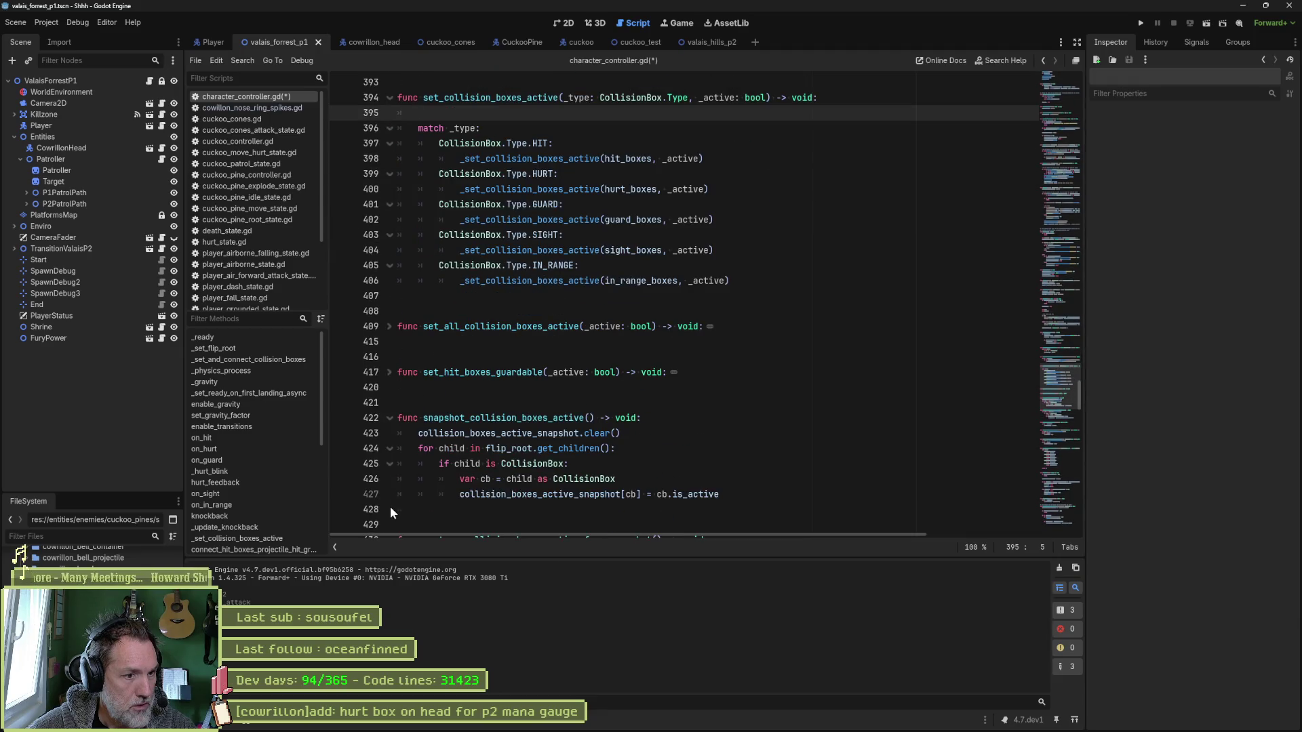
click(389, 418)
click(390, 464)
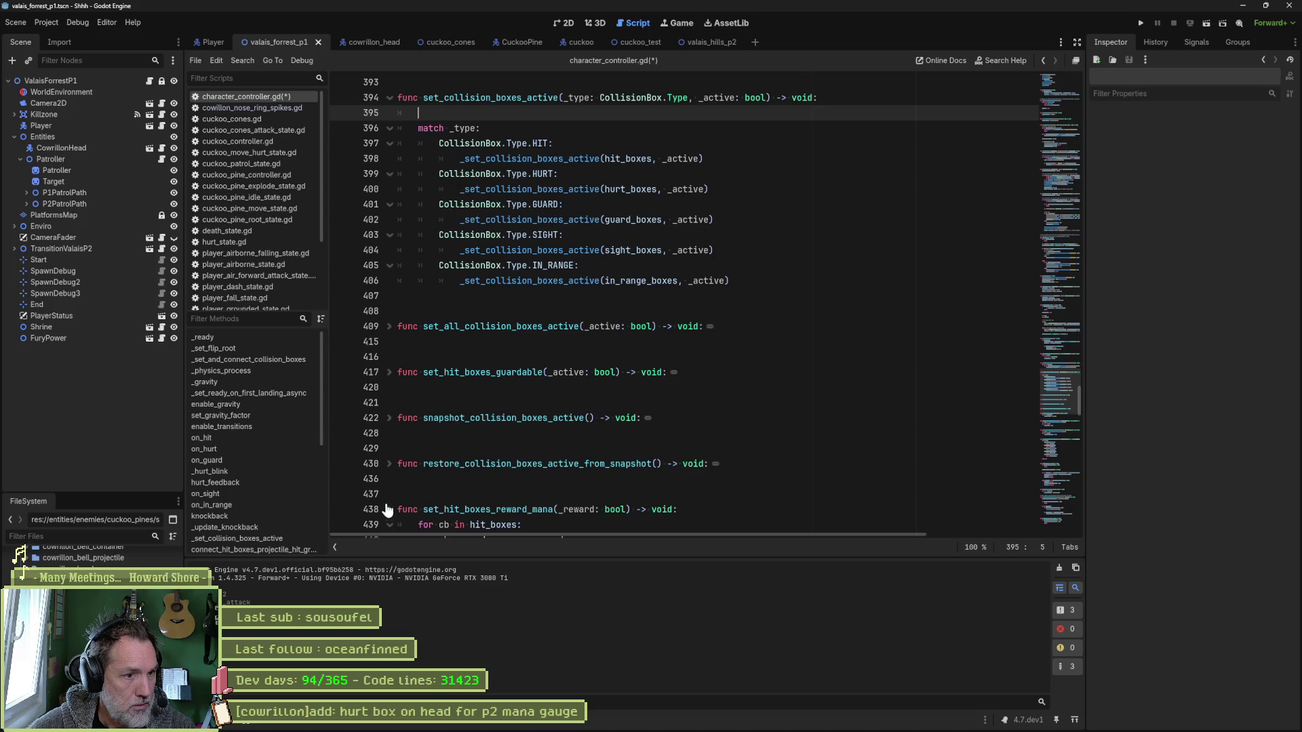
scroll(407, 441, down, 4)
click(389, 372)
click(390, 418)
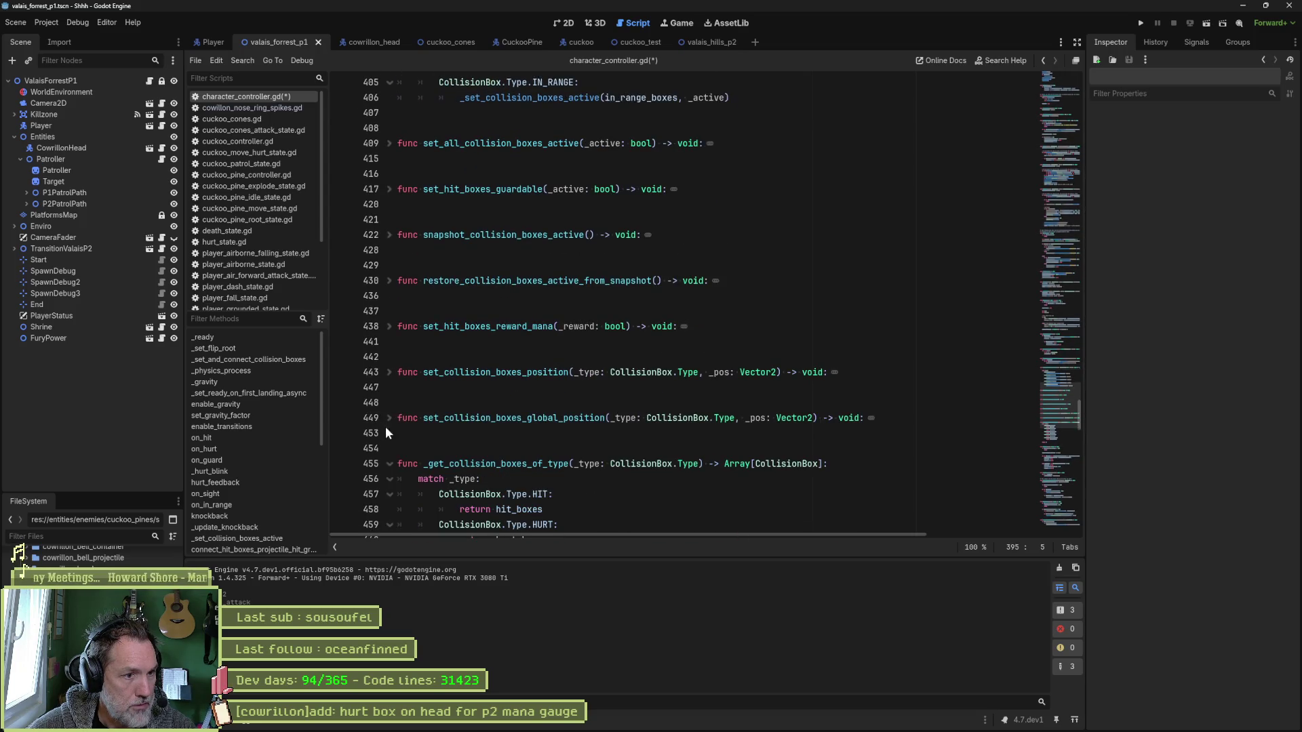
double_click(478, 467)
scroll(596, 243, up, 7)
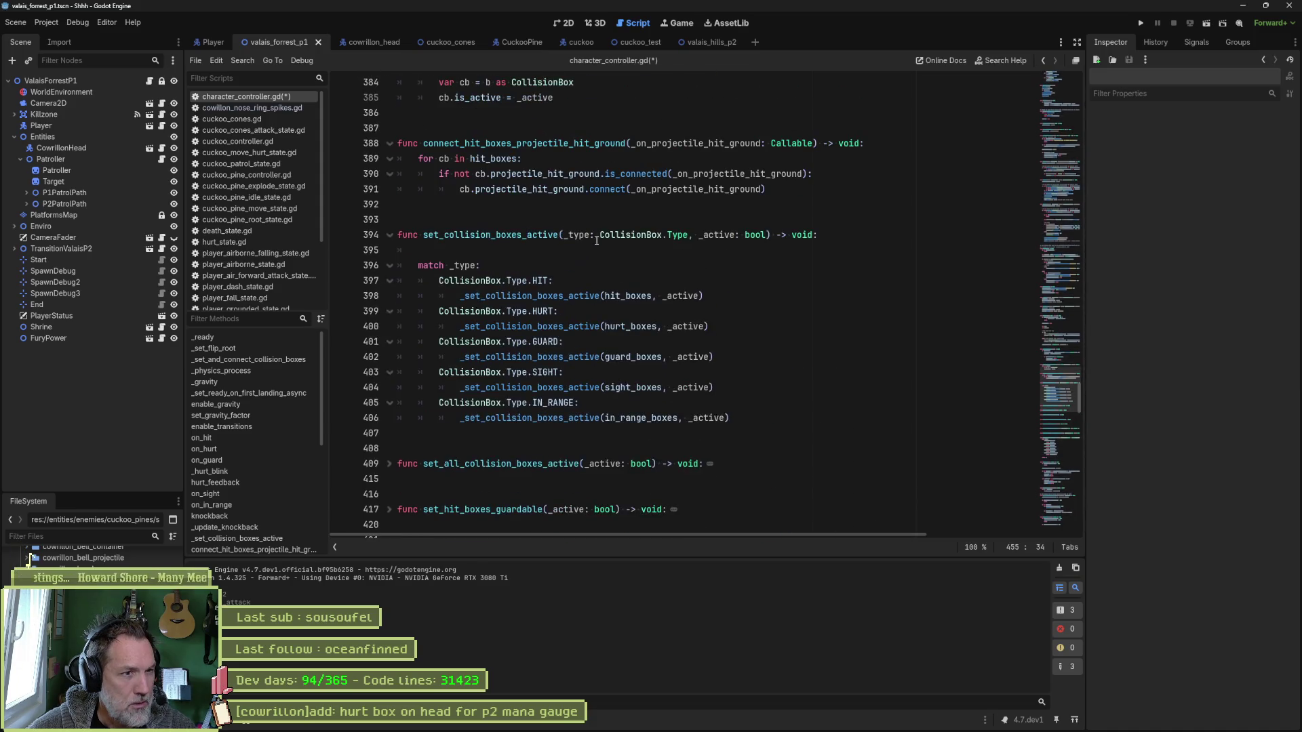
Write 'var boxes = _get_collision_boxes_of_type(_type)' on line 395.
click(593, 249)
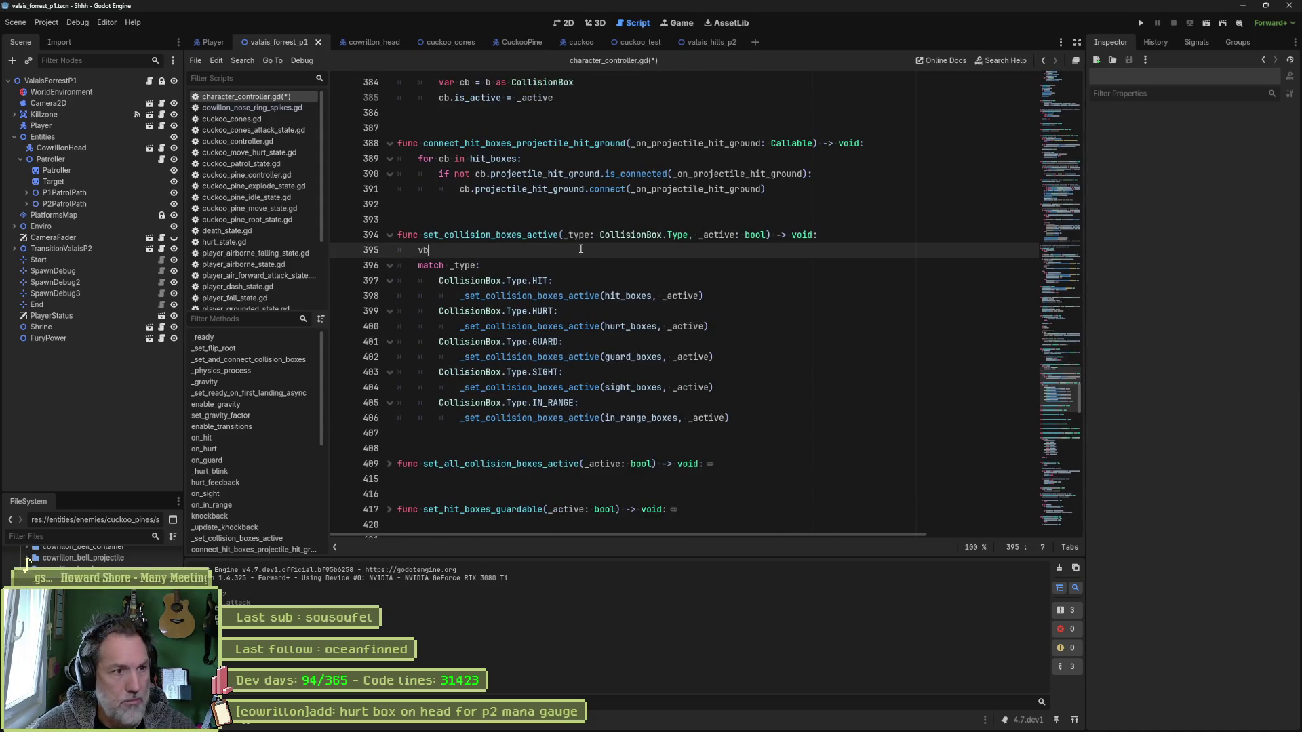
text(vb)
key(BackSpace)
text(ar boxe)
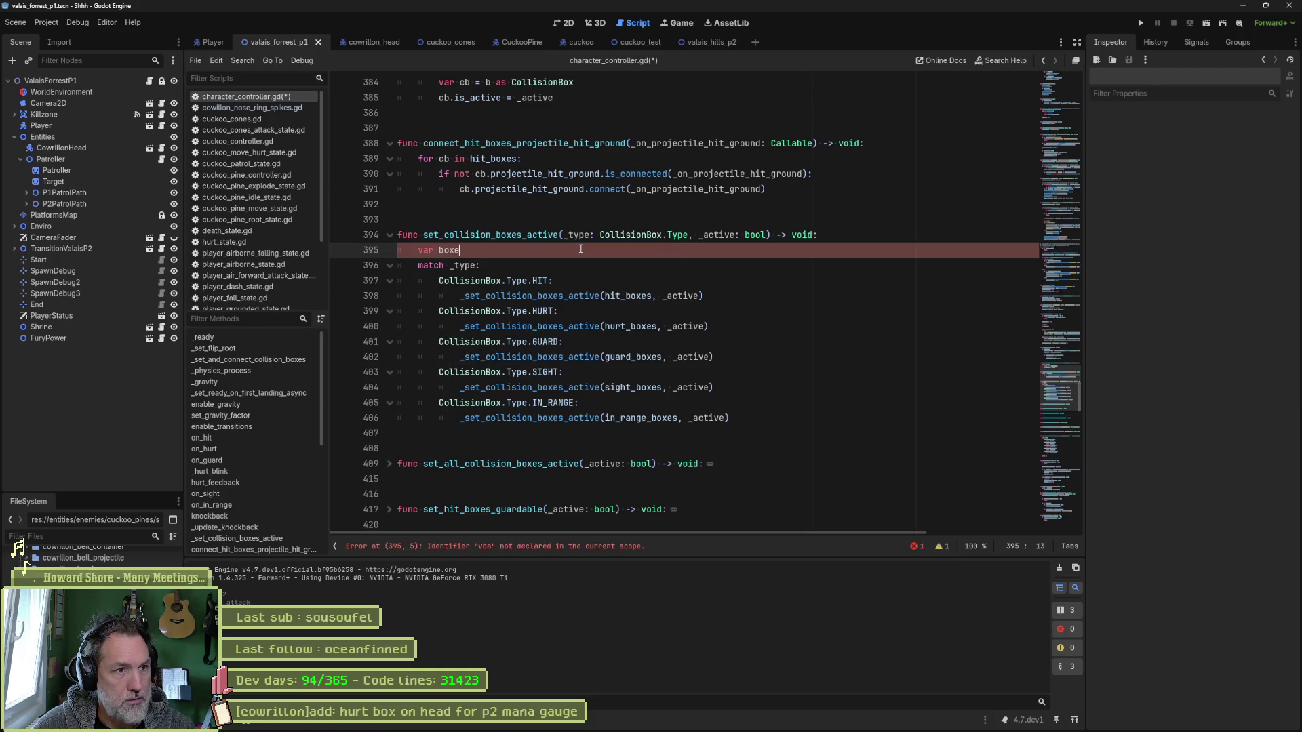
text(s = _get)
key(Return)
text(_collision_boxes_of_type(_type)
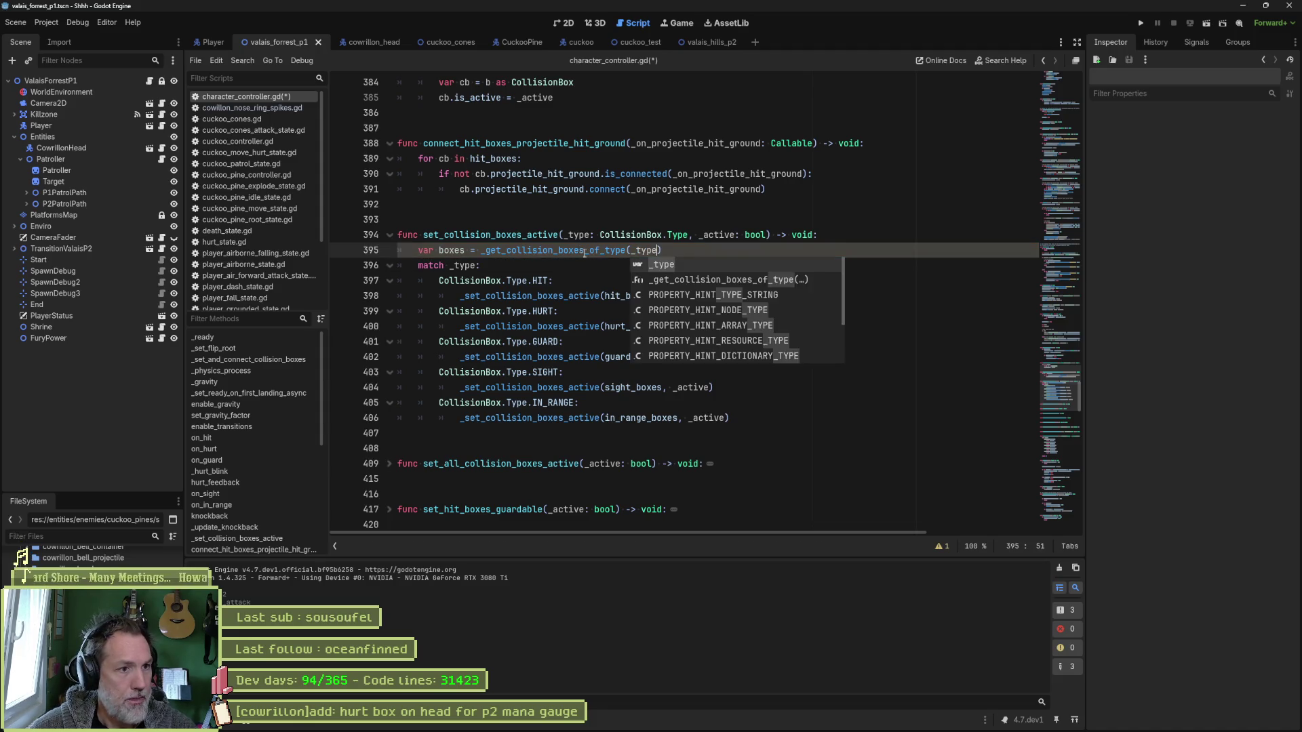
key(Return)
click(453, 251)
double_click(453, 251)
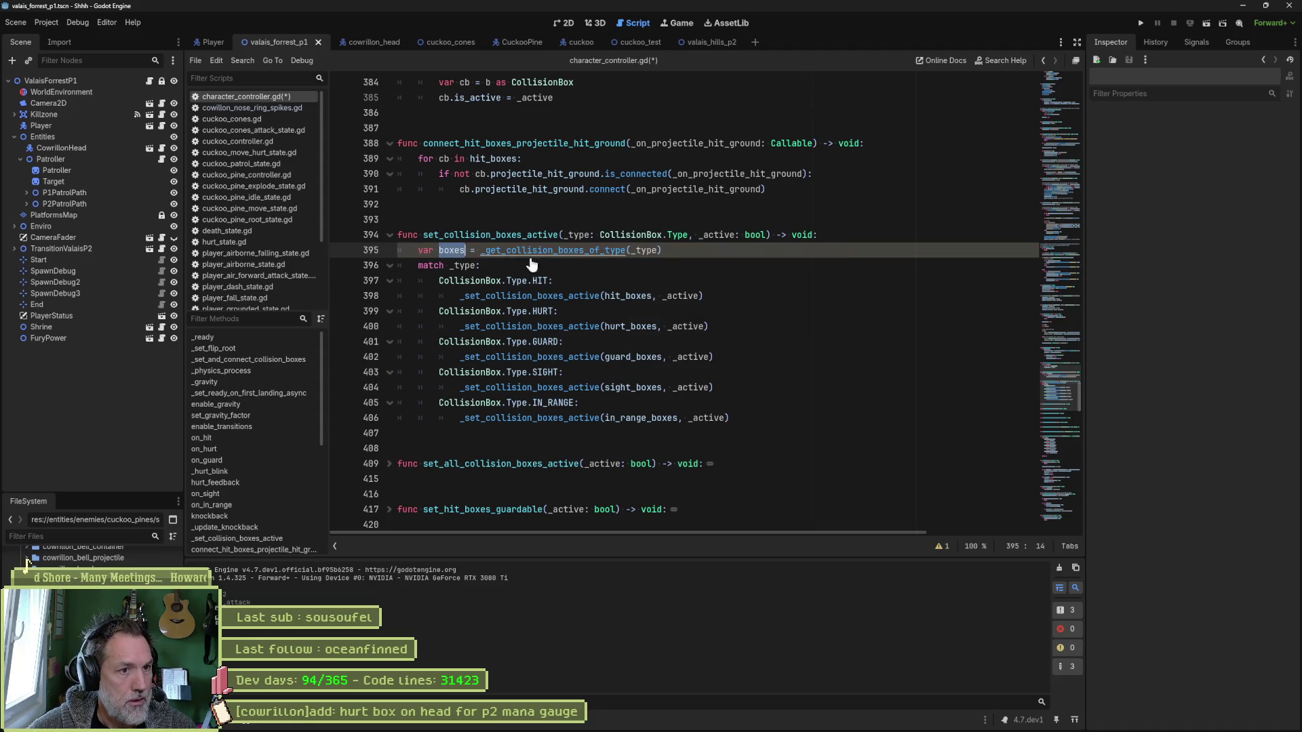
Add a line below it calling _set_collision_boxes_active(boxes, _active).
triple_click(573, 296)
key(ctrl+alt+Down)
key(alt+Up)
key(alt+Up)
key(alt+Up)
key(shift+Tab)
click(465, 250)
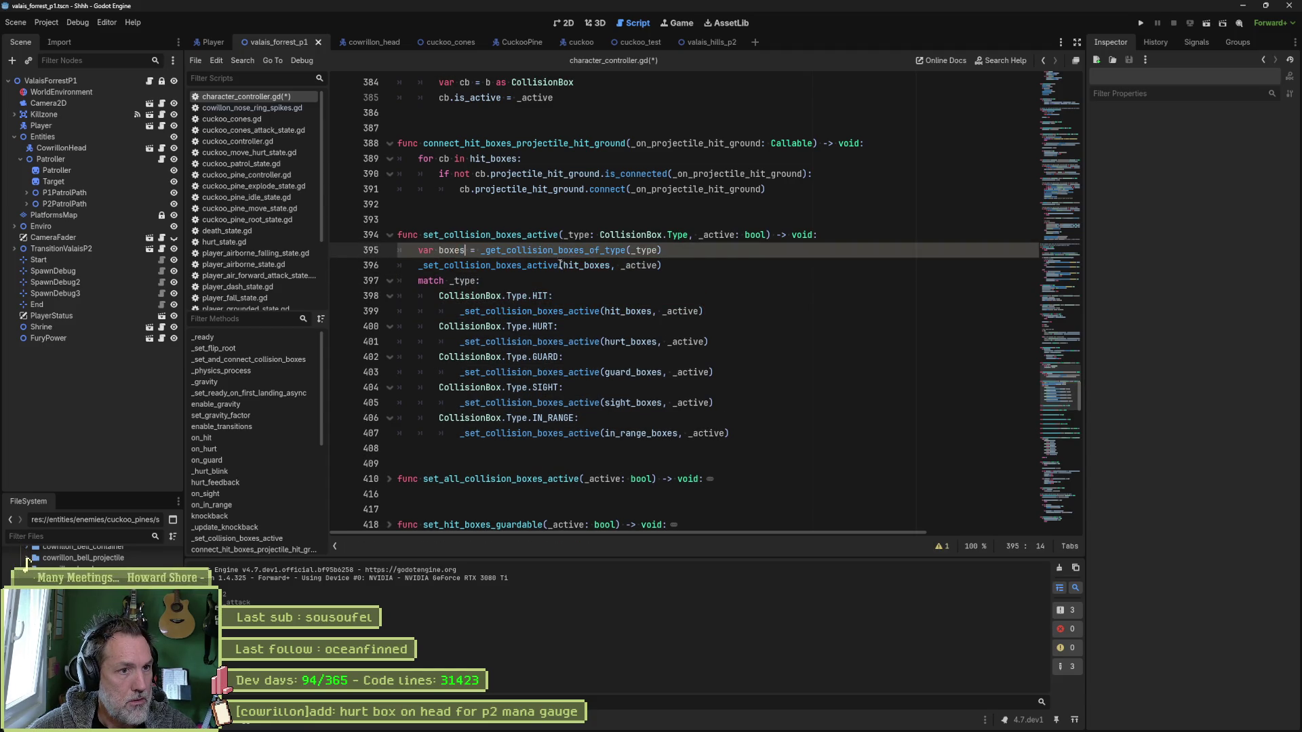
key(ctrl+z)
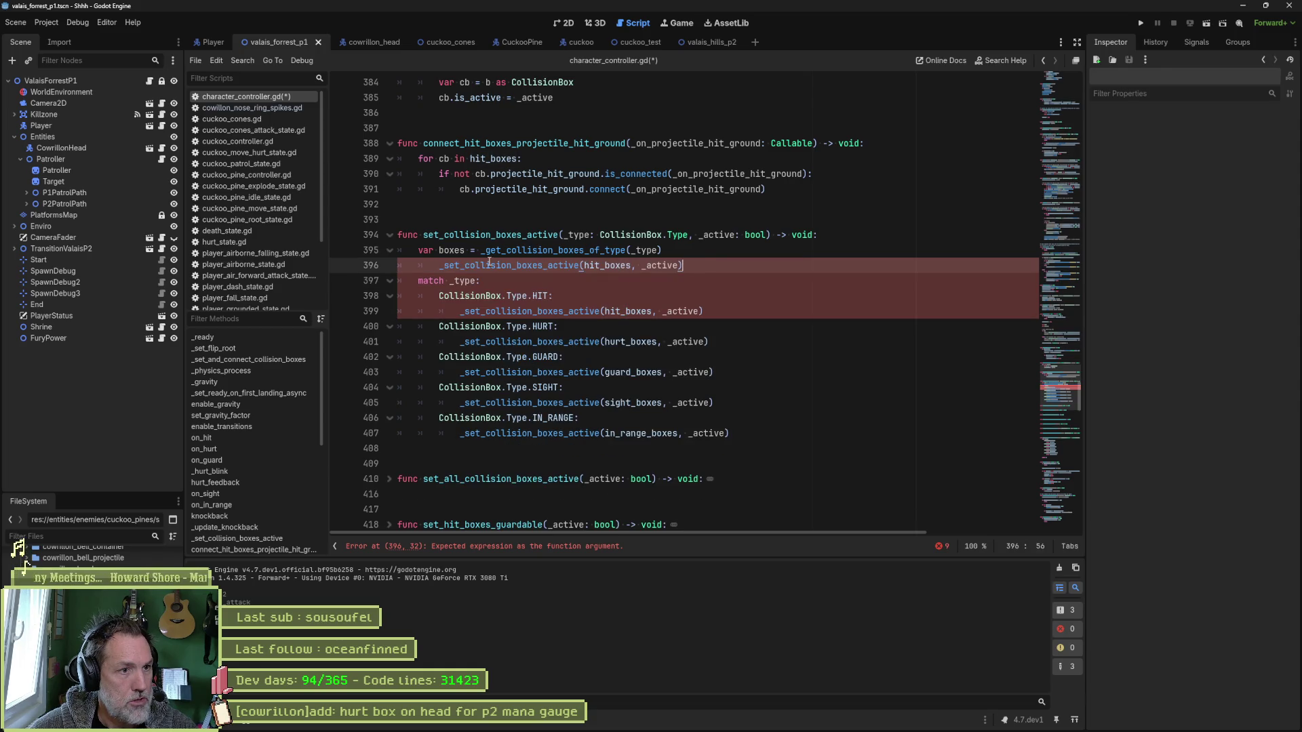
key(shift+Tab)
click(597, 269)
double_click(596, 269)
text(boxes)
Comment out the old match block on lines 397–407, save, and run the game.
mouse_move(482, 281)
mouse_down()
mouse_move(703, 312)
mouse_move(687, 434)
mouse_up()
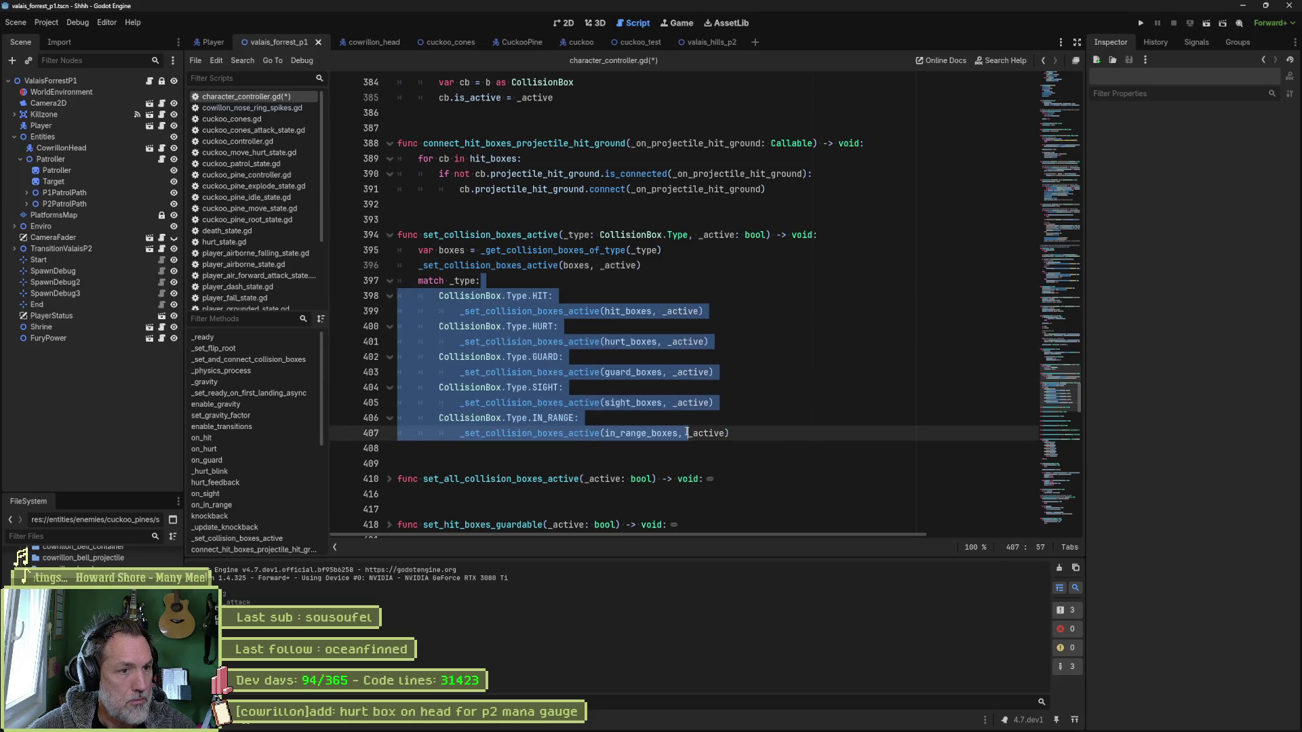
key(ctrl+k)
key(ctrl+s)
click(825, 286)
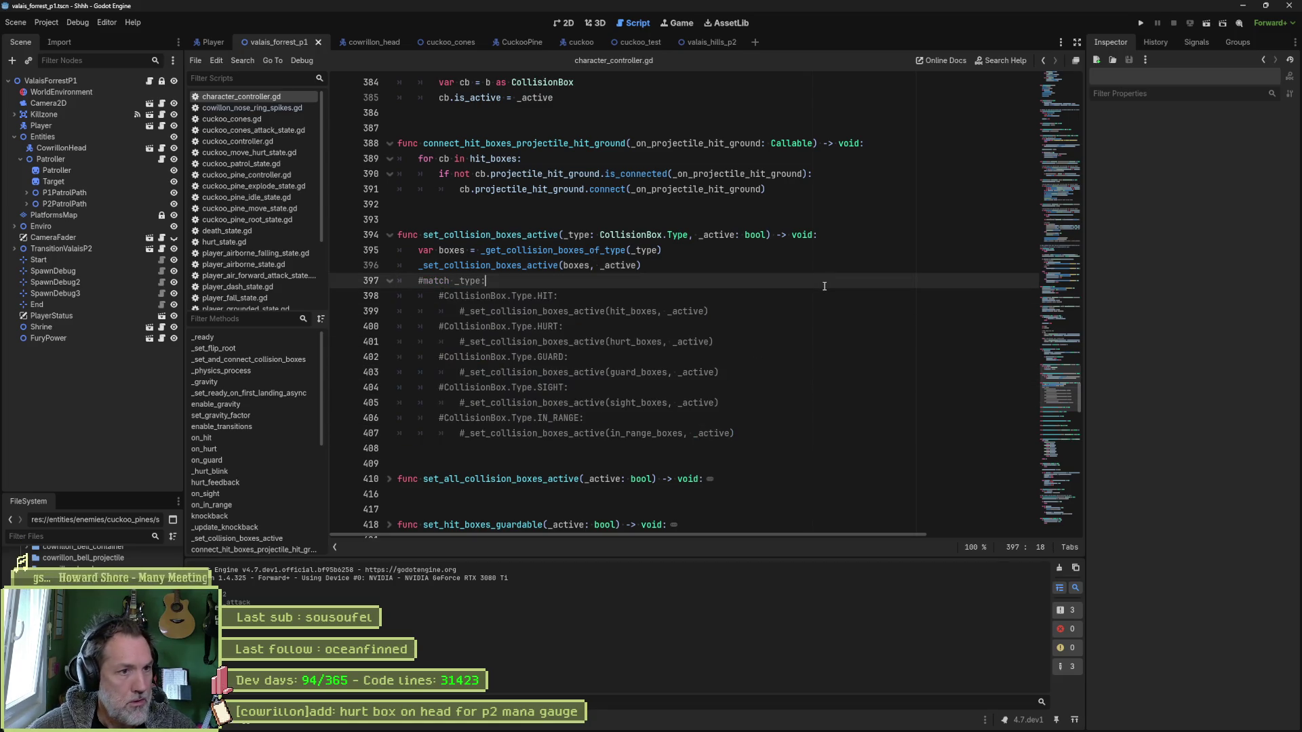
key(F6)
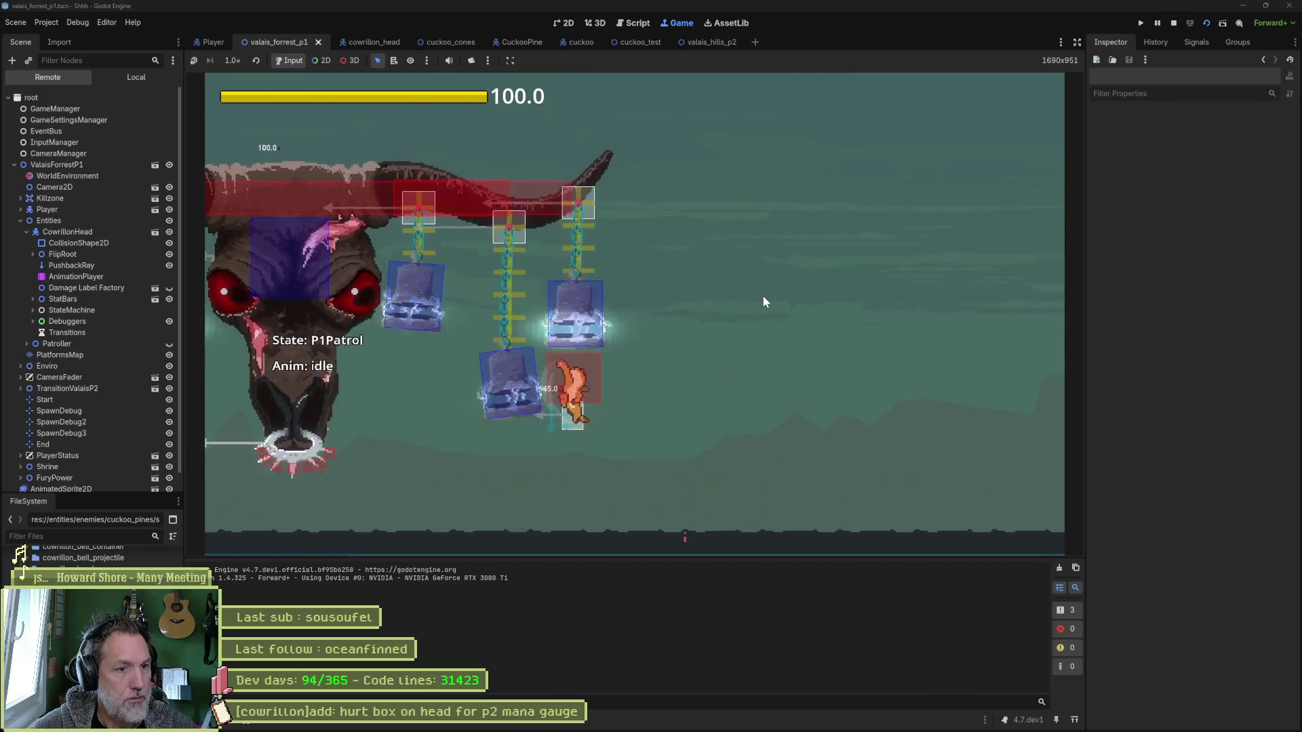
Stop the game and delete the commented-out match block (lines 397–407) from set_collision_boxes_active.
key(F8)
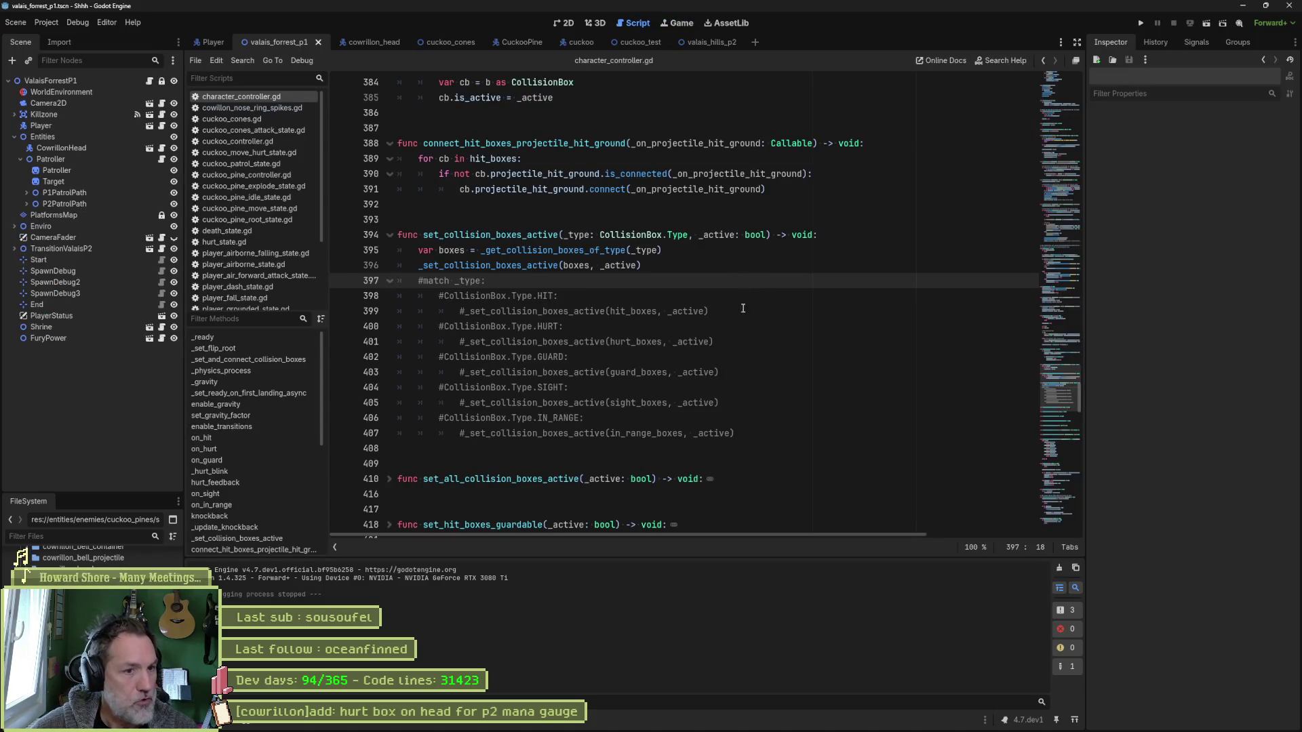
drag(750, 435, 642, 266)
key(BackSpace)
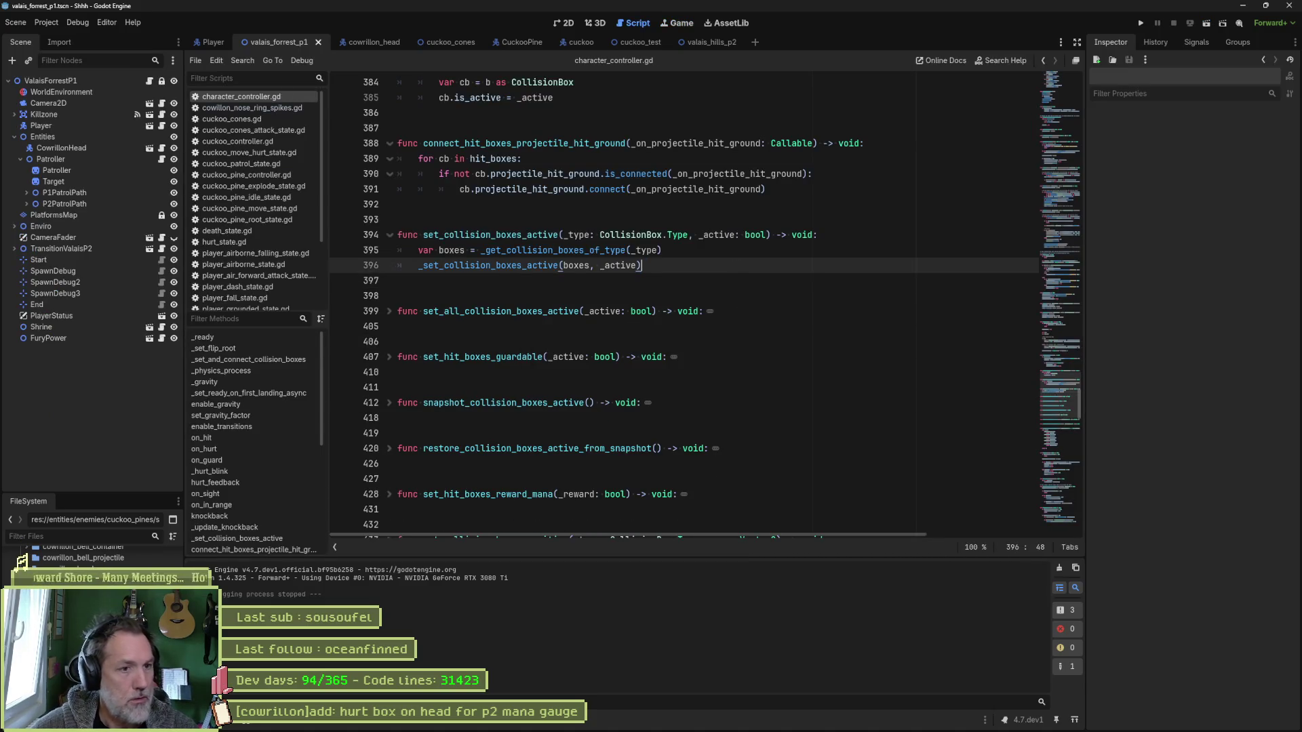
click(719, 720)
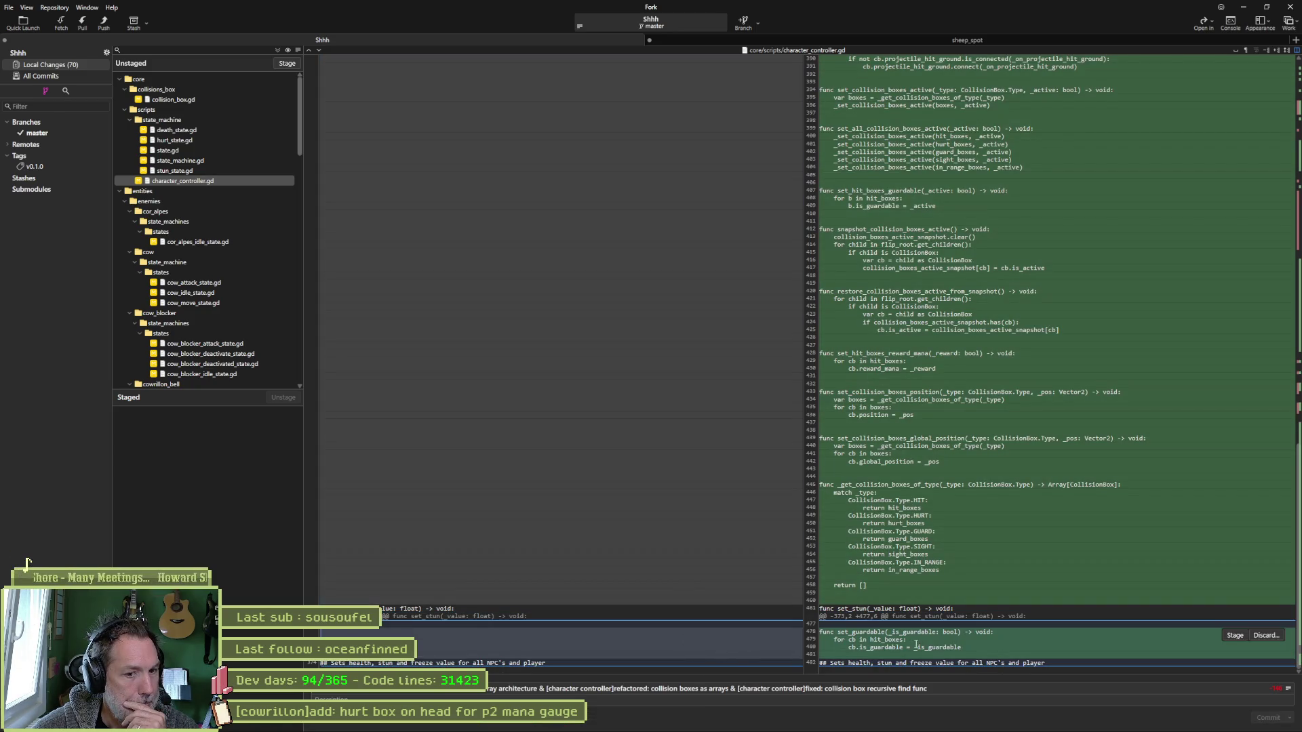
Compare the diffs of cor_alpes_idle_state.gd and cow_attack_state.gd.
click(187, 242)
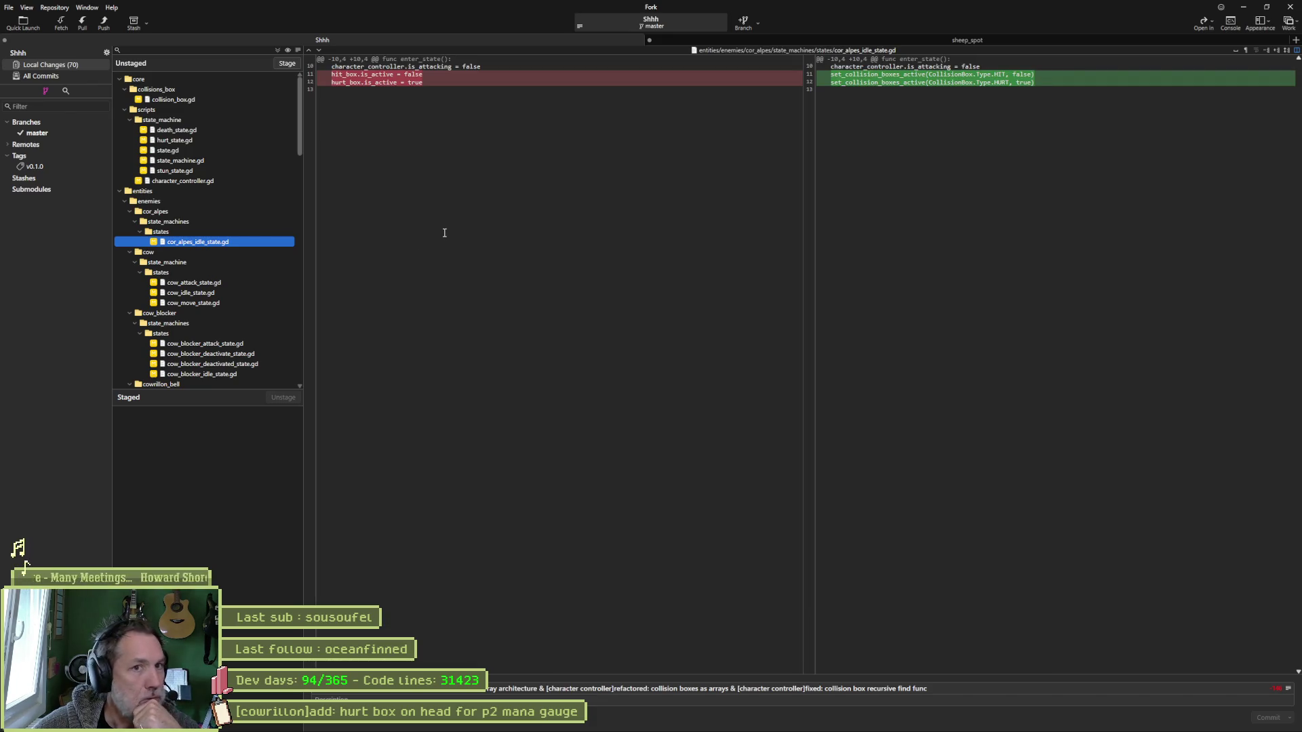
mouse_move(977, 84)
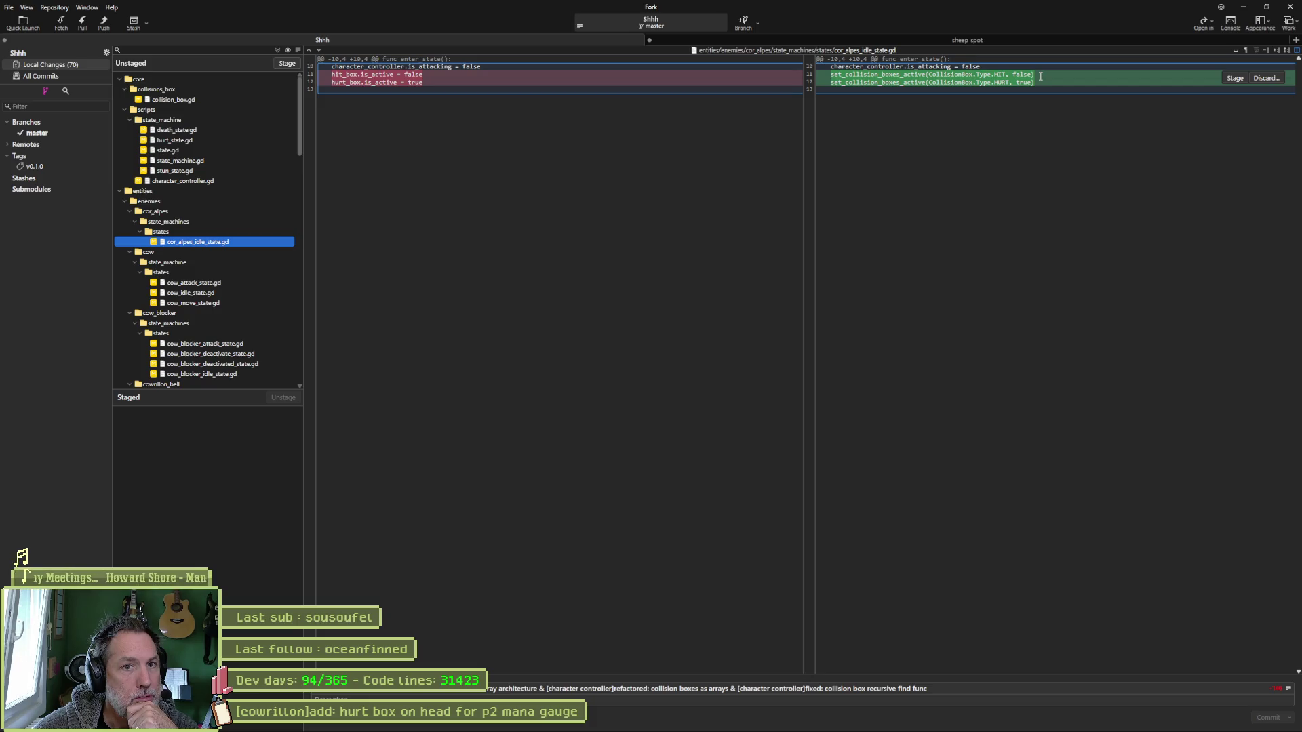
click(215, 283)
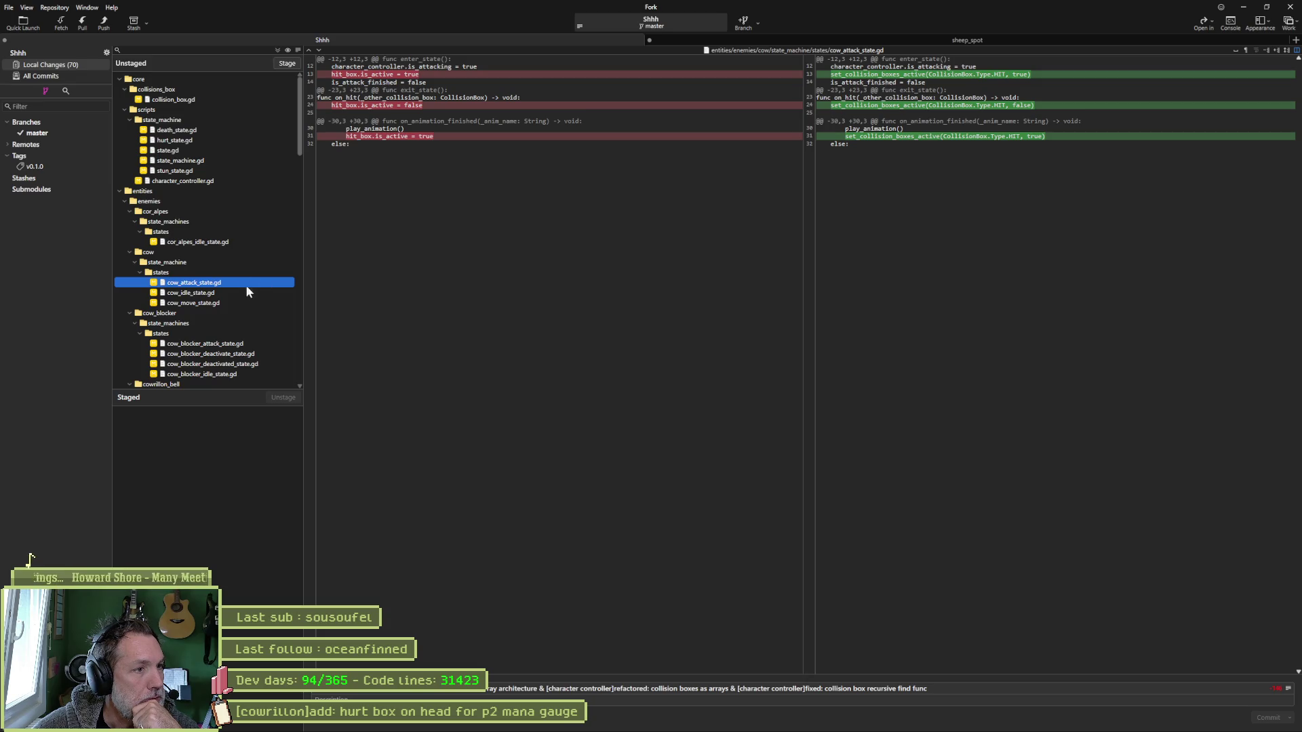
click(226, 244)
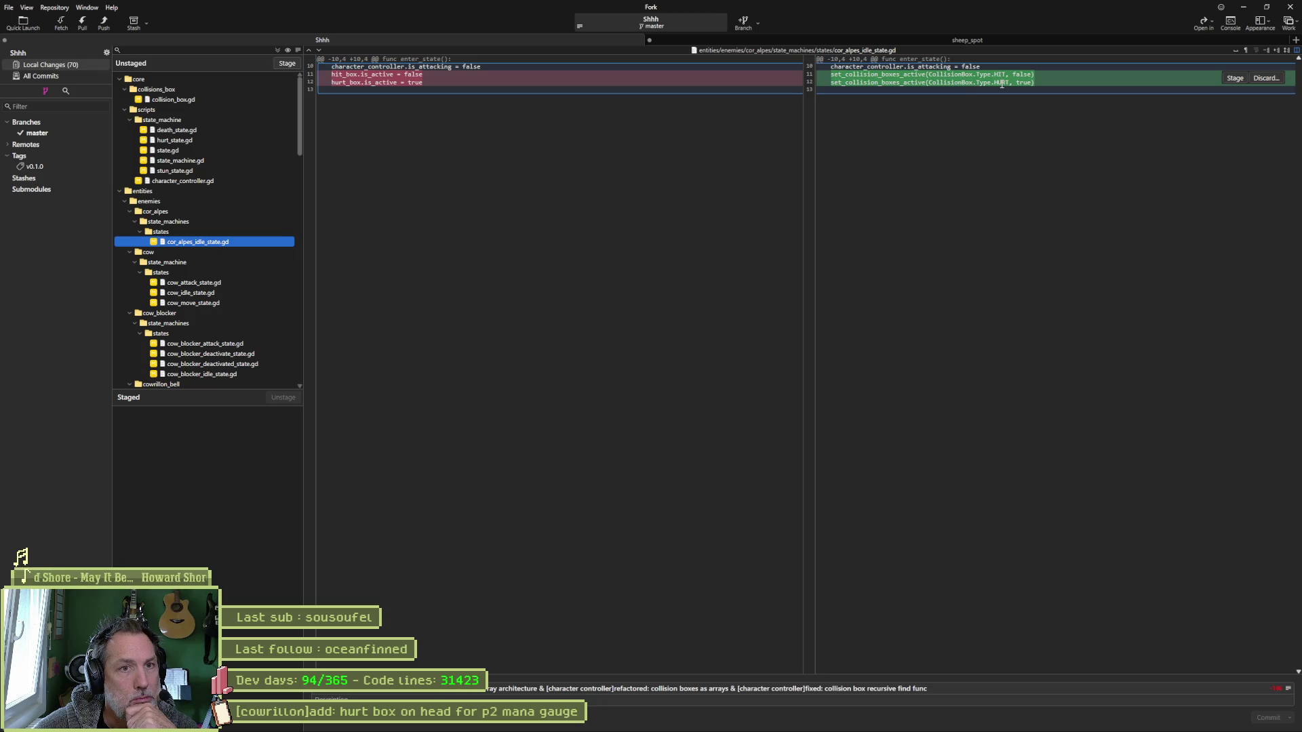
click(226, 283)
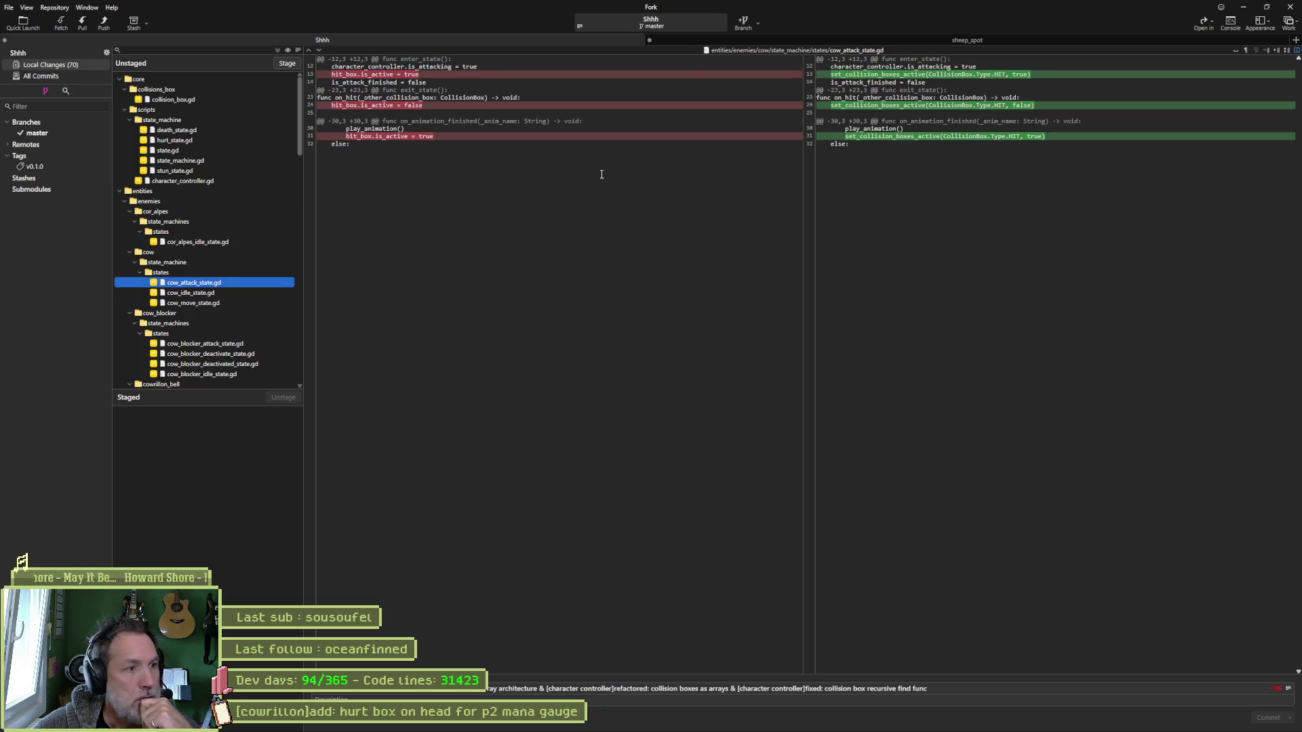
mouse_move(845, 82)
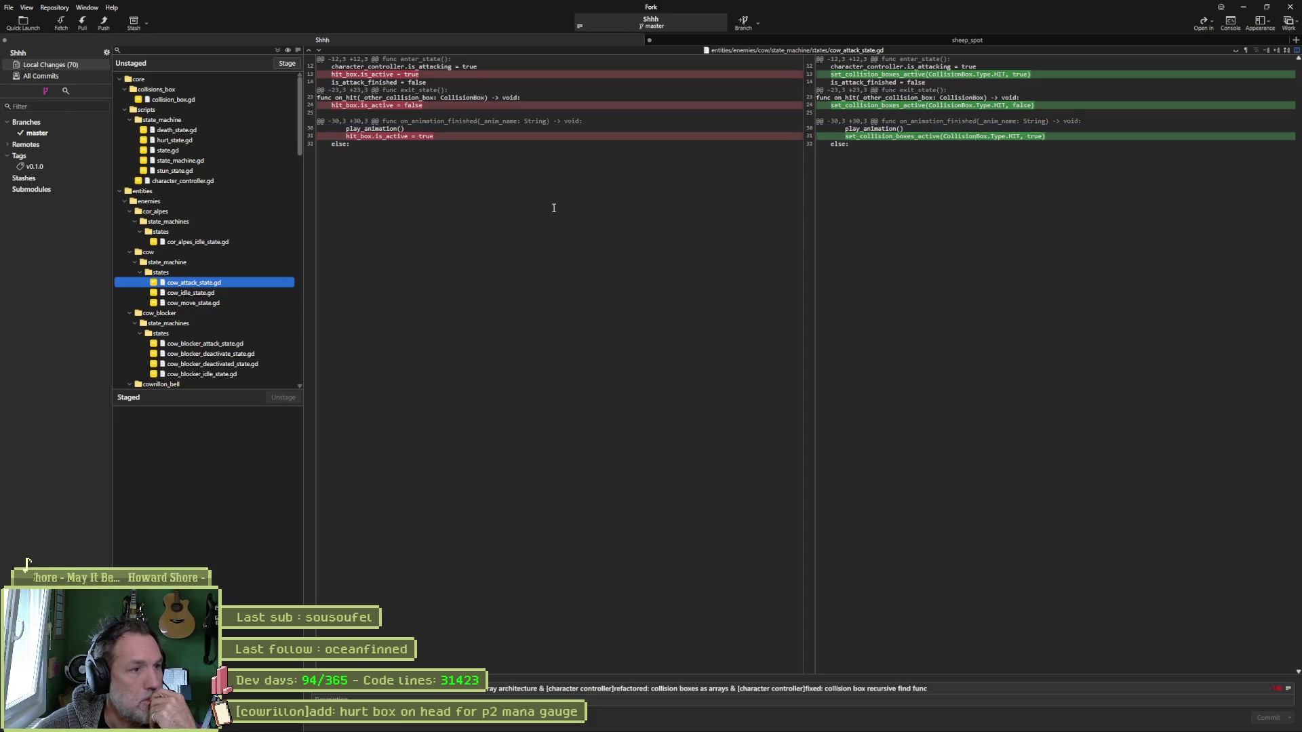
Compare the cow_idle_state.gd and cow_move_state.gd diffs, then return to Godot.
click(240, 294)
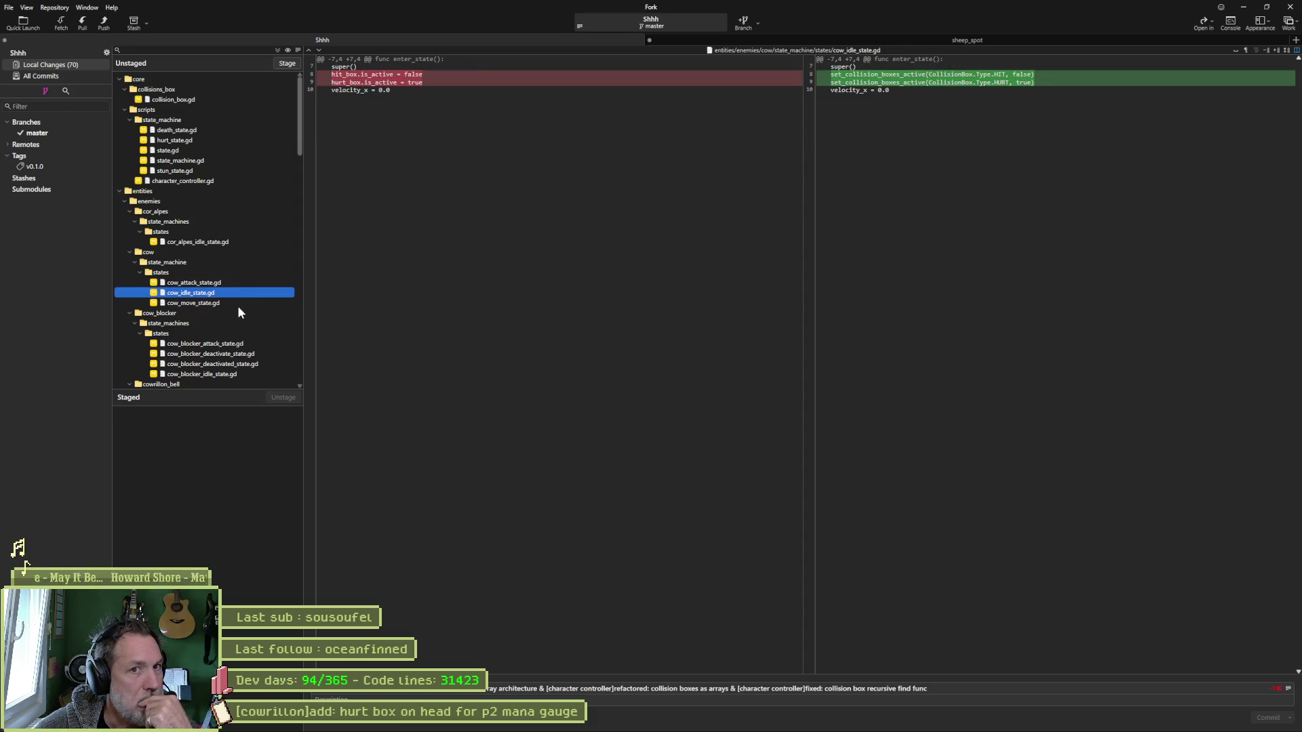
click(237, 304)
click(241, 293)
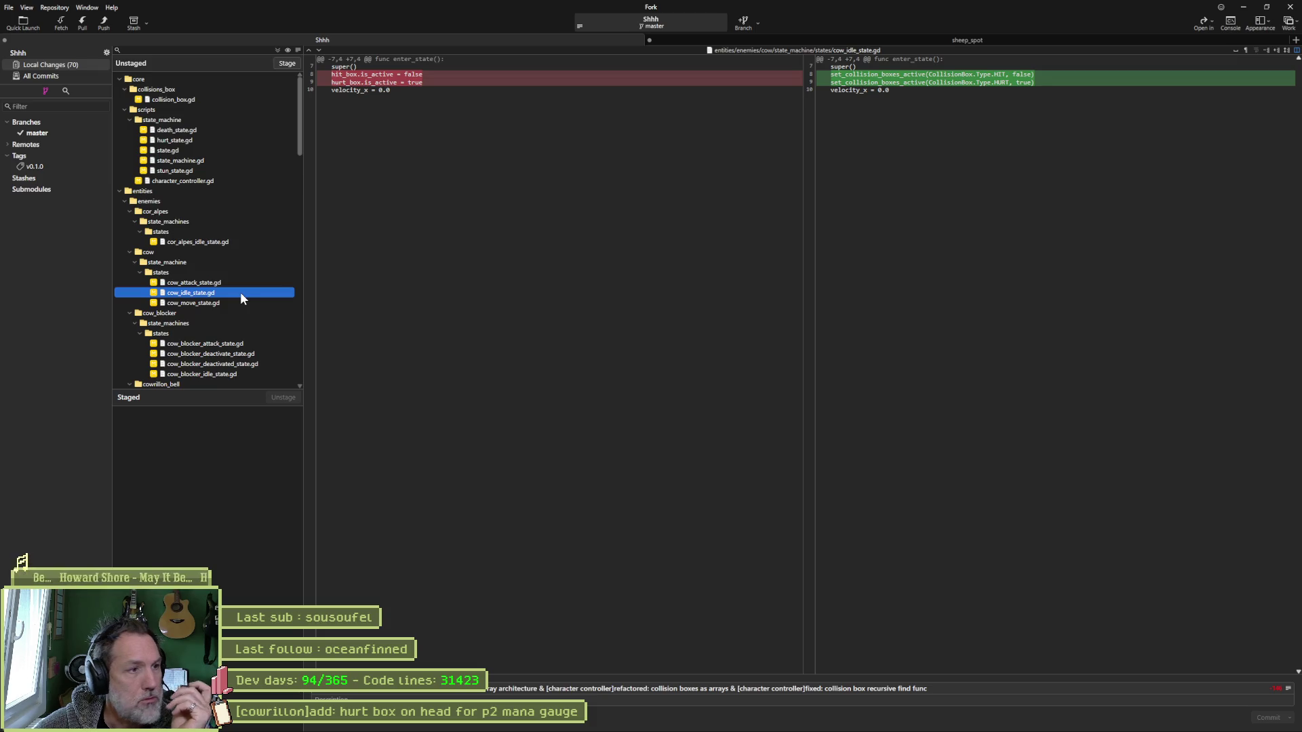
click(243, 301)
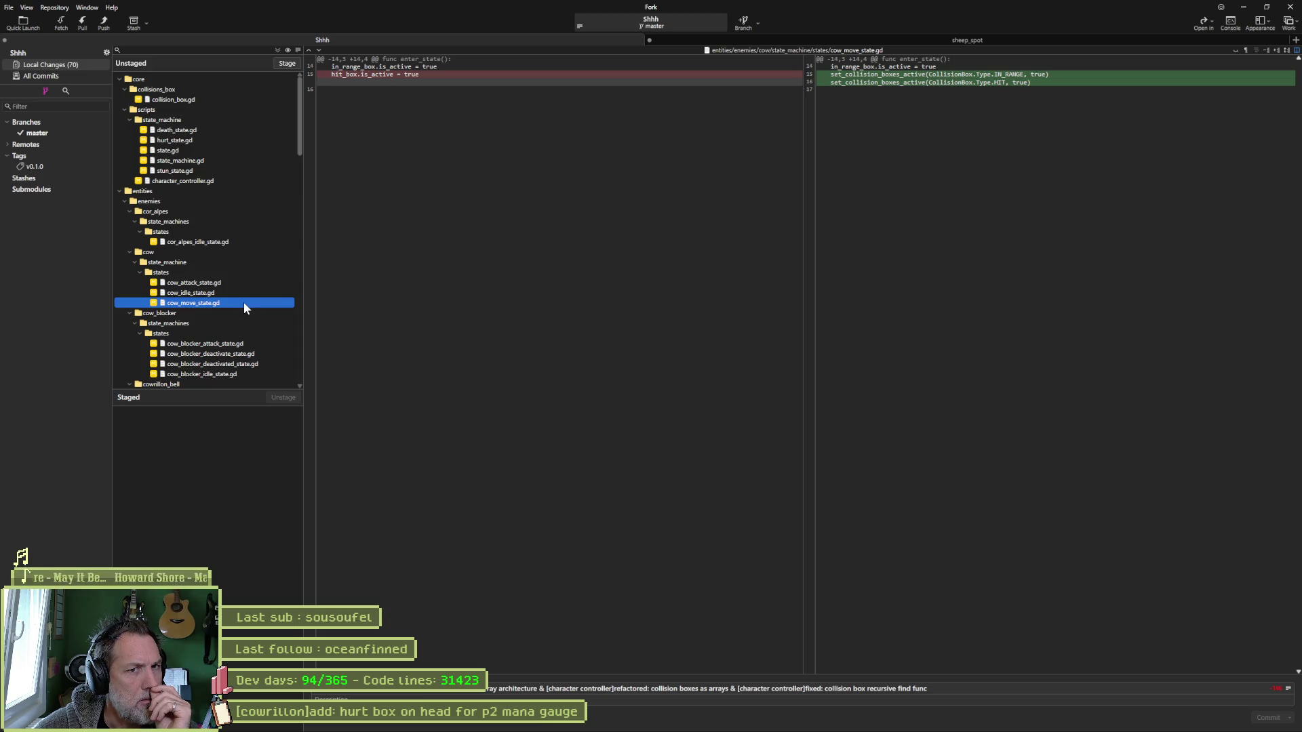
mouse_move(945, 78)
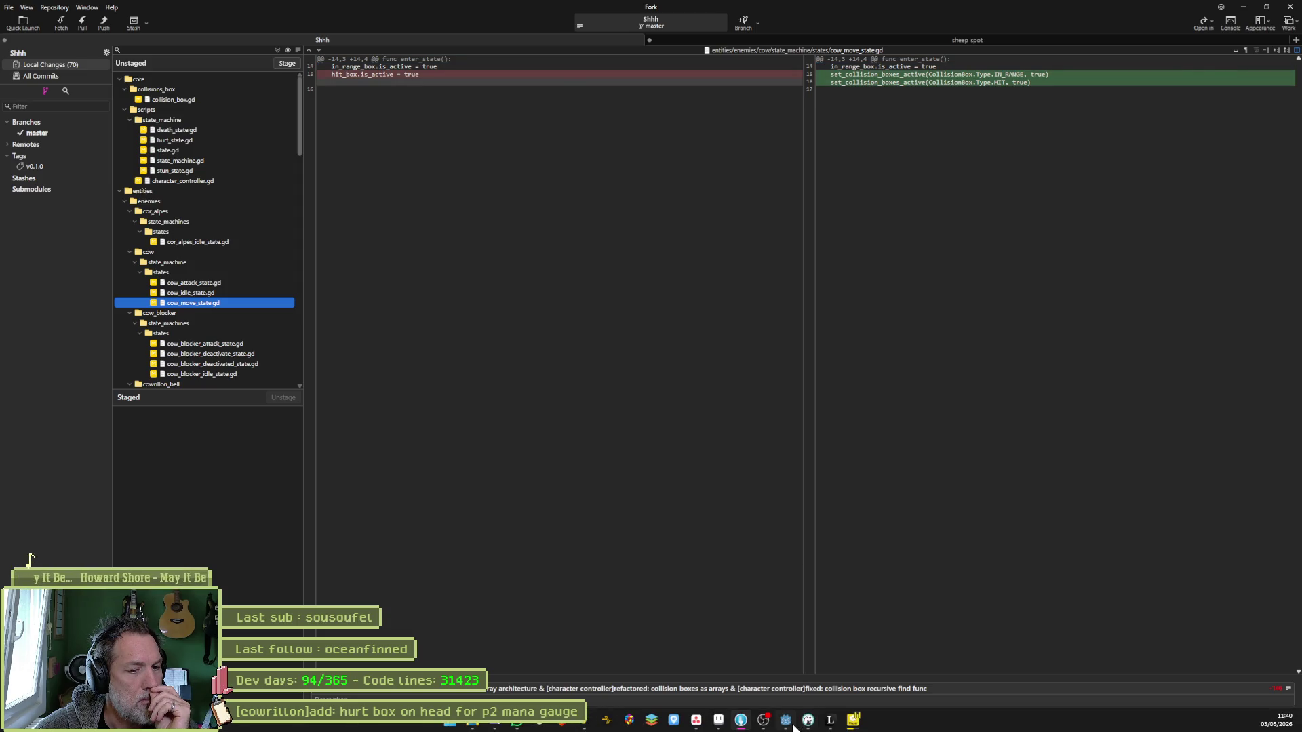
click(742, 720)
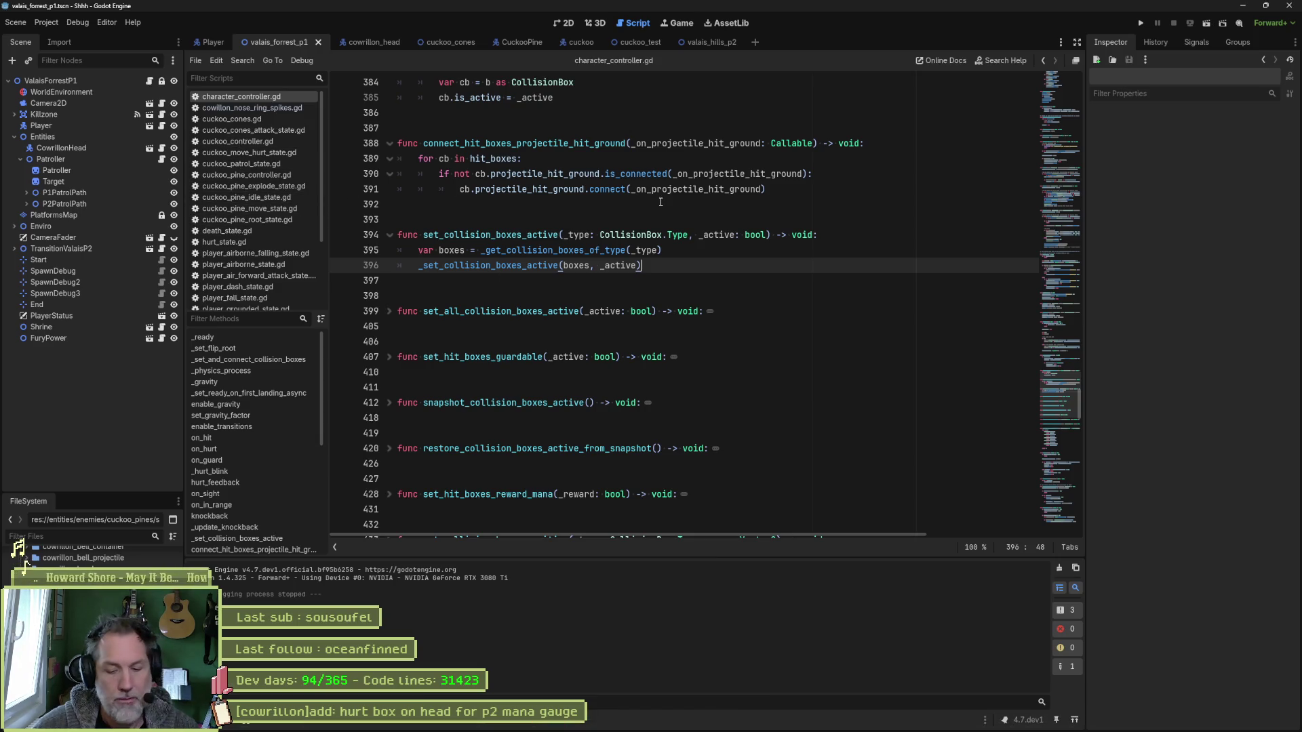
Open cow_move_state.gd and delete the leftover in_range_box.is_active line from enter_state.
key(ctrl+alt+o)
text(cow_move)
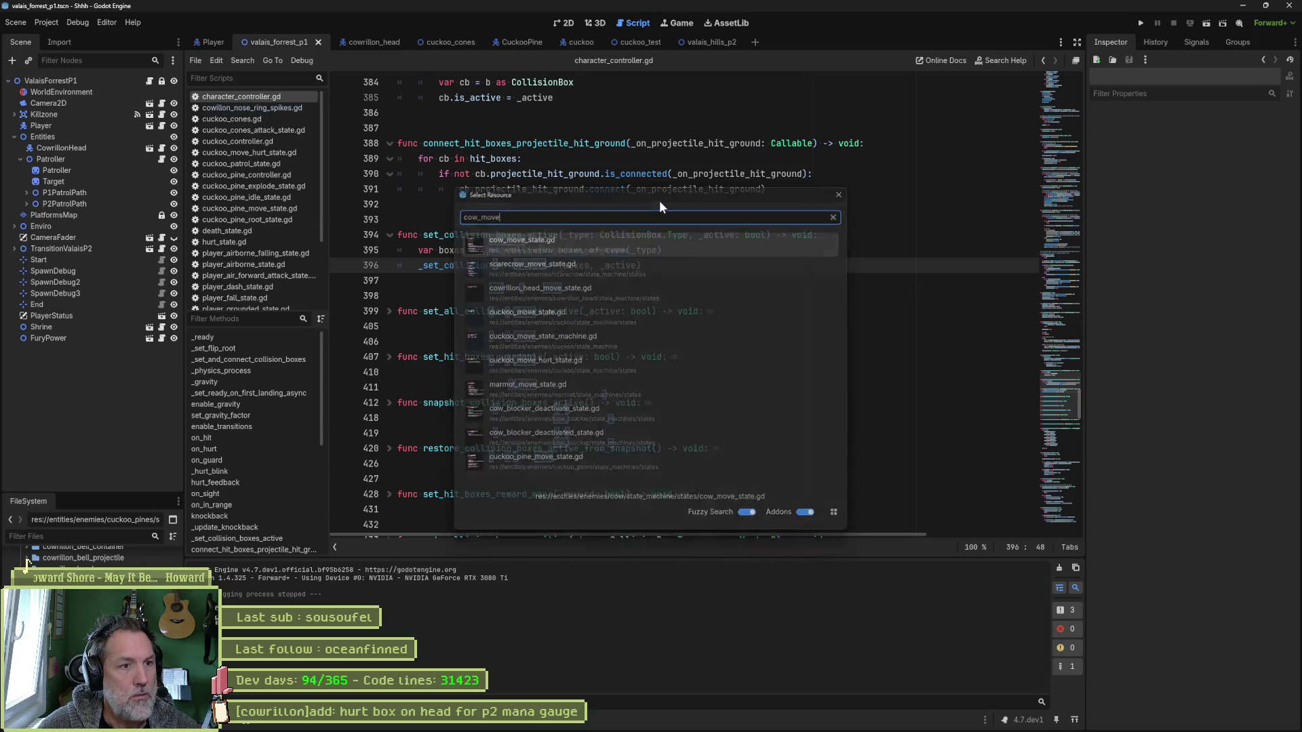
key(Return)
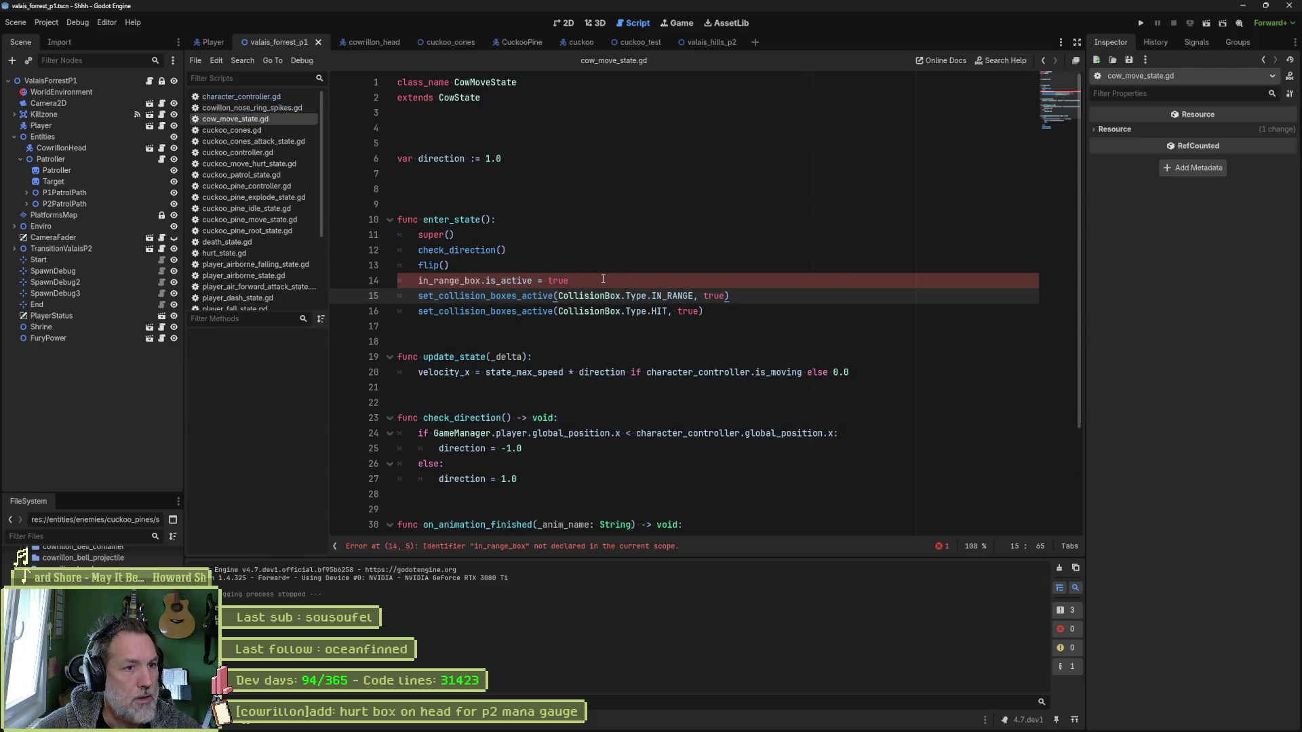
key(Up)
key(ctrl+shift+k)
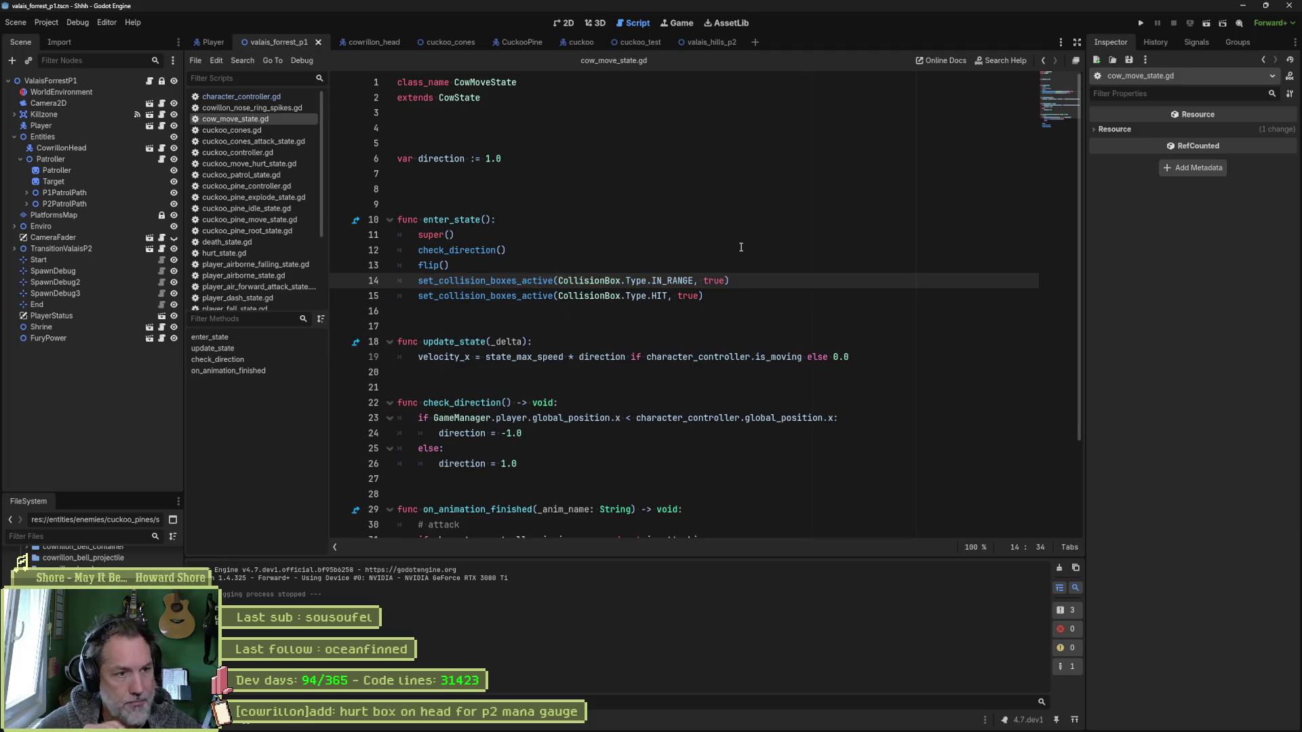
key(alt+Tab)
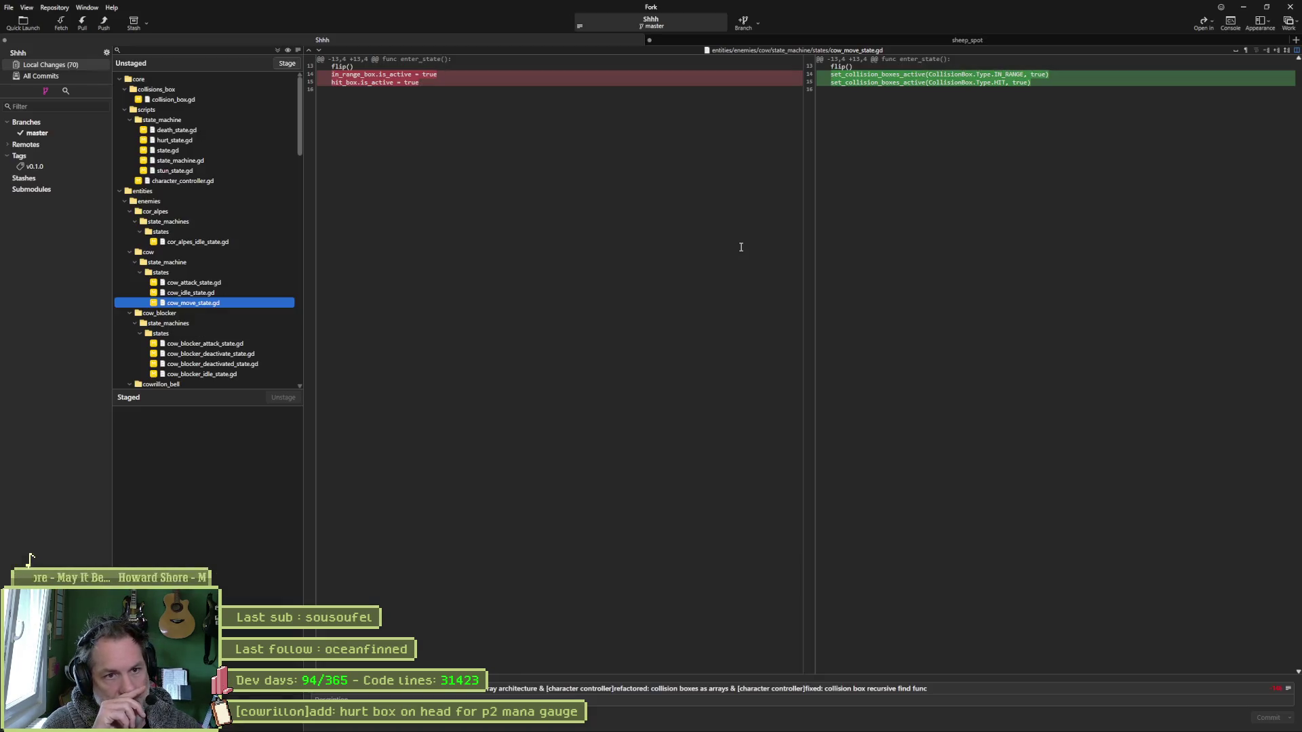
Review the cow_blocker attack, deactivate, deactivated and idle state diffs, ending on the idle one.
mouse_move(390, 84)
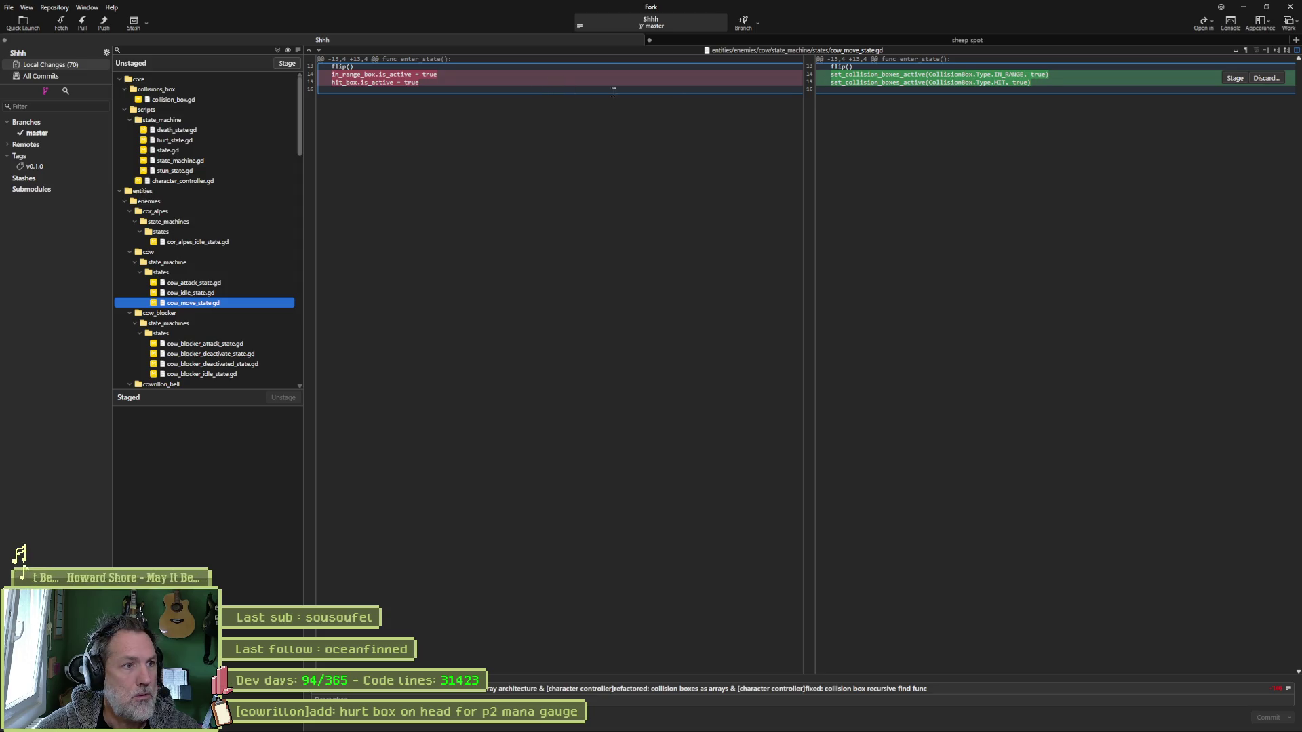
click(239, 344)
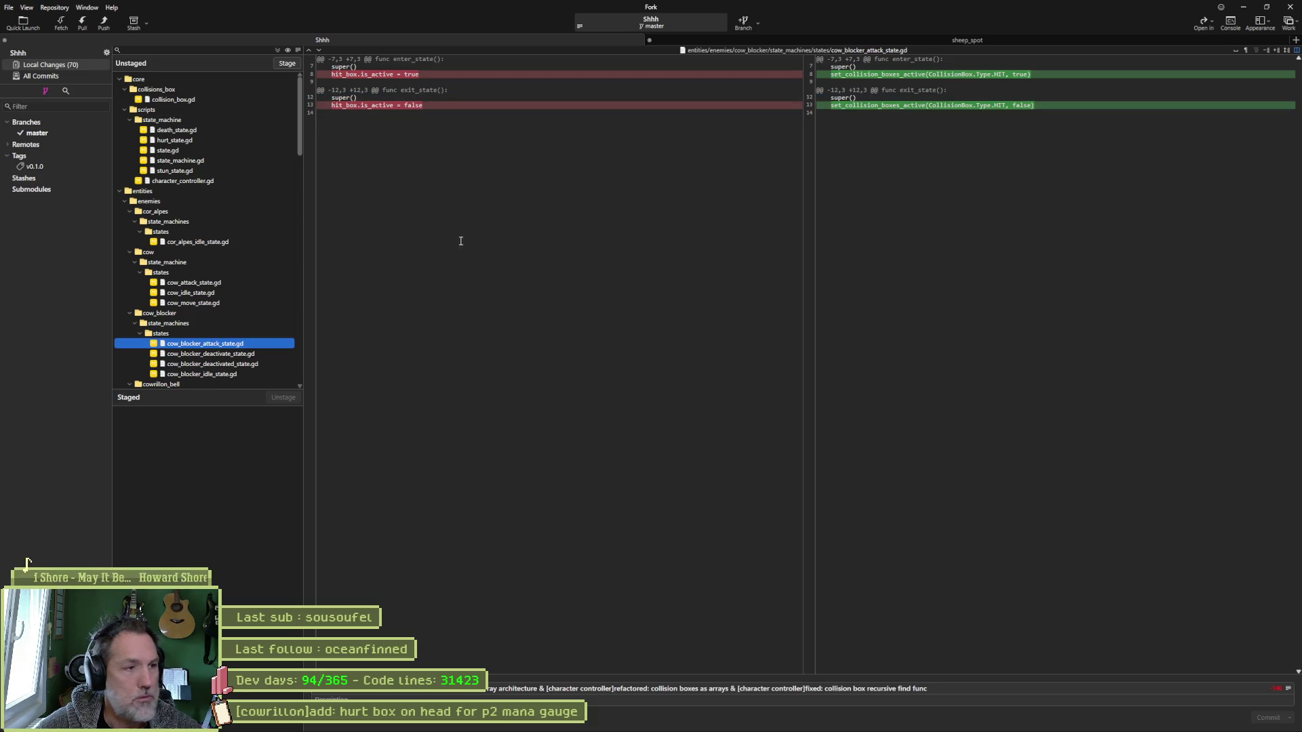
click(255, 354)
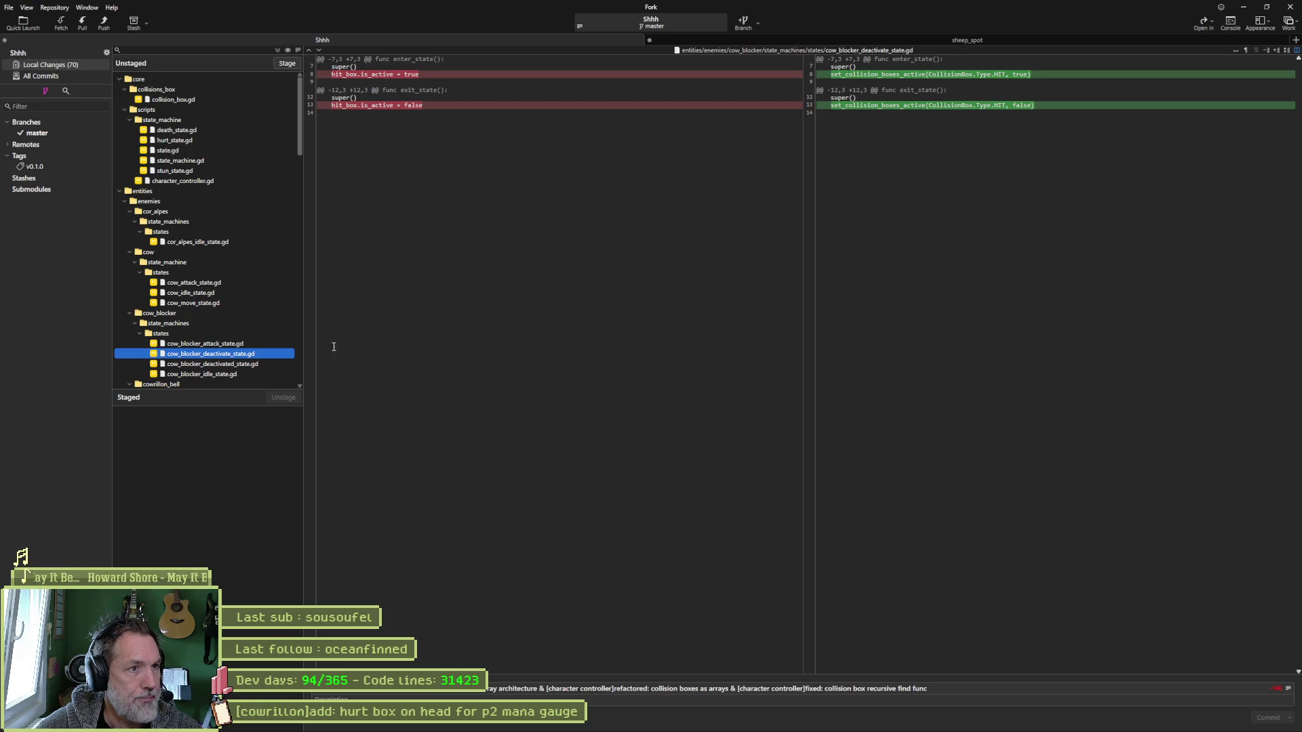
click(274, 364)
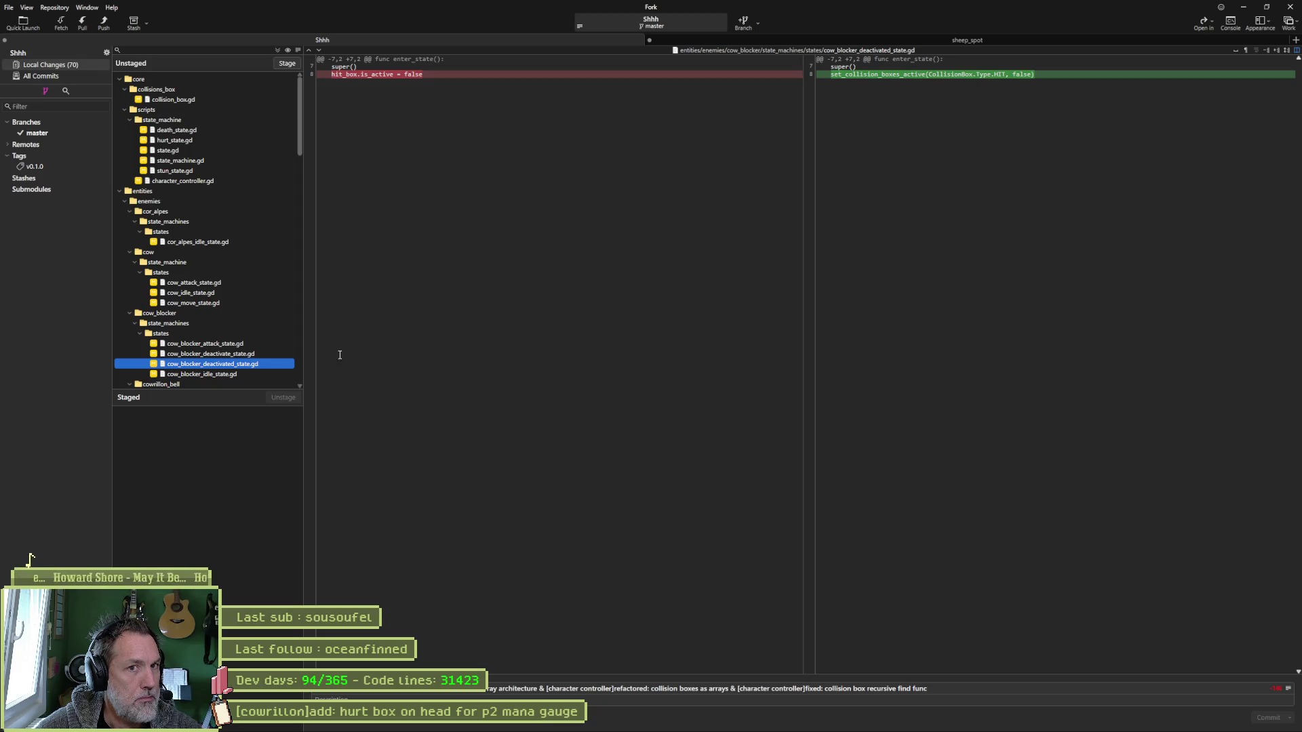
click(268, 373)
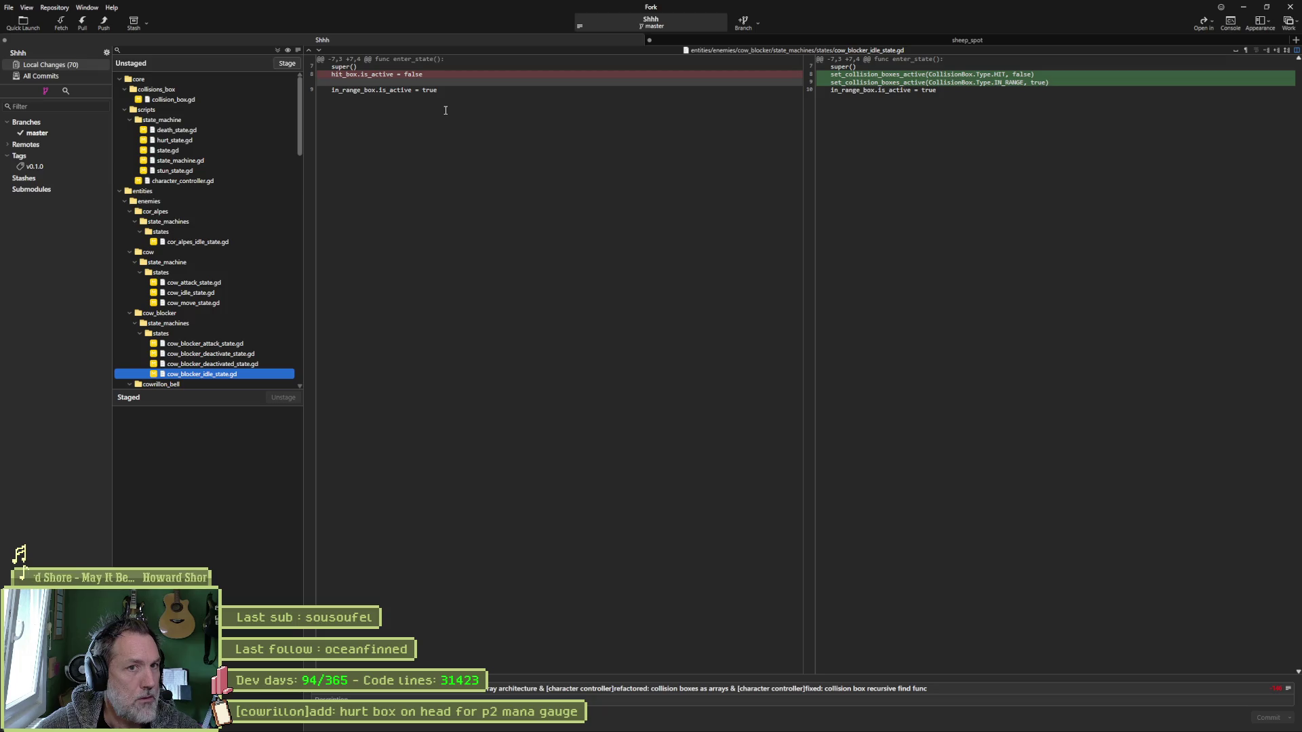
mouse_move(913, 93)
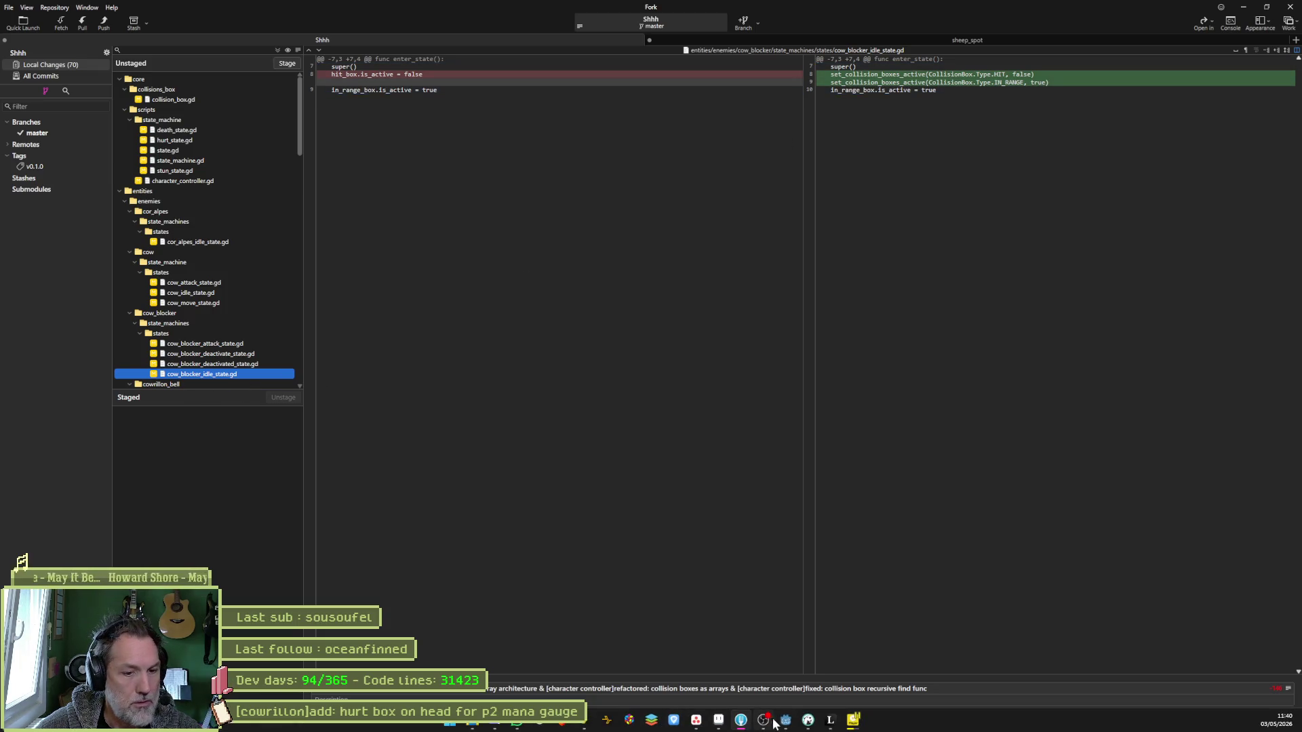
Open cow_blocker_idle_state.gd and cut its leftover in_range_box.is_active line on line 10.
click(773, 722)
key(ctrl+alt+o)
text(blocker_idl)
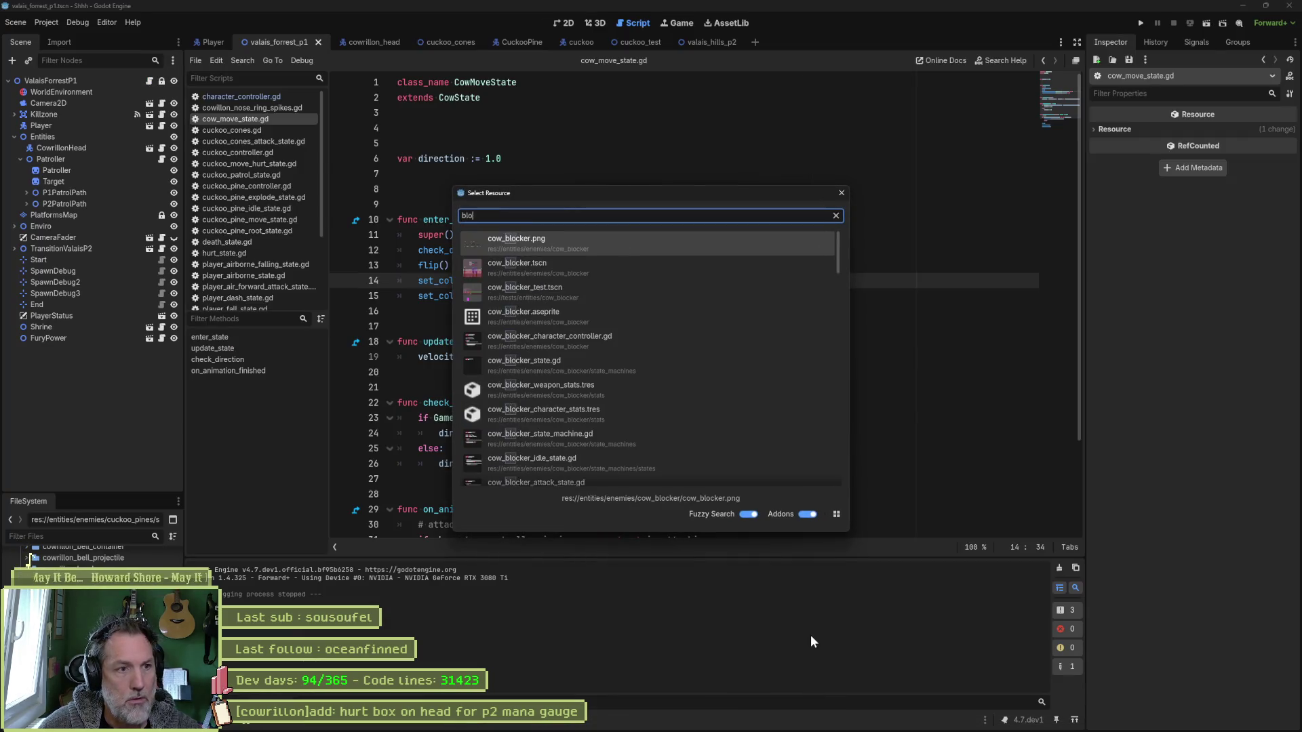
key(Return)
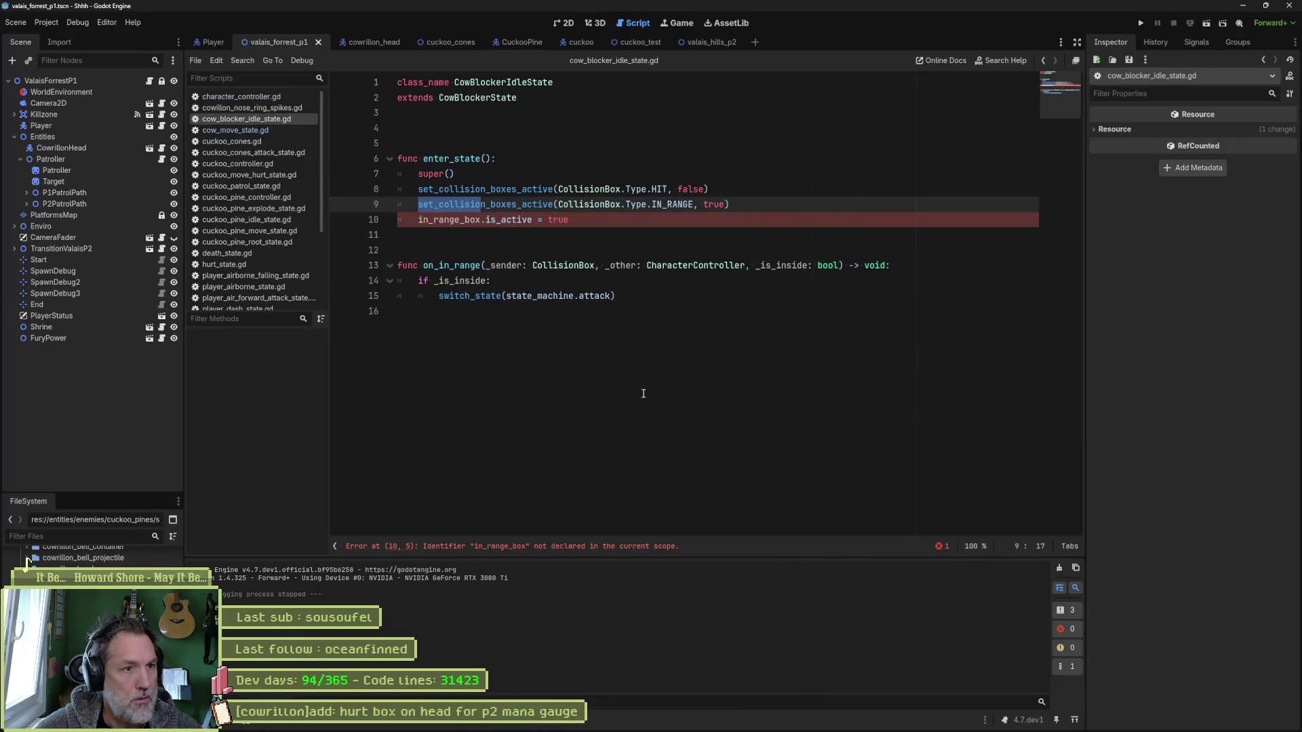
click(602, 220)
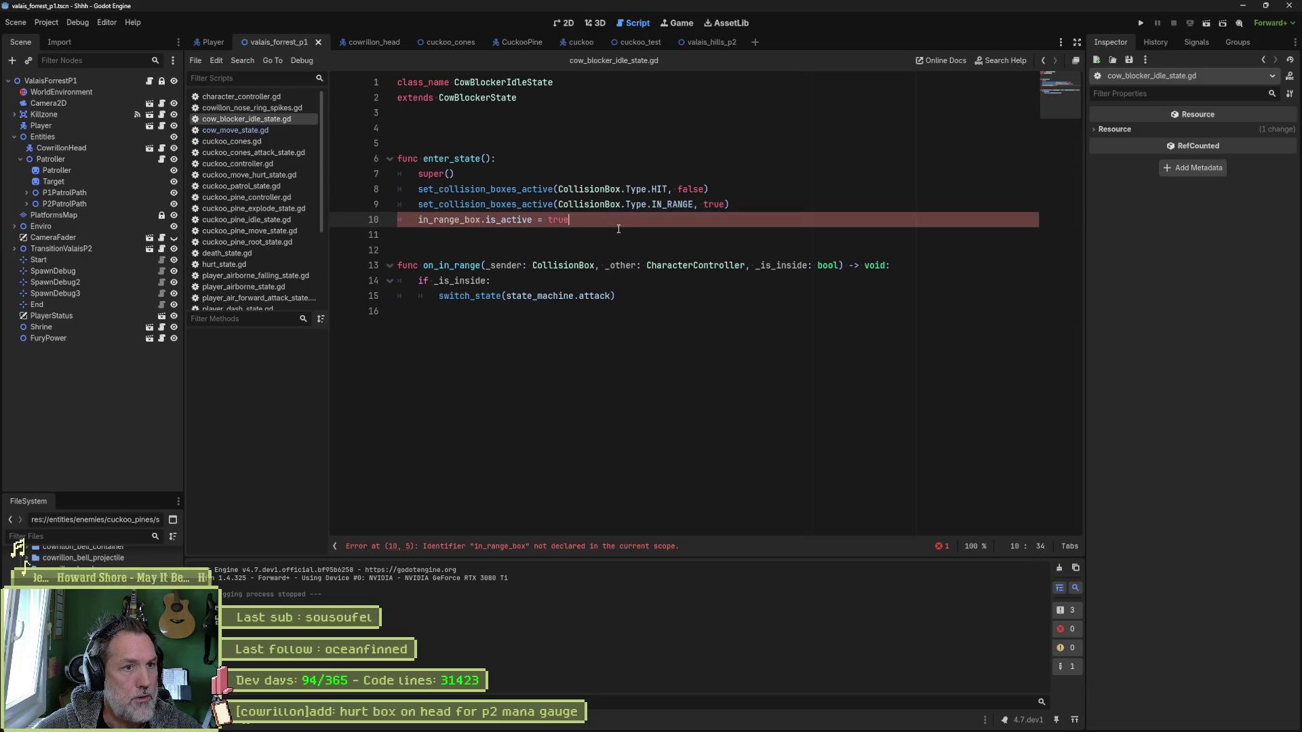
key(ctrl+x)
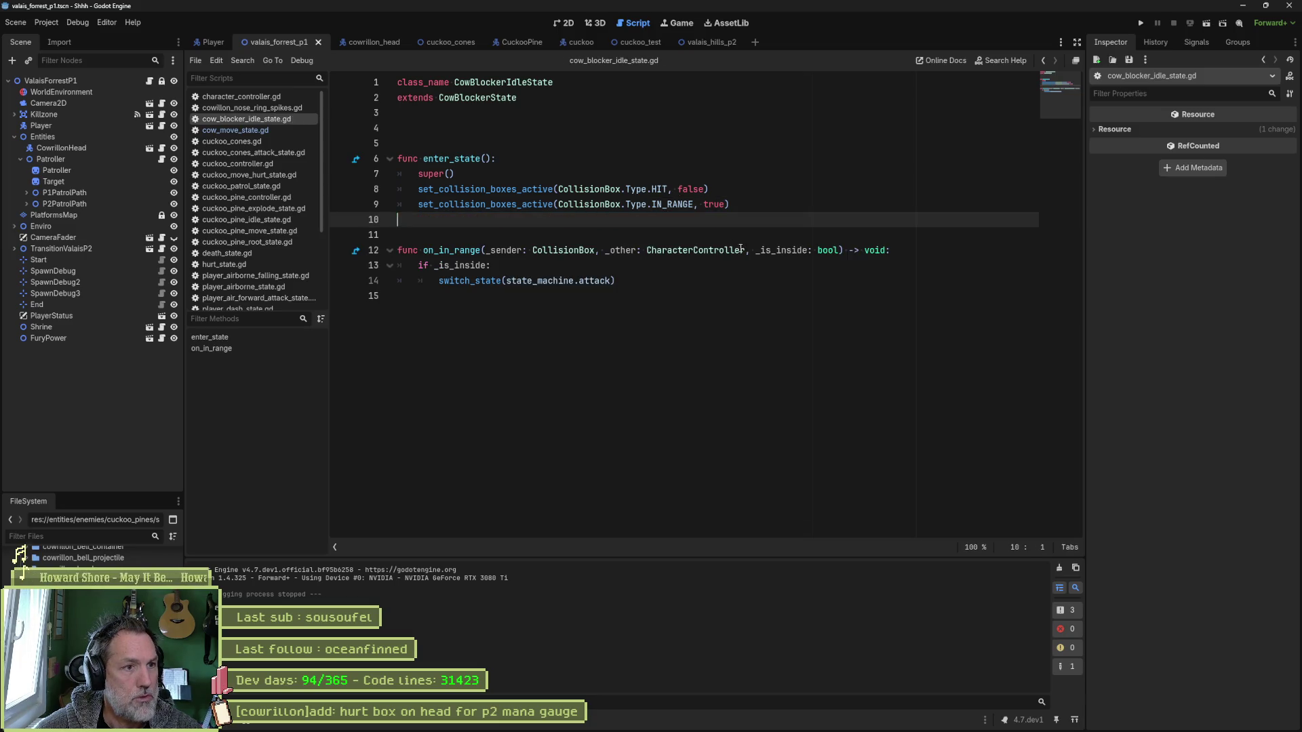
key(alt+Tab)
scroll(204, 223, down, 6)
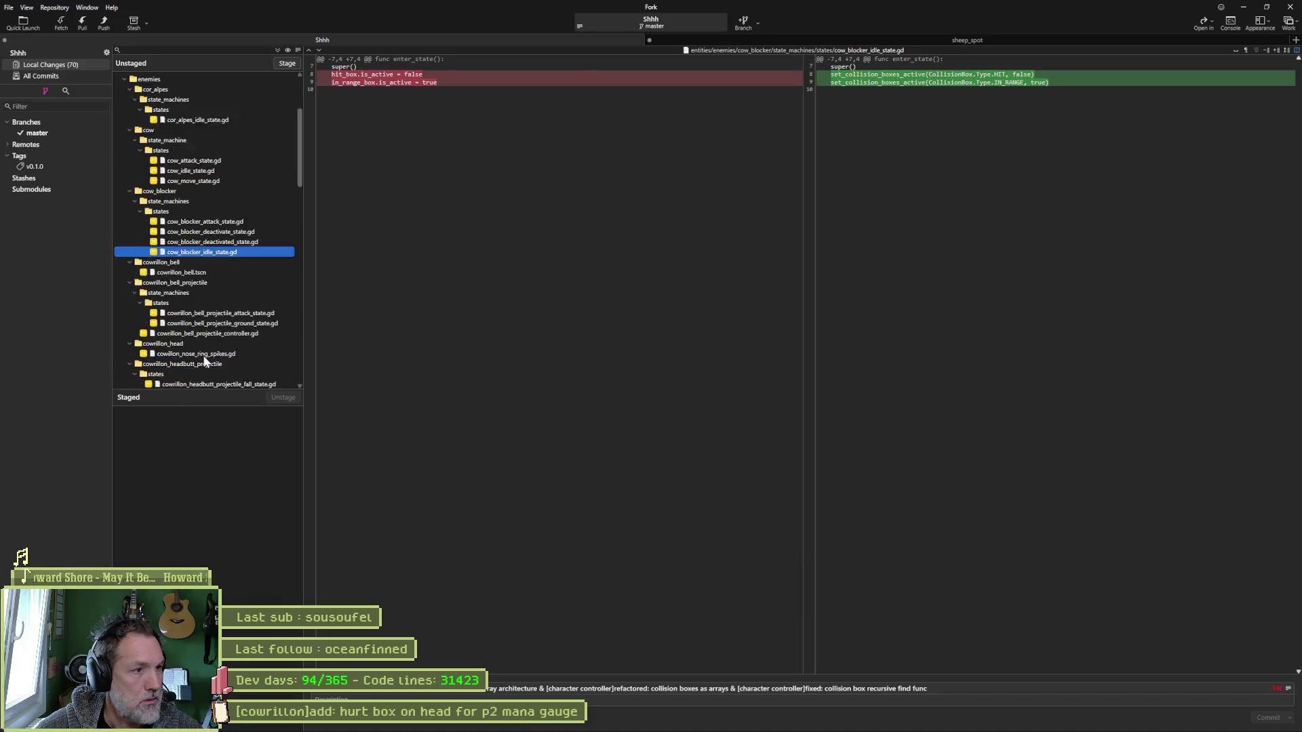
Glance at cowrillon_bell.tscn, then view the cowrillon_bell_projectile_attack_state.gd diff.
click(209, 211)
click(219, 252)
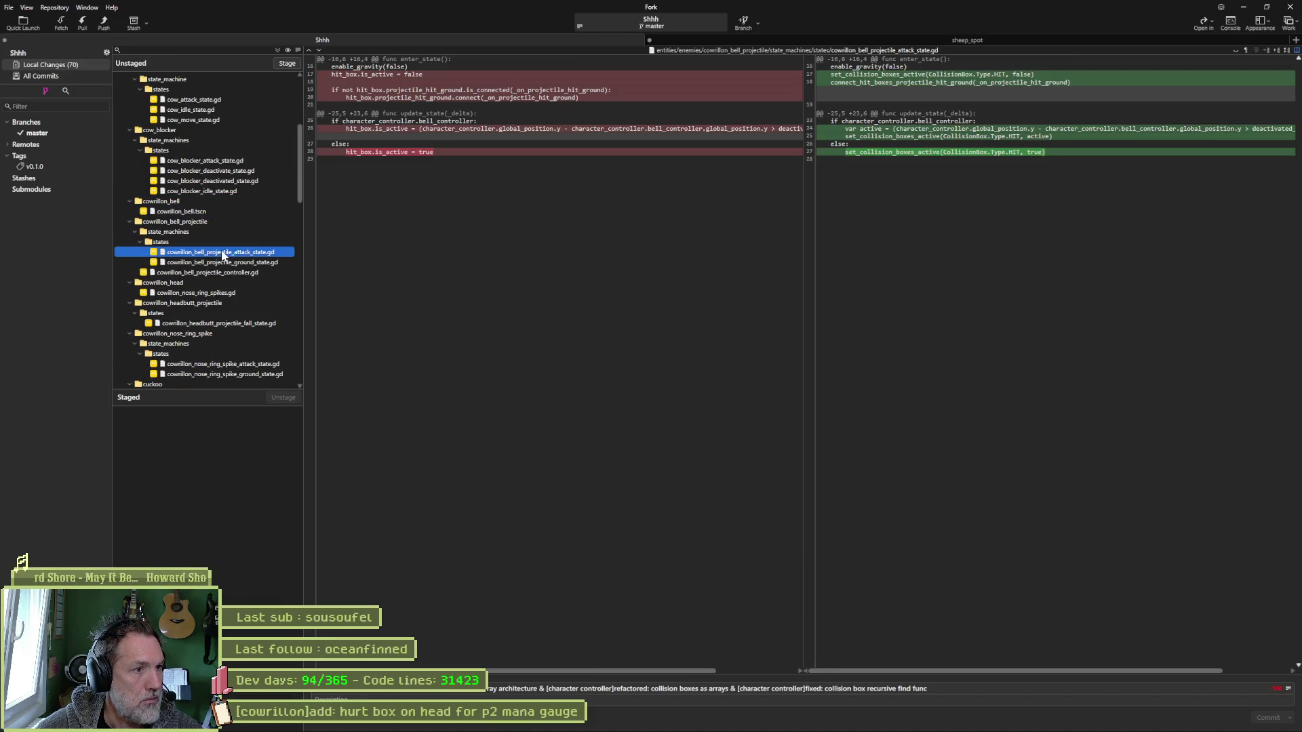
mouse_move(554, 161)
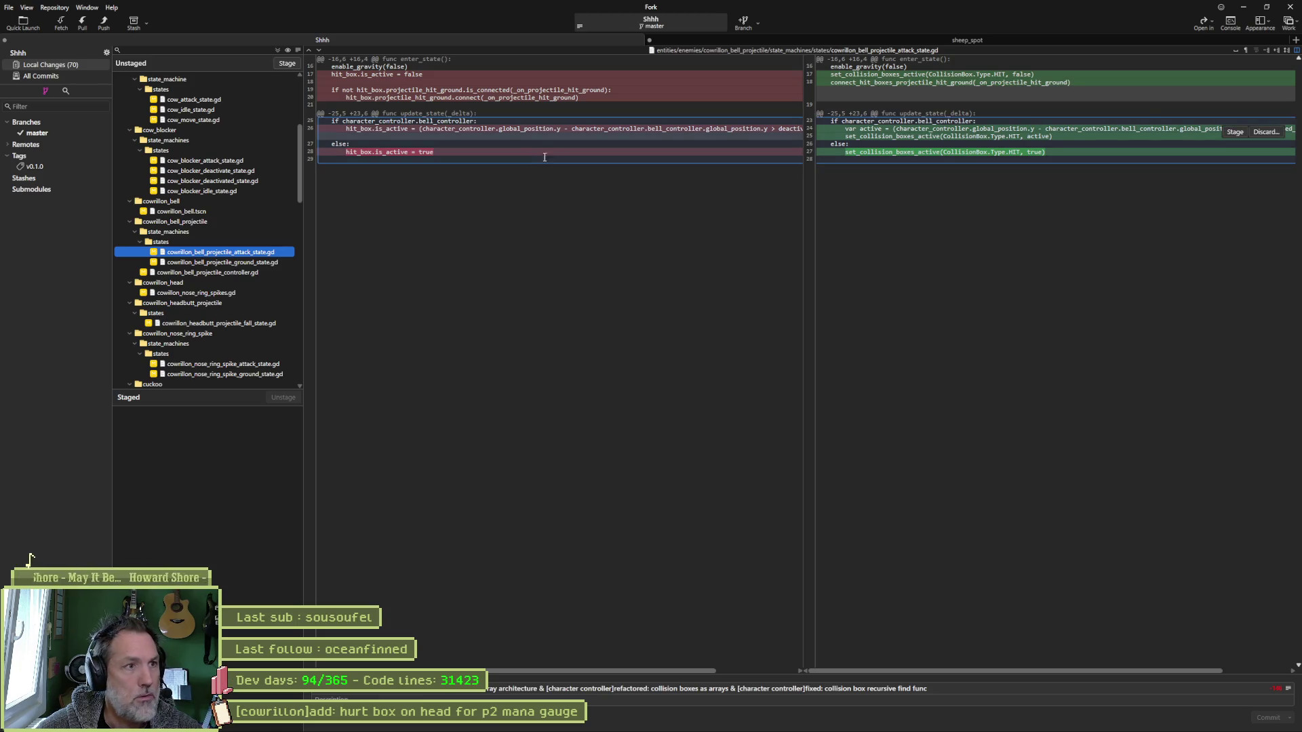
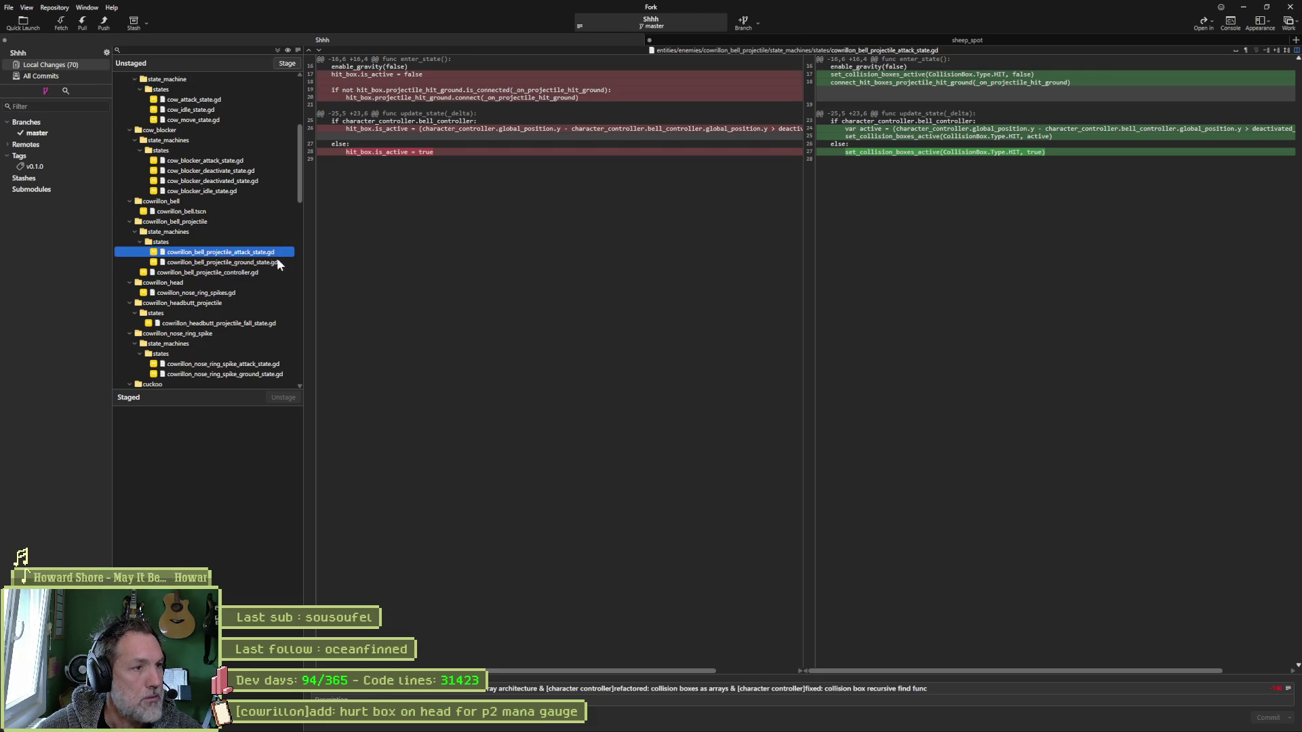
Review the diff of cowrillon_bell_projectile_ground_state.gd in Fork, then return to Godot.
click(258, 263)
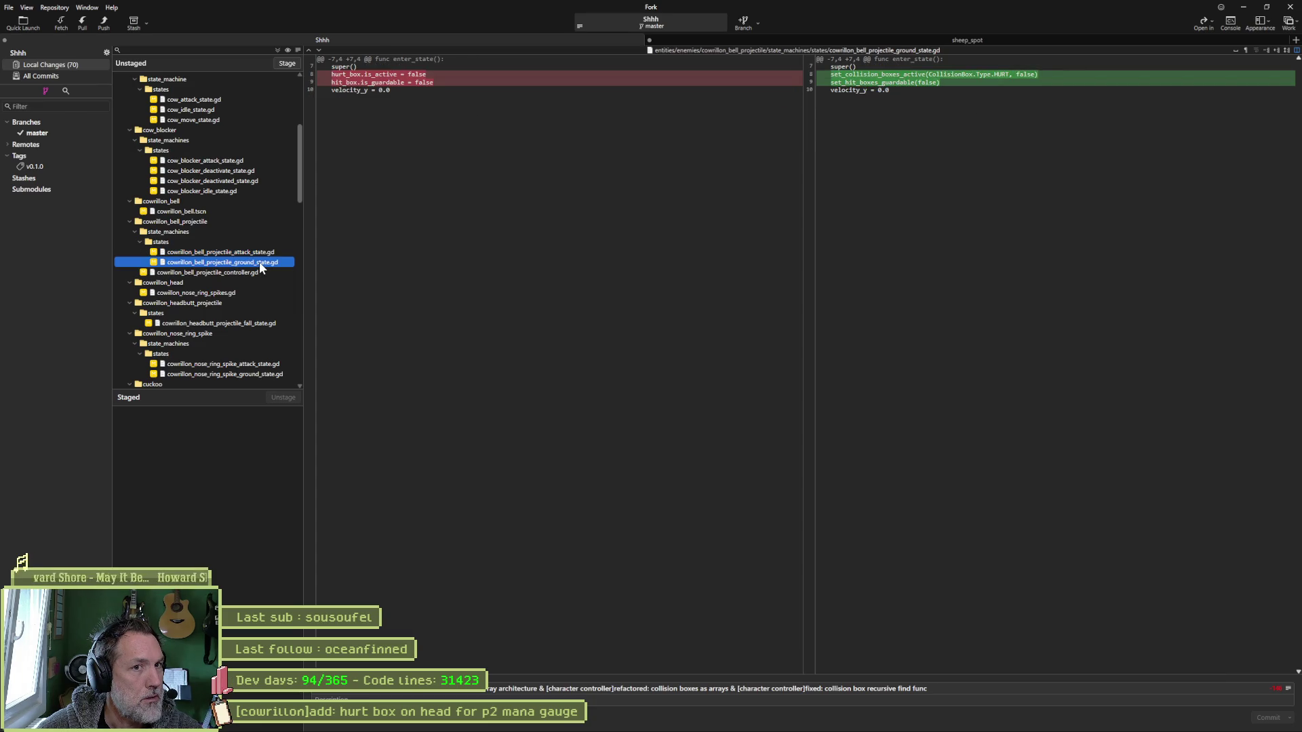
mouse_move(437, 79)
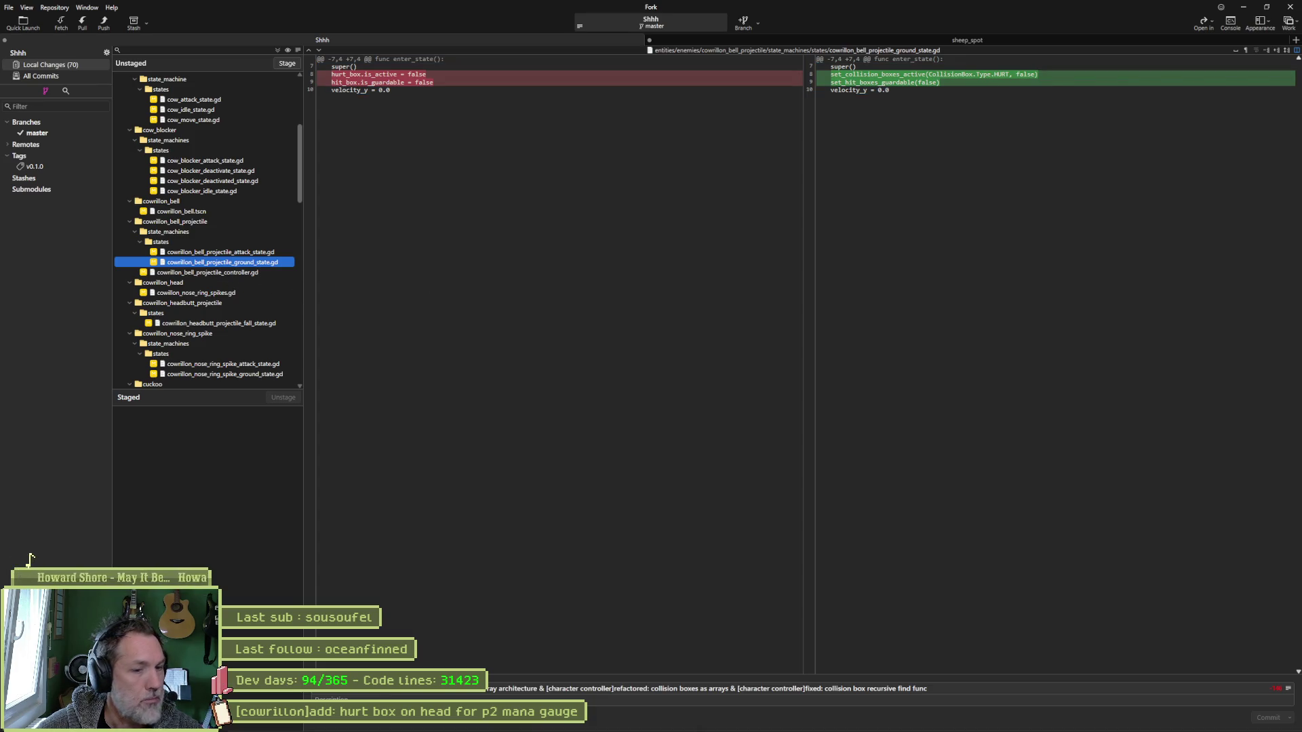
mouse_move(763, 720)
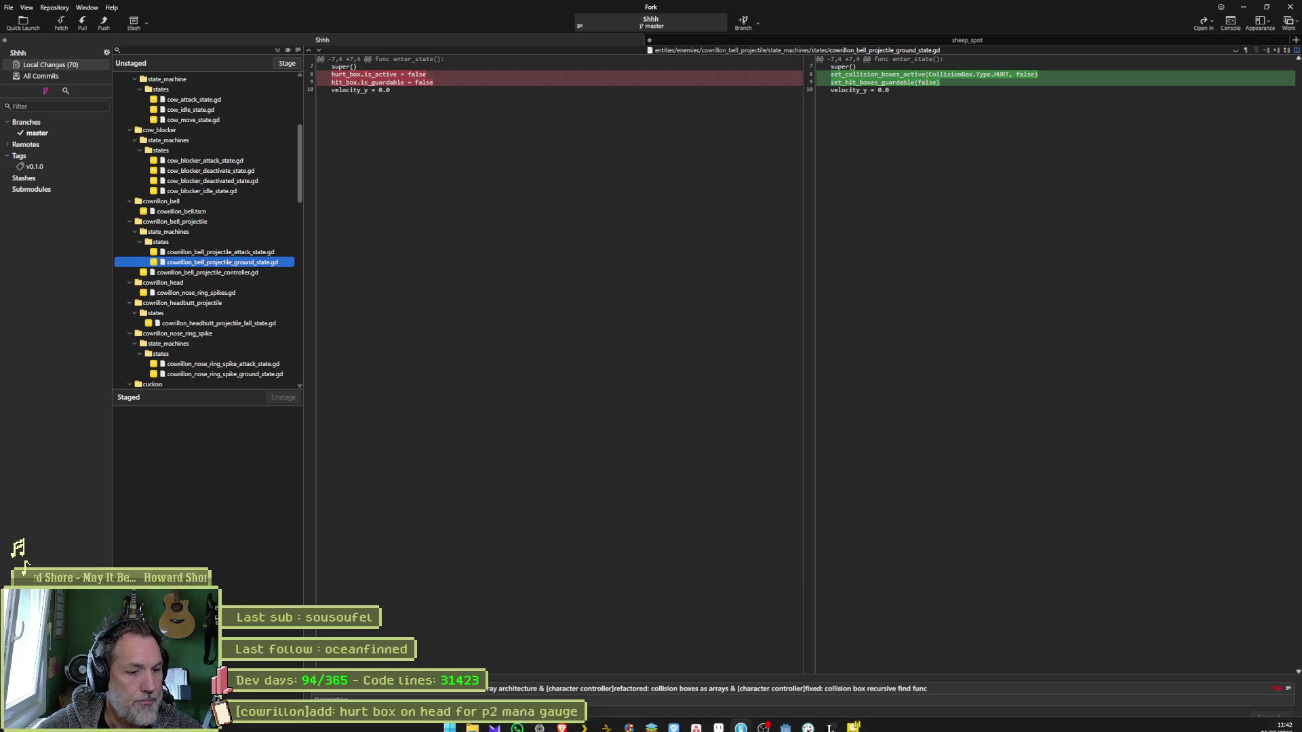
click(809, 640)
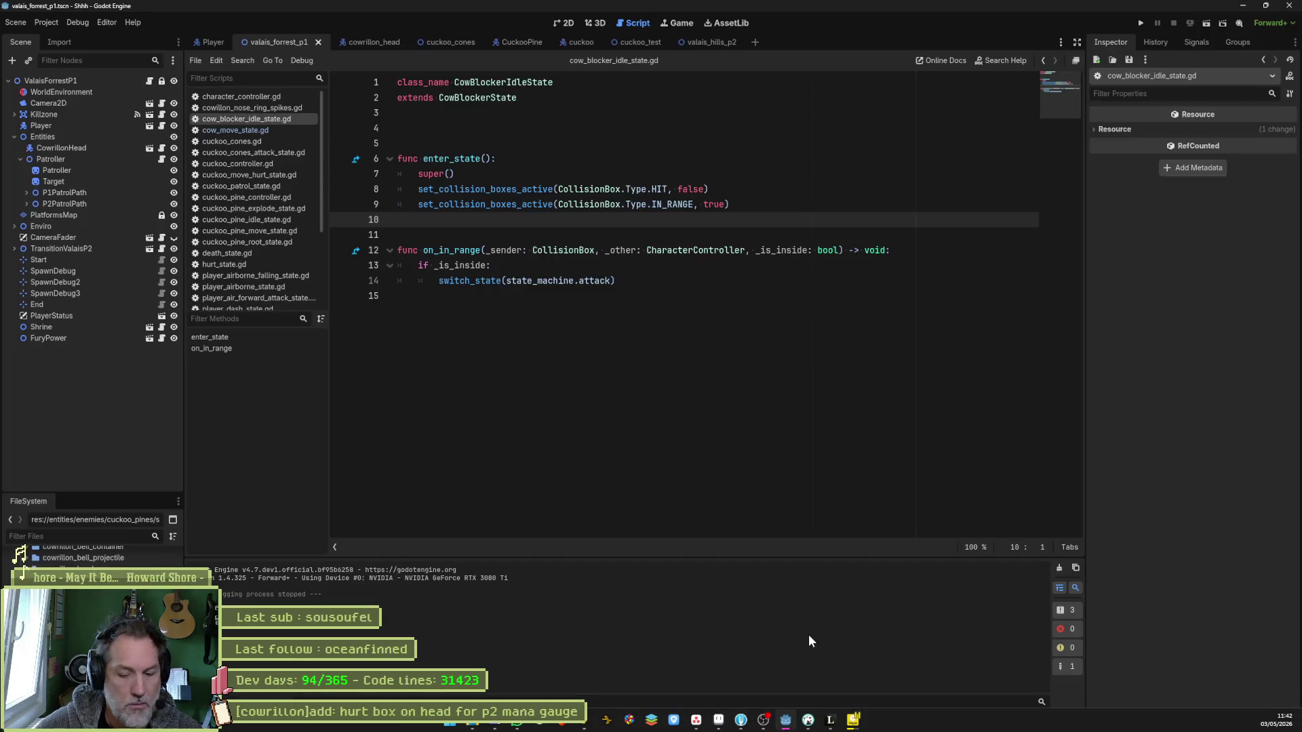
Quick-open cowrillon_bell_projectile_ground_state.gd by searching 'bell_projectile_grou'.
key(shift+alt+o)
key(ctrl+a)
text(bell_projectile_grou)
key(Return)
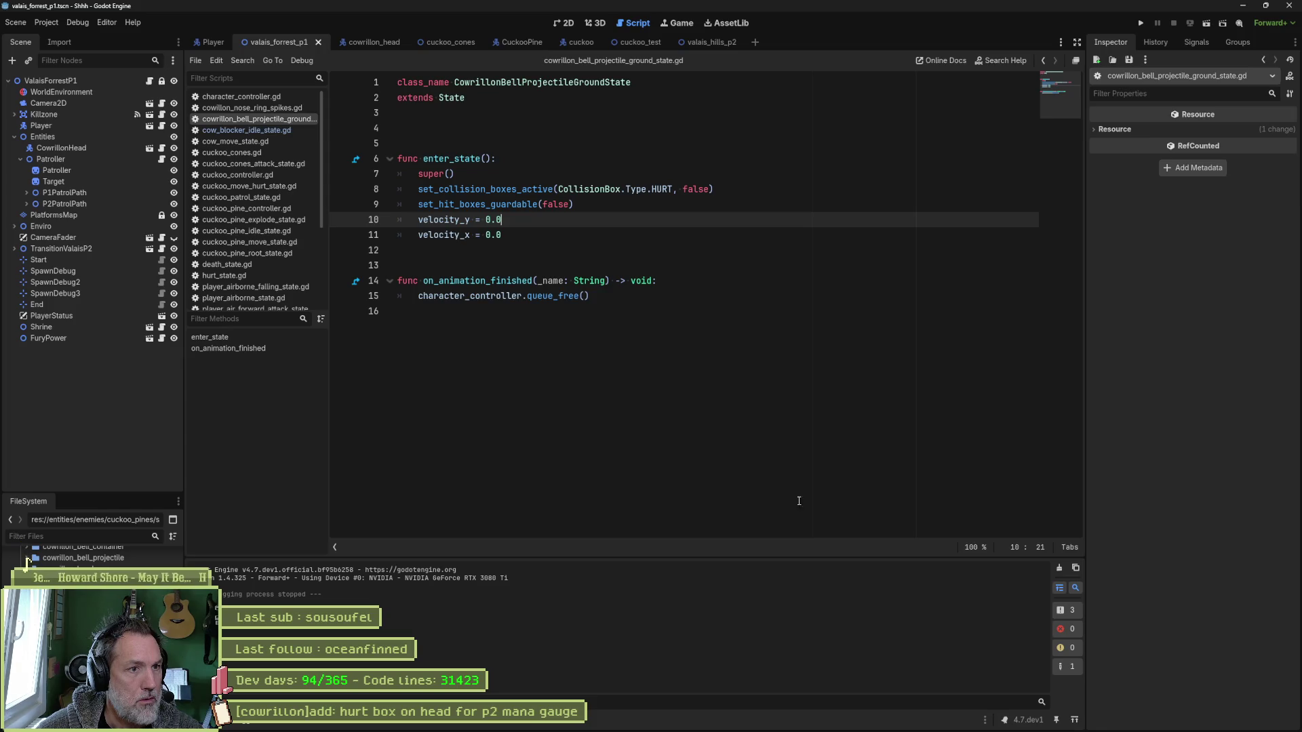
Compare it with Fork, then show cowrillon_bell_projectile_controller.gd's diff.
key(alt+Tab)
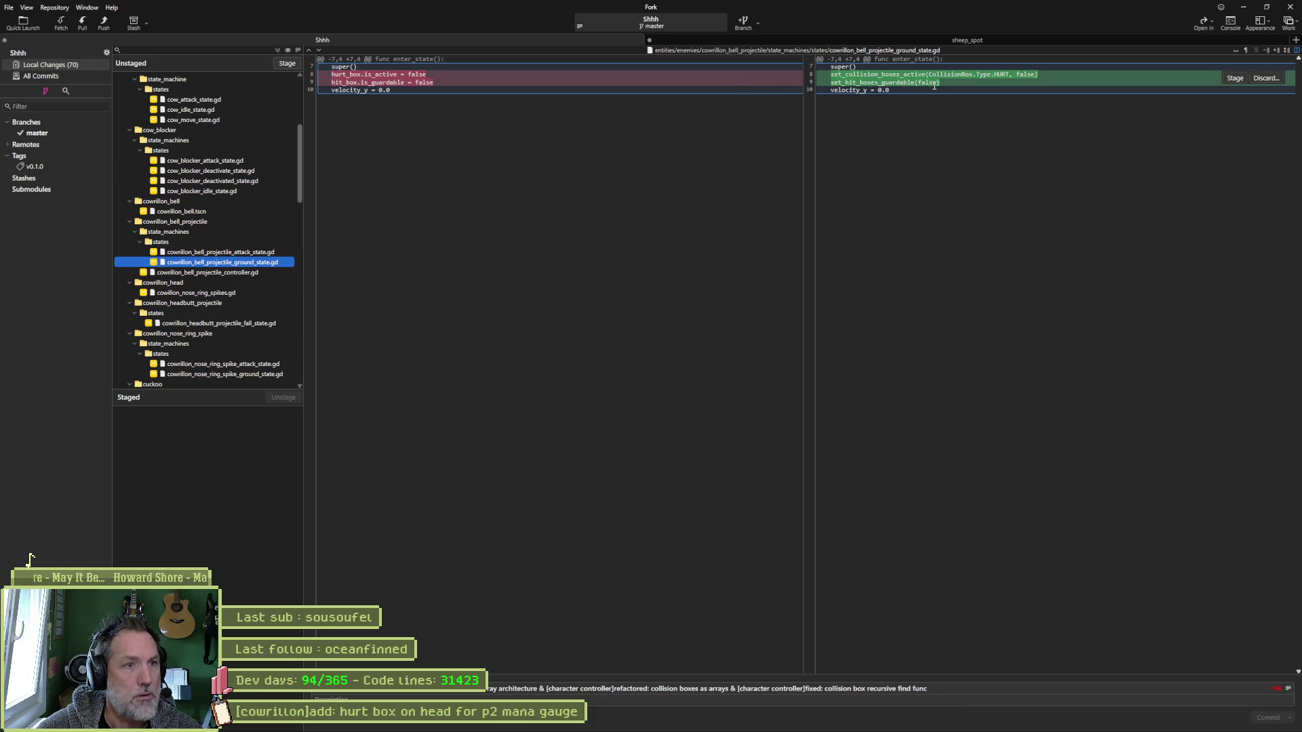
key(alt+Tab)
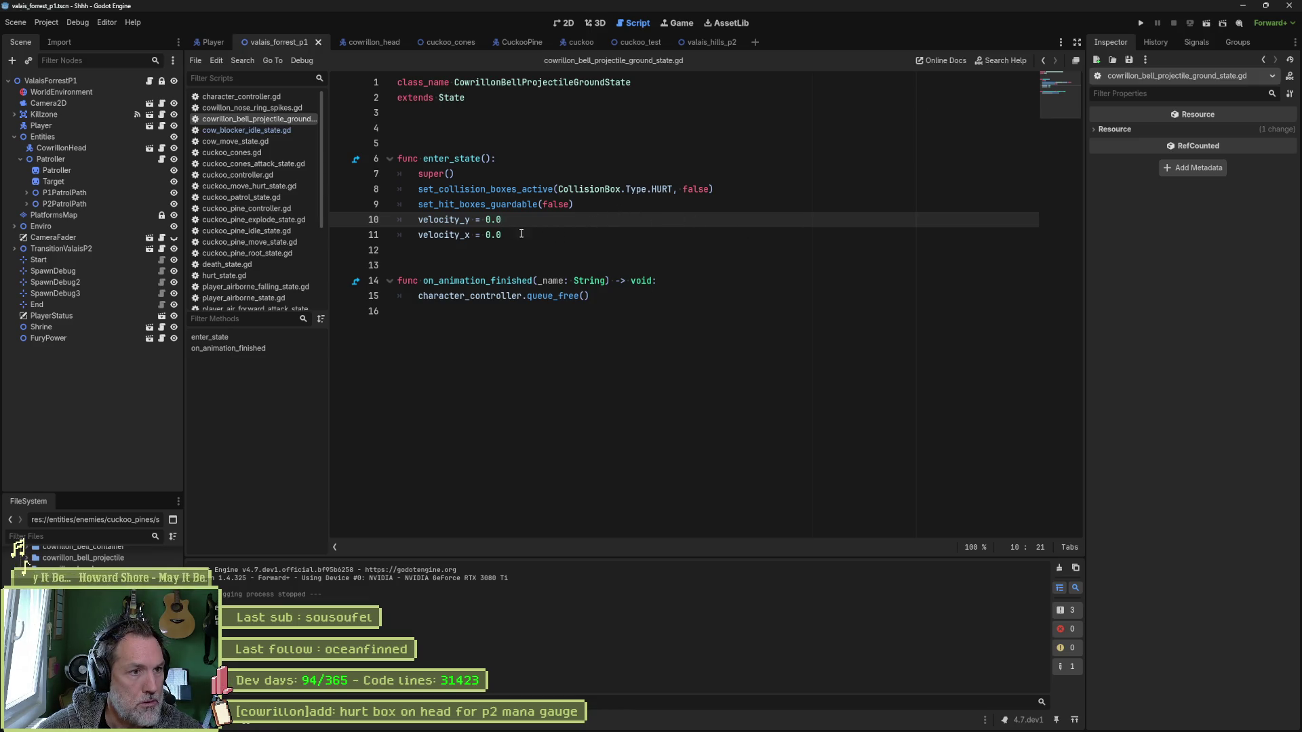
mouse_move(483, 218)
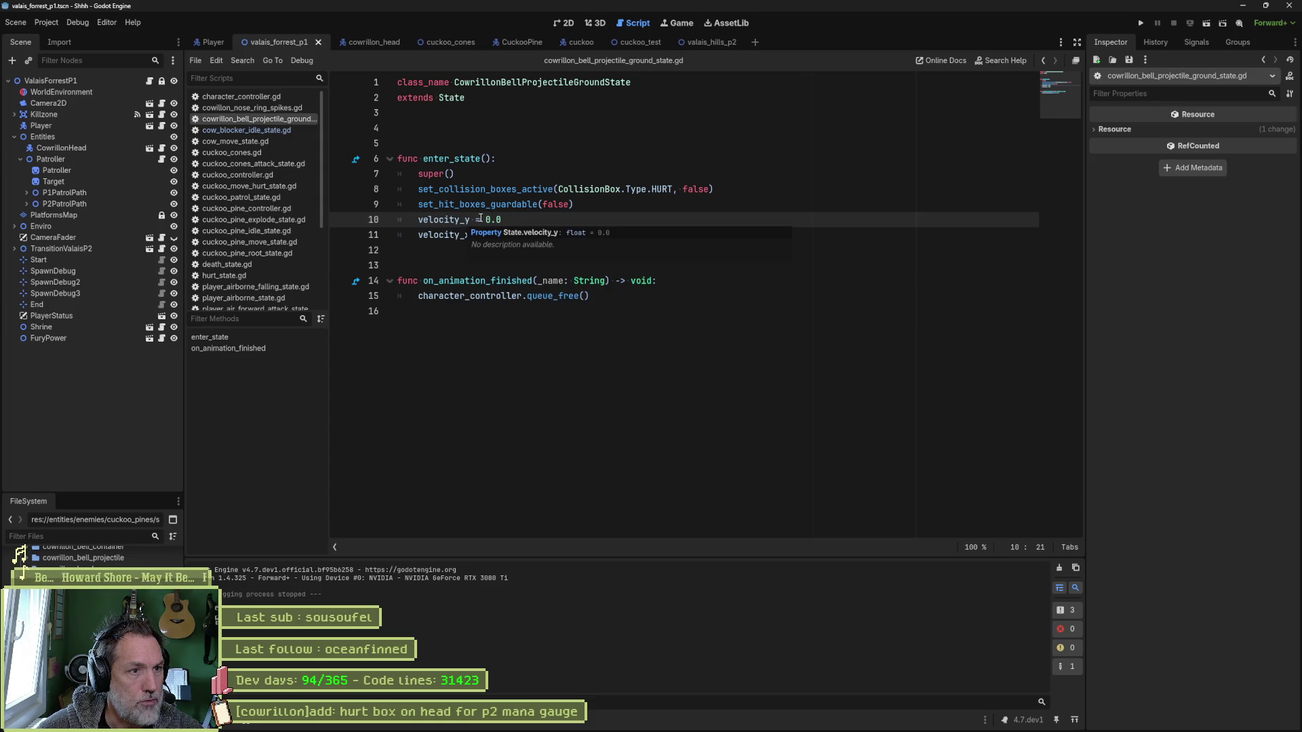
click(613, 221)
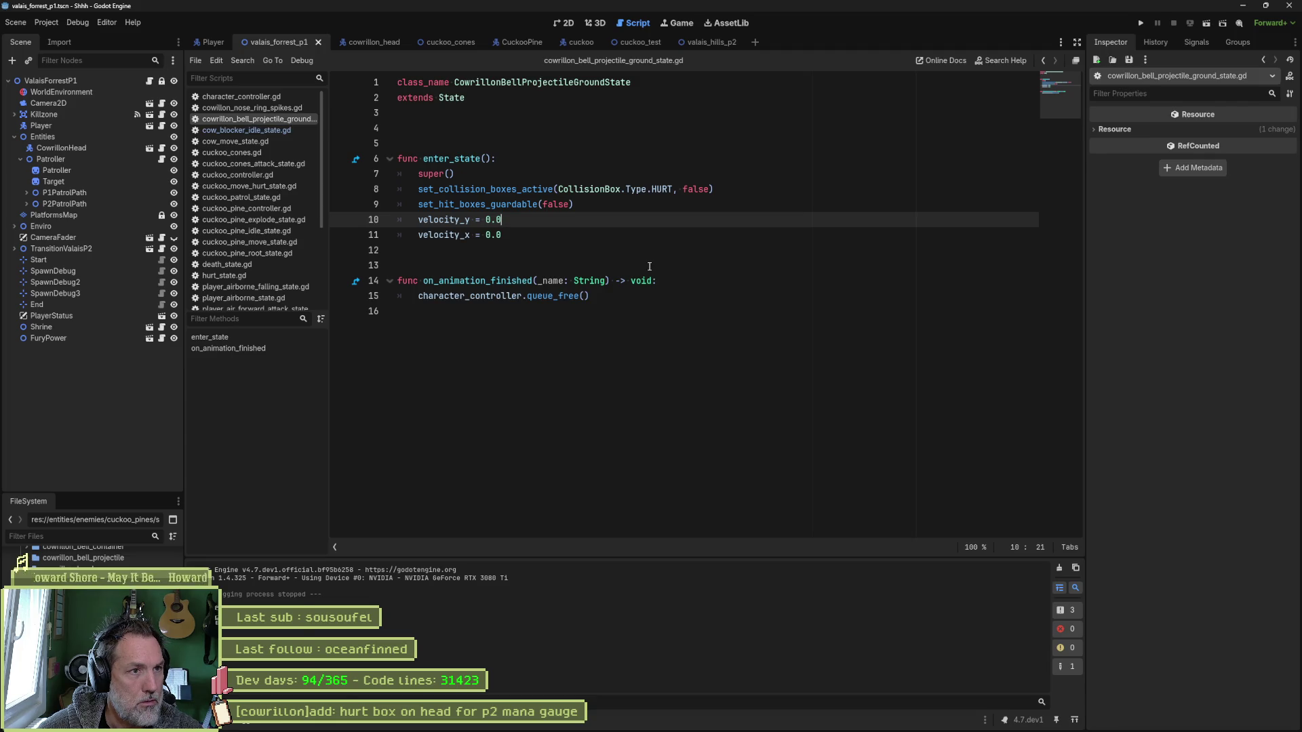
key(alt+Tab)
click(247, 272)
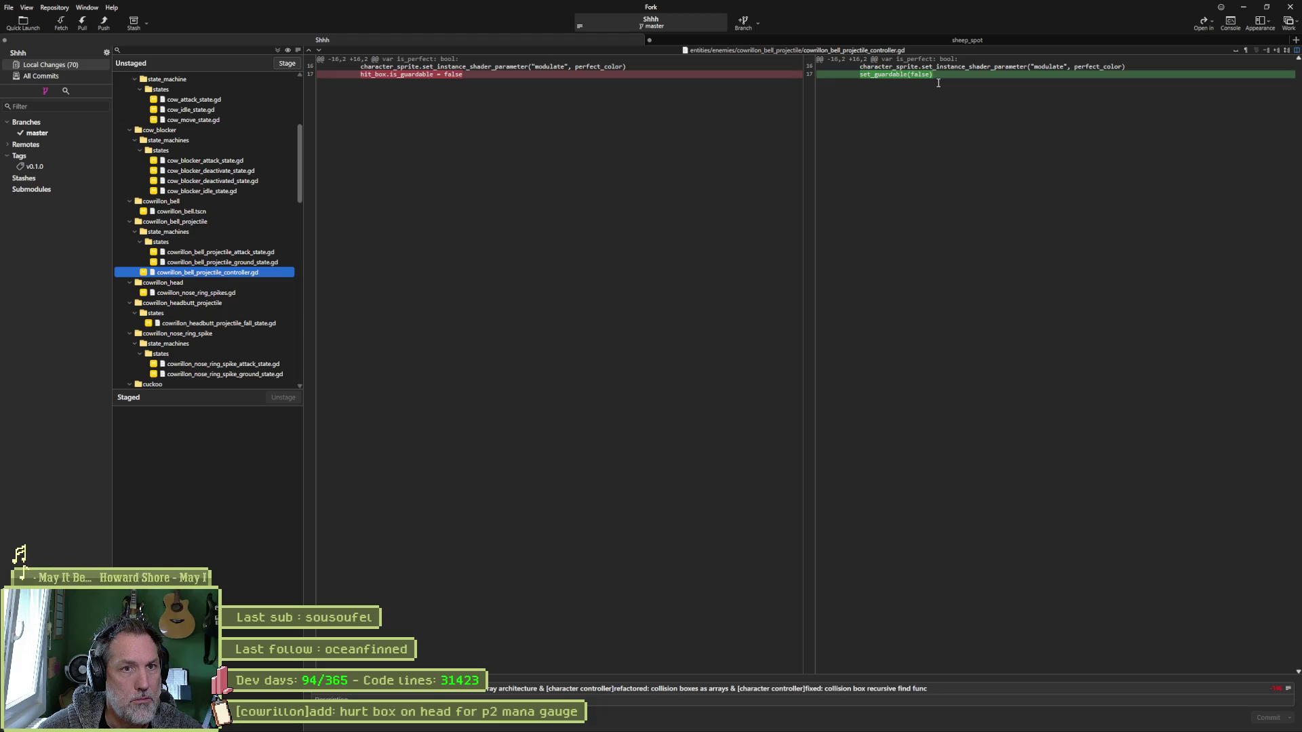
Switch between the ground state and controller diffs in Fork, then return to Godot.
click(214, 263)
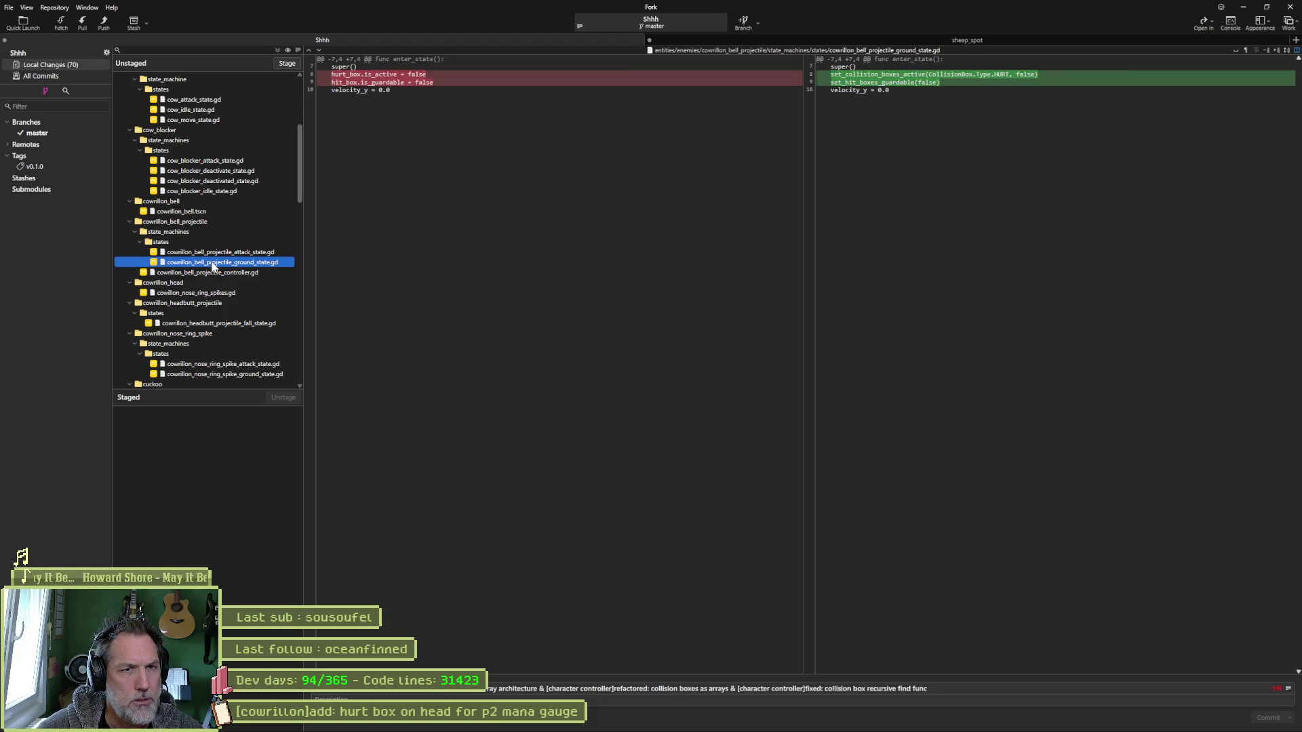
mouse_move(920, 87)
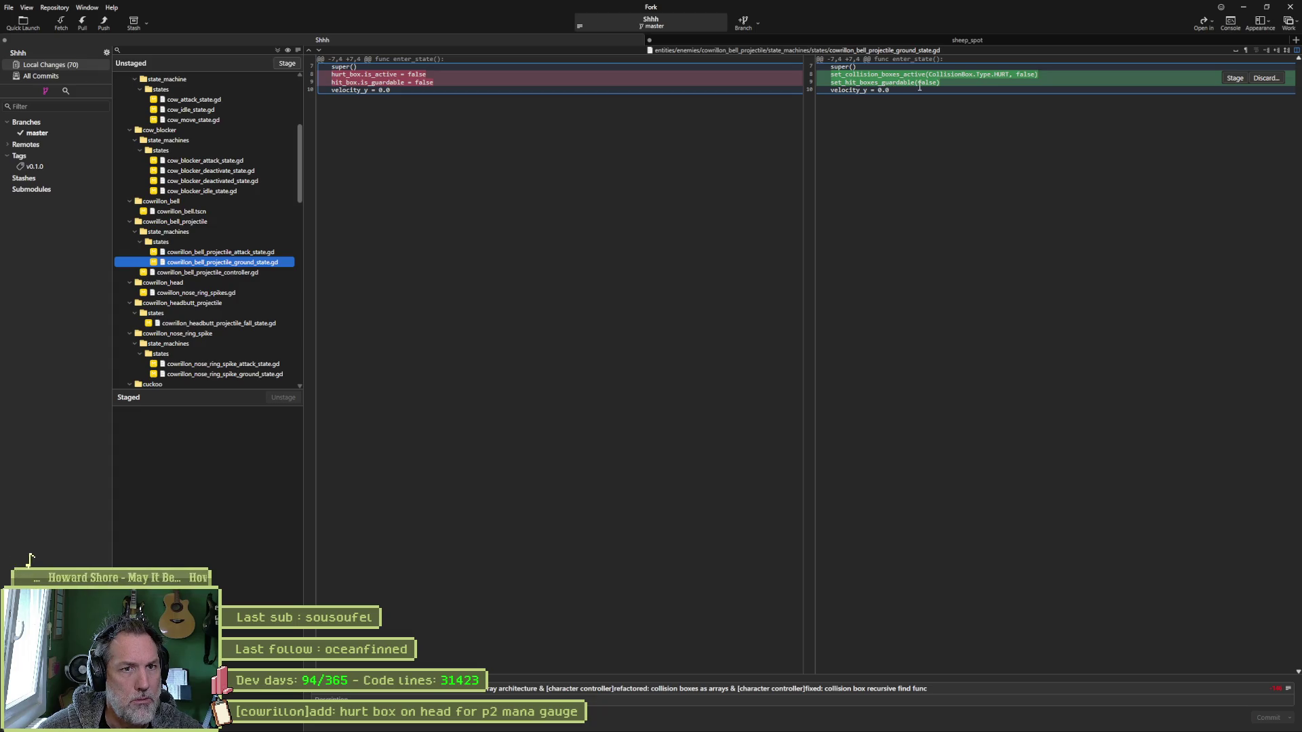
click(248, 274)
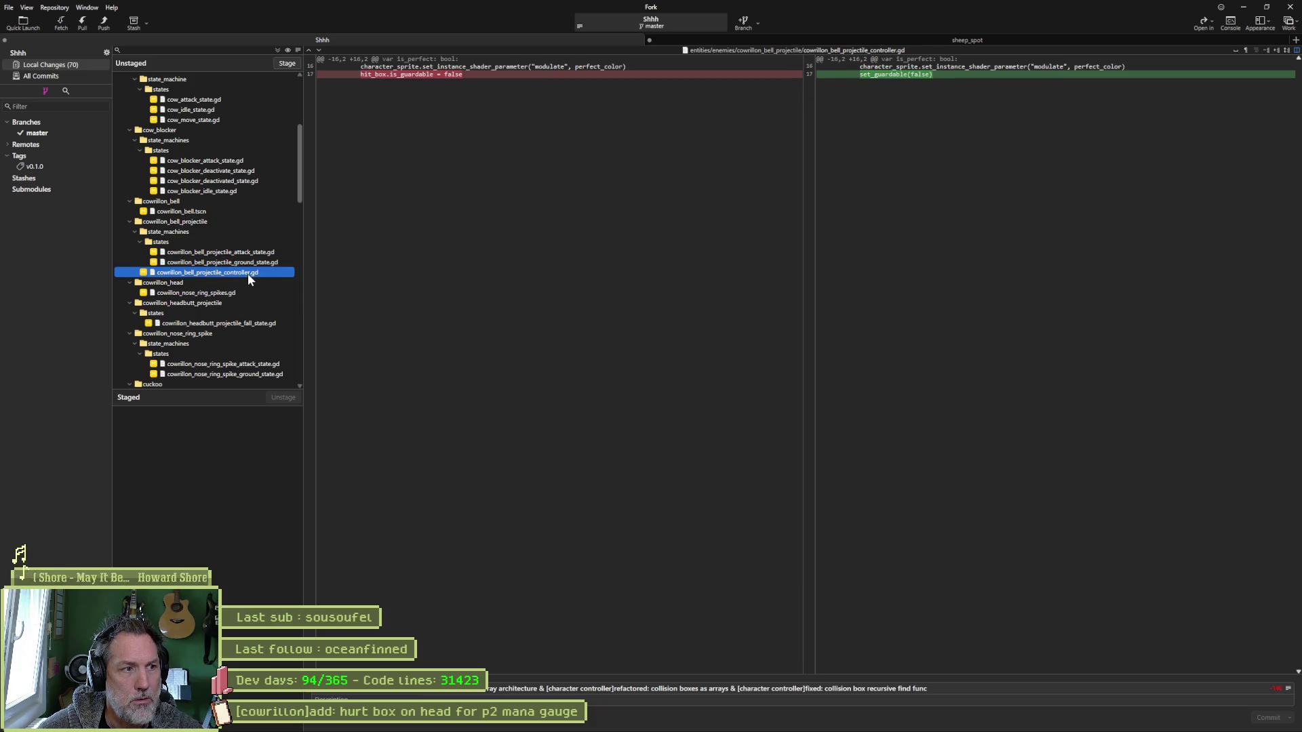
mouse_move(679, 727)
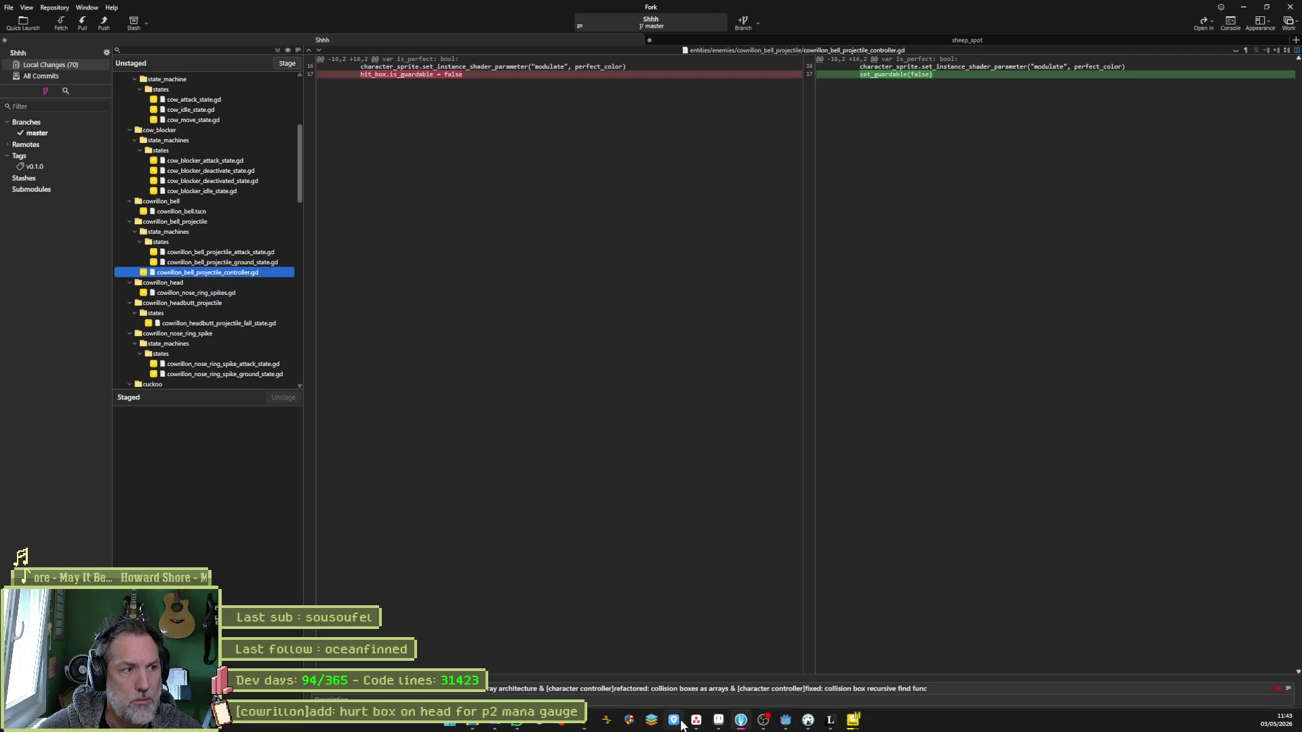
click(785, 721)
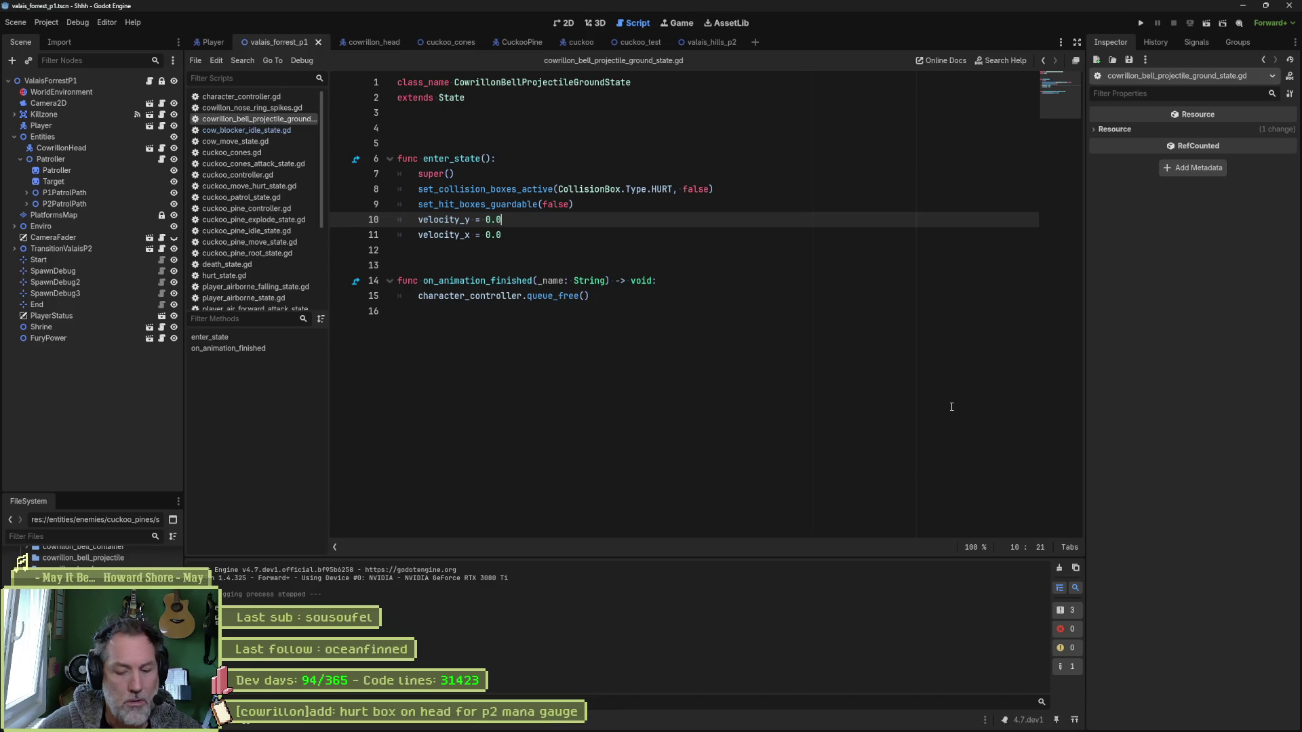
Open cowrillon_bell_projectile_controller.gd and jump to the set_guardable definition, selecting its body.
key(shift+alt+o)
text(bell_proj)
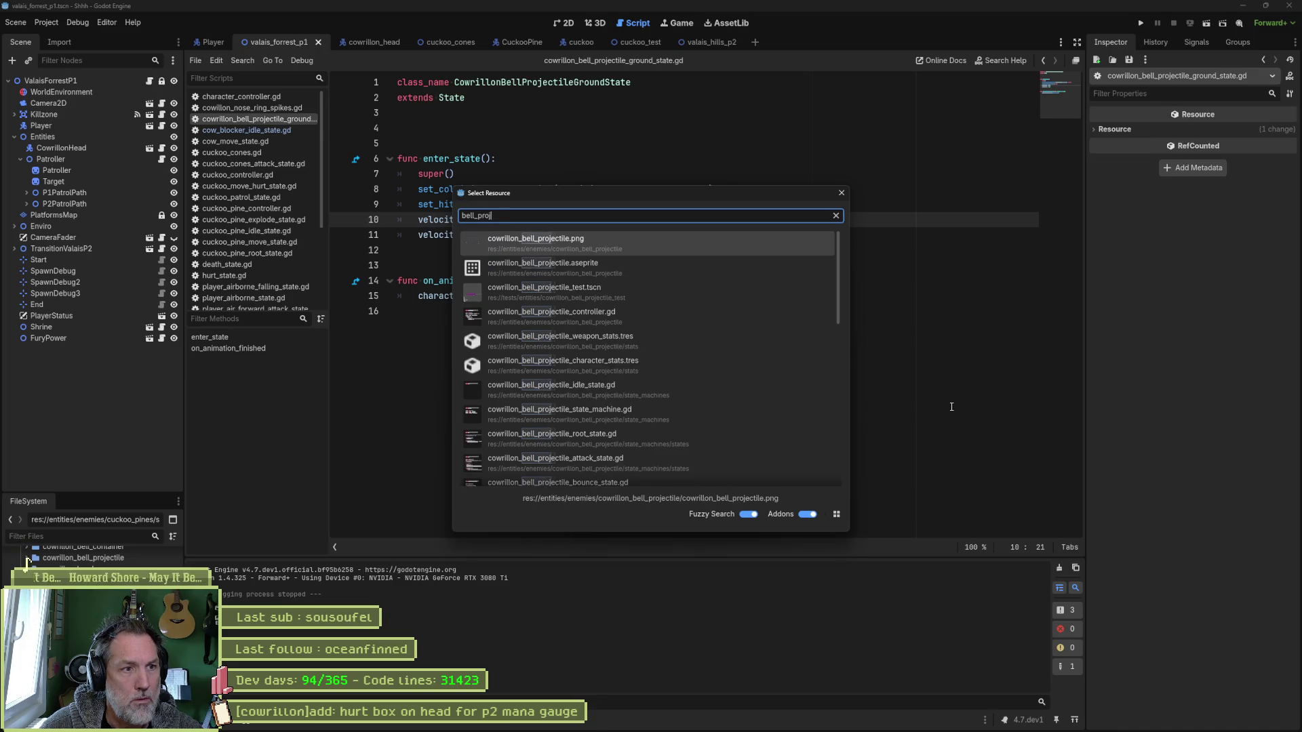
text(ectile_contro)
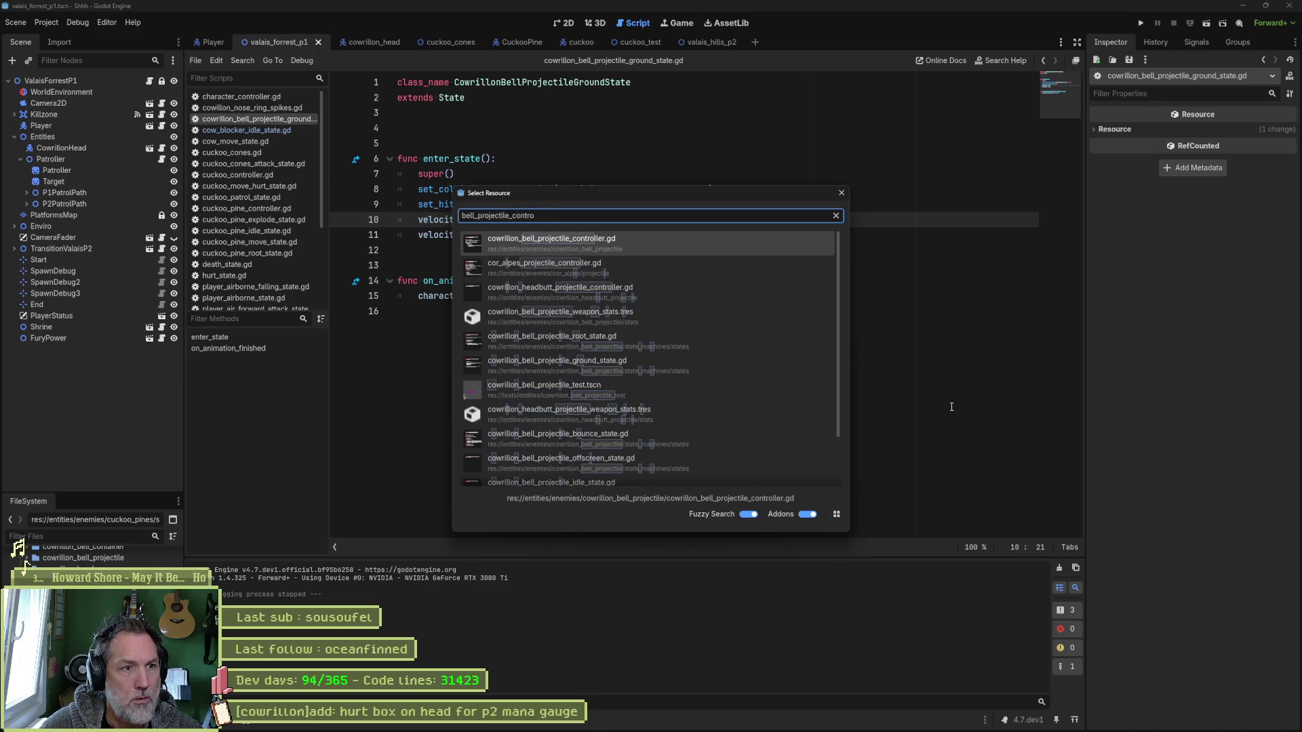
key(Return)
key(alt+Tab)
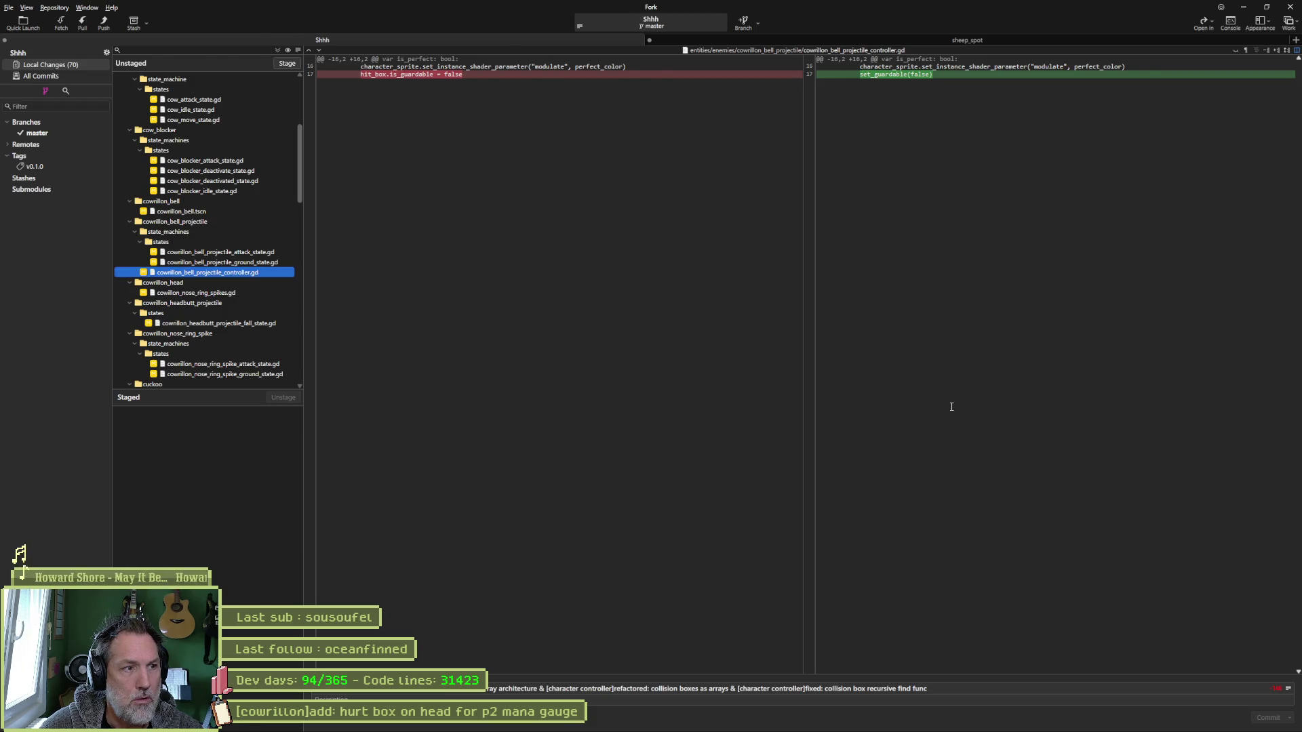
key(alt+Tab)
ctrl+click(518, 327)
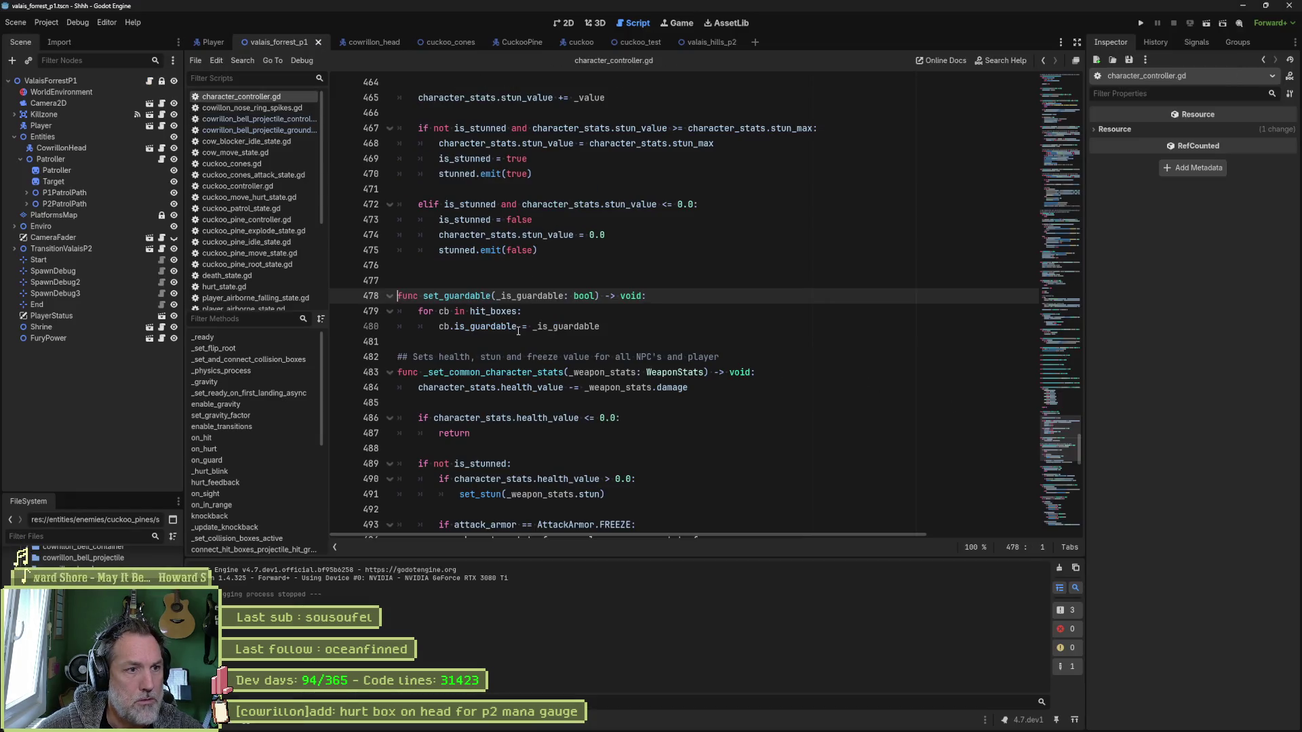
drag(482, 296, 481, 327)
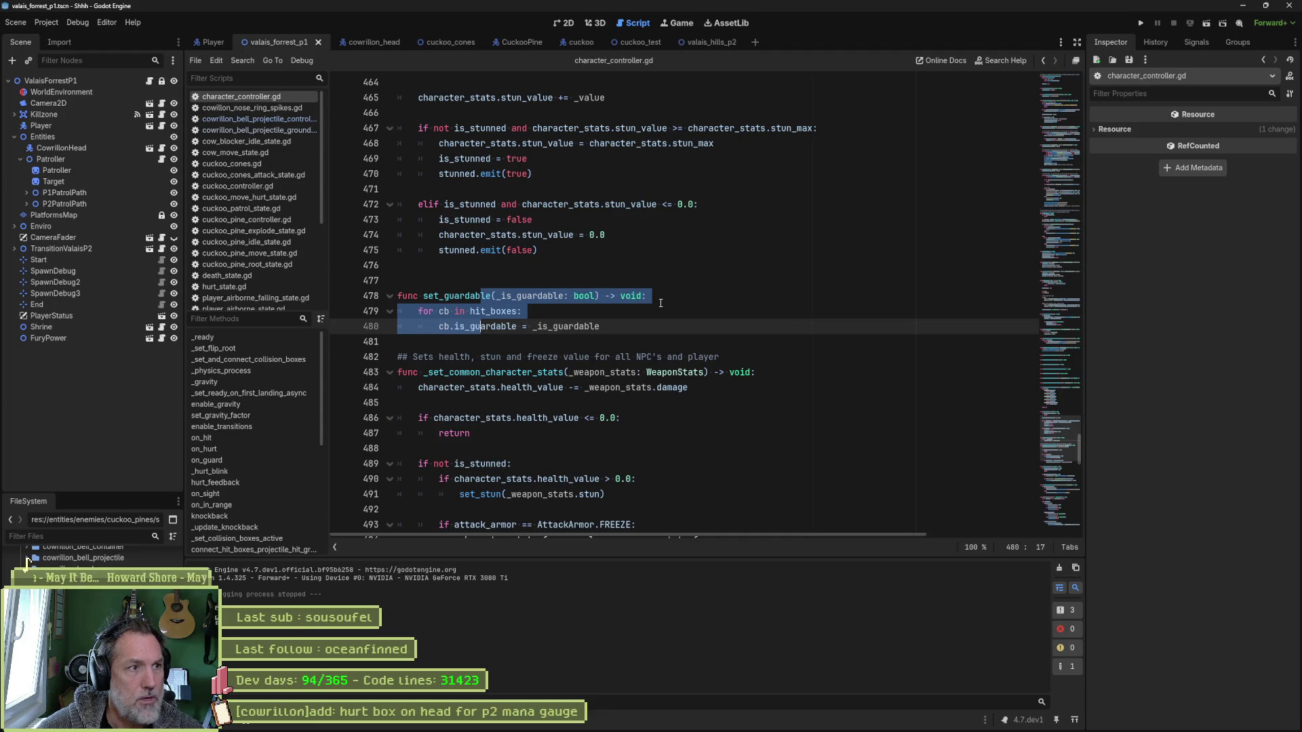
After checking the ground state diff, follow set_hit_boxes_guardable from the ground state script into state.gd.
key(alt+Tab)
click(197, 261)
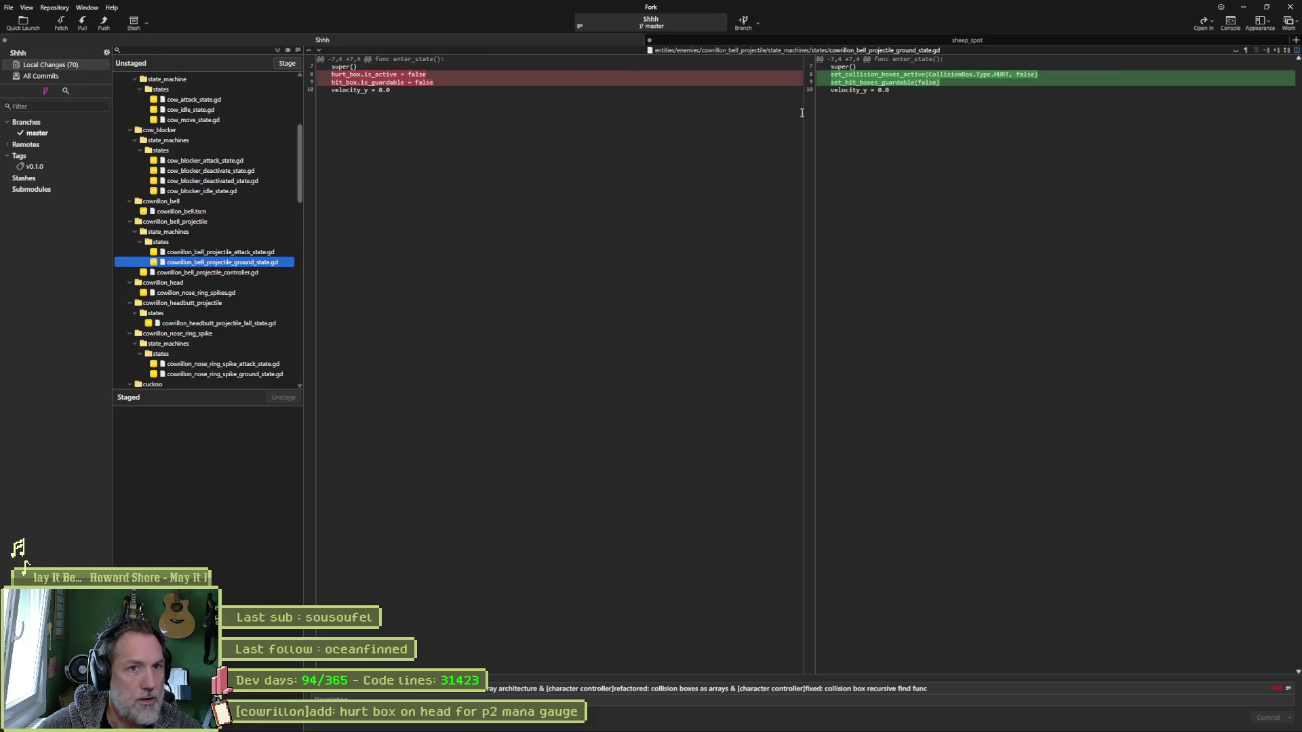
mouse_move(897, 93)
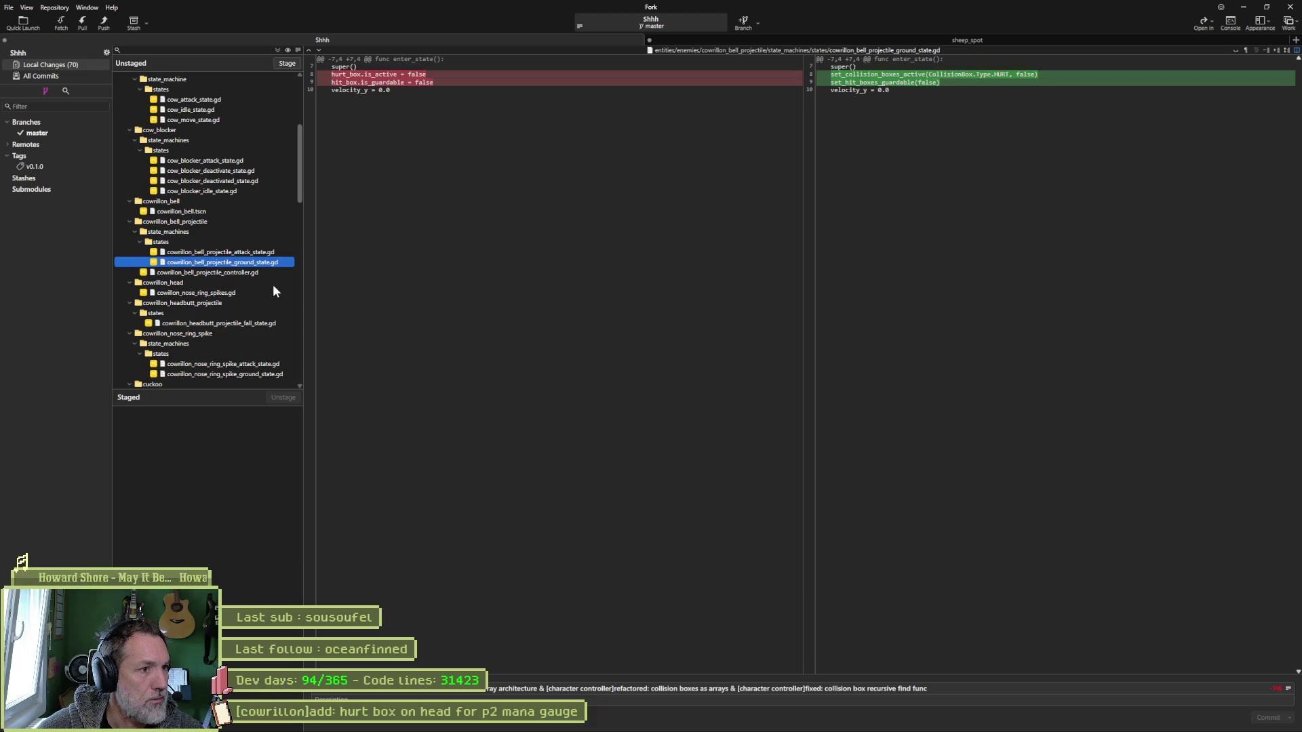
key(alt+Tab)
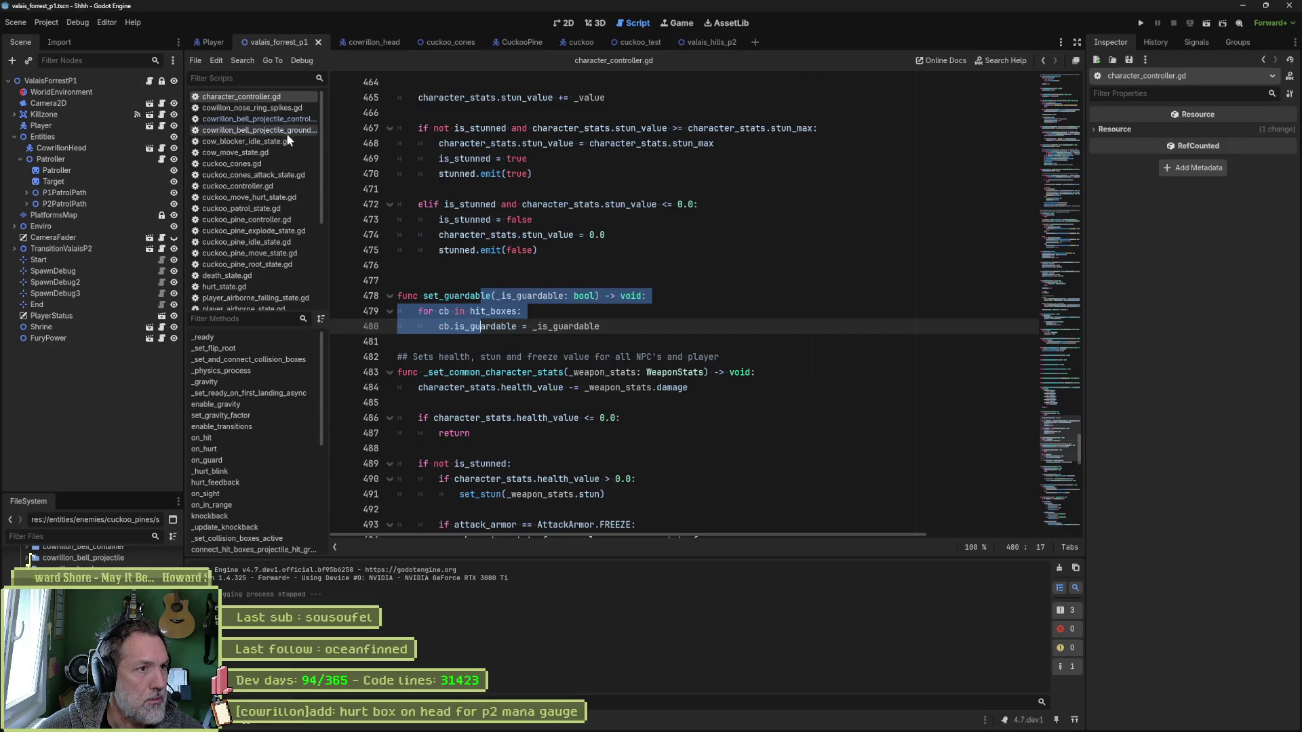
click(279, 130)
click(508, 205)
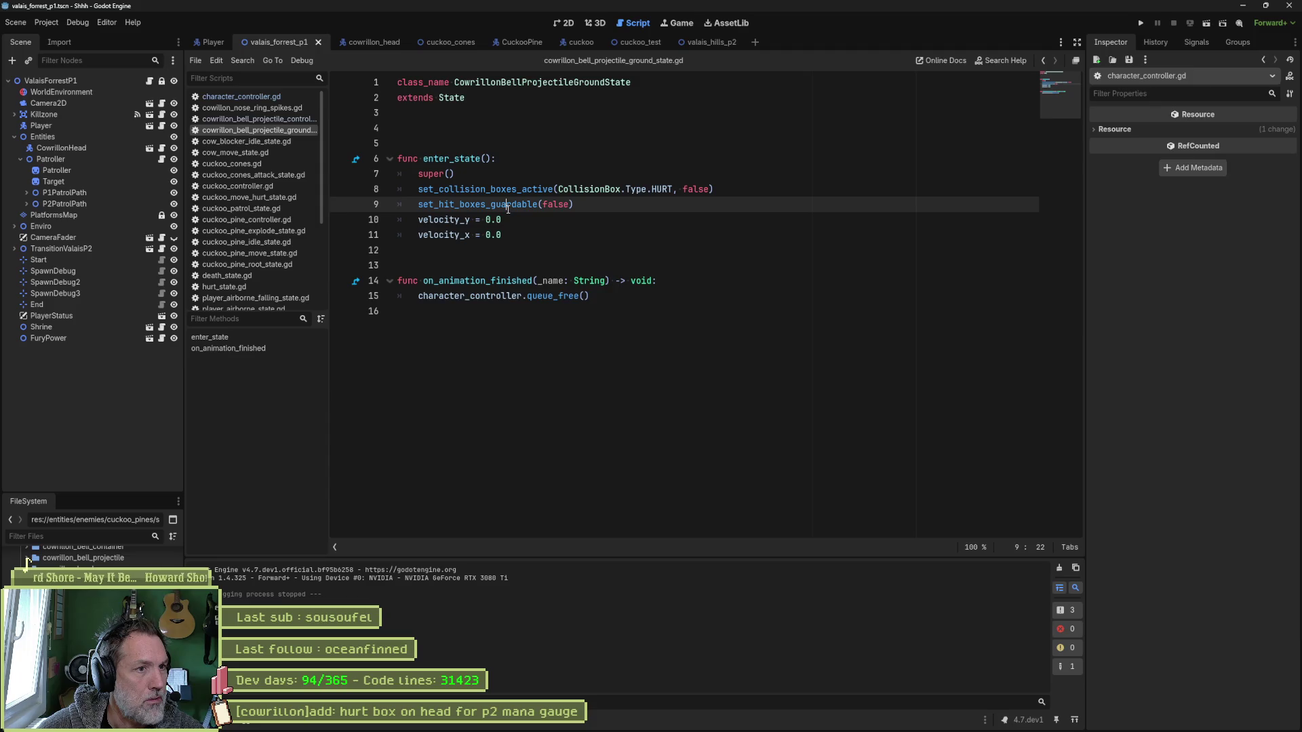
ctrl+click(507, 205)
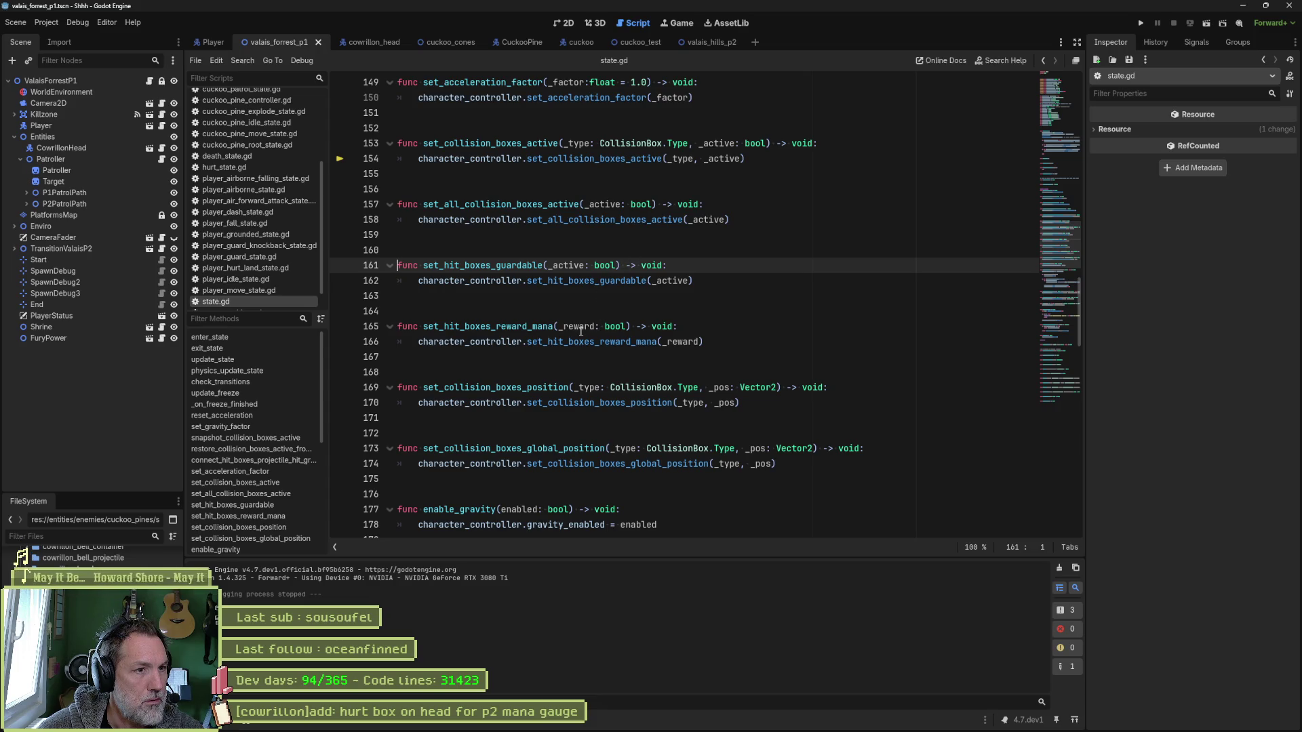
Comment out the set_hit_boxes_guardable function in state.gd.
scroll(578, 319, up, 3)
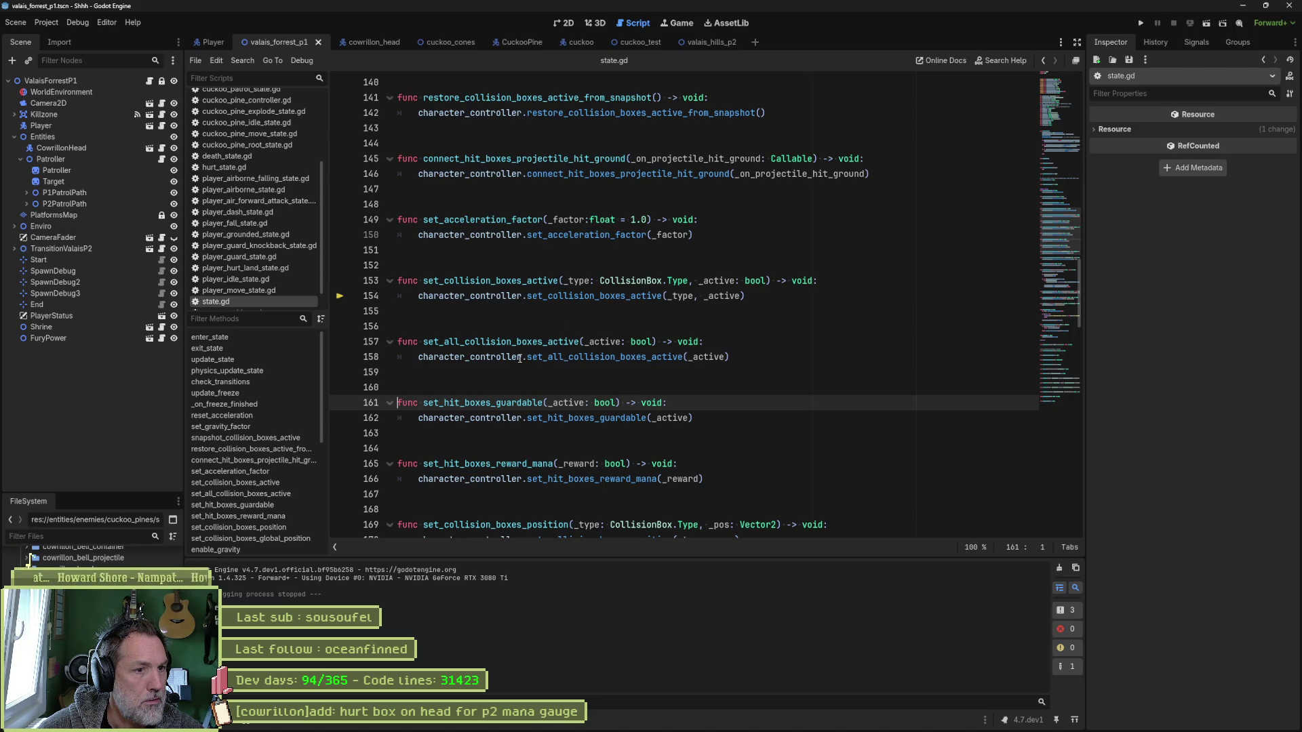
drag(511, 400, 513, 418)
key(ctrl+k)
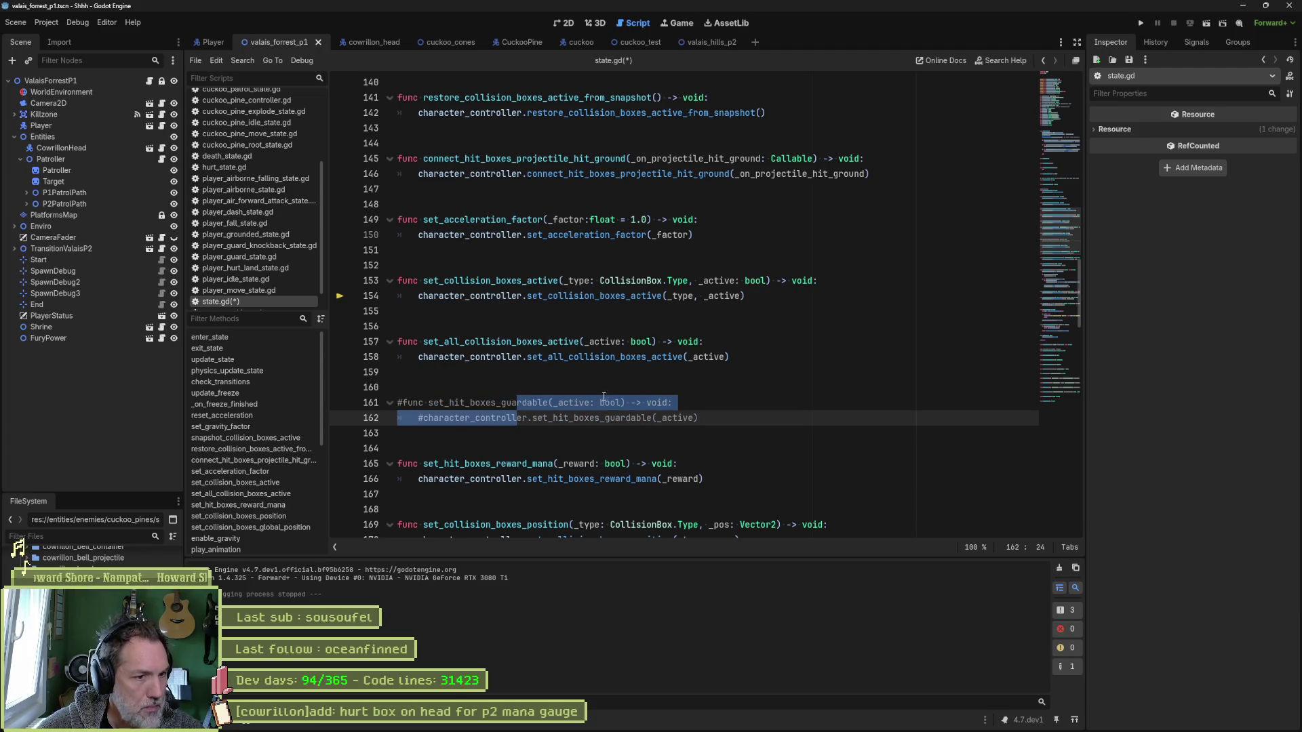
click(604, 419)
click(604, 421)
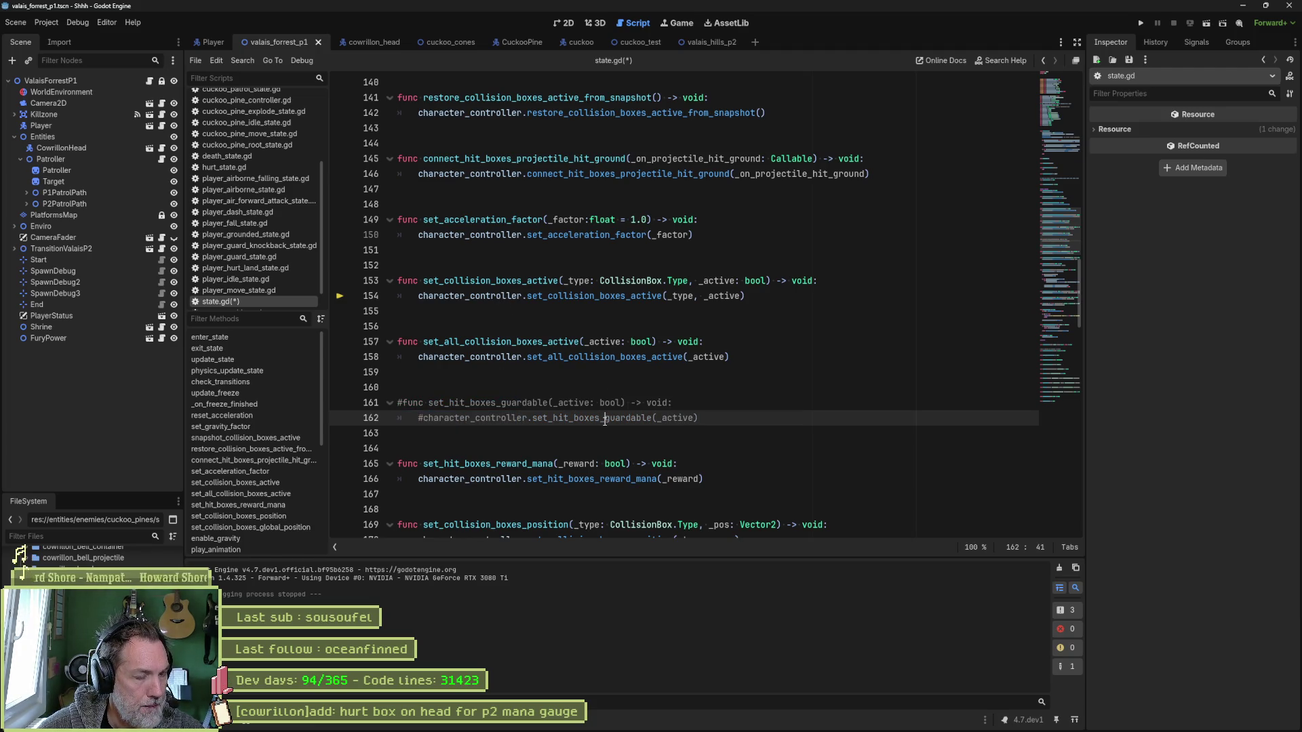
Open character_controller.gd and jump to its set_hit_boxes_guardable function.
scroll(262, 181, up, 3)
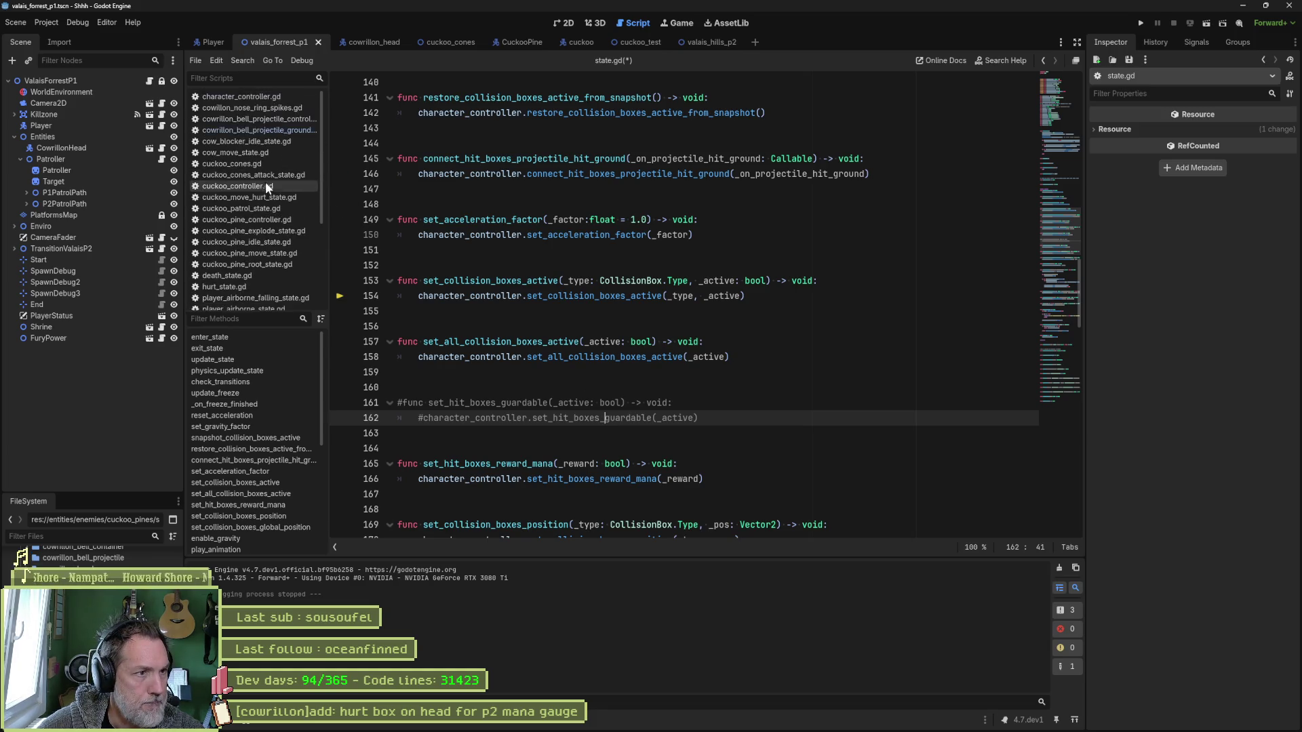
click(241, 97)
scroll(272, 498, down, 5)
click(263, 452)
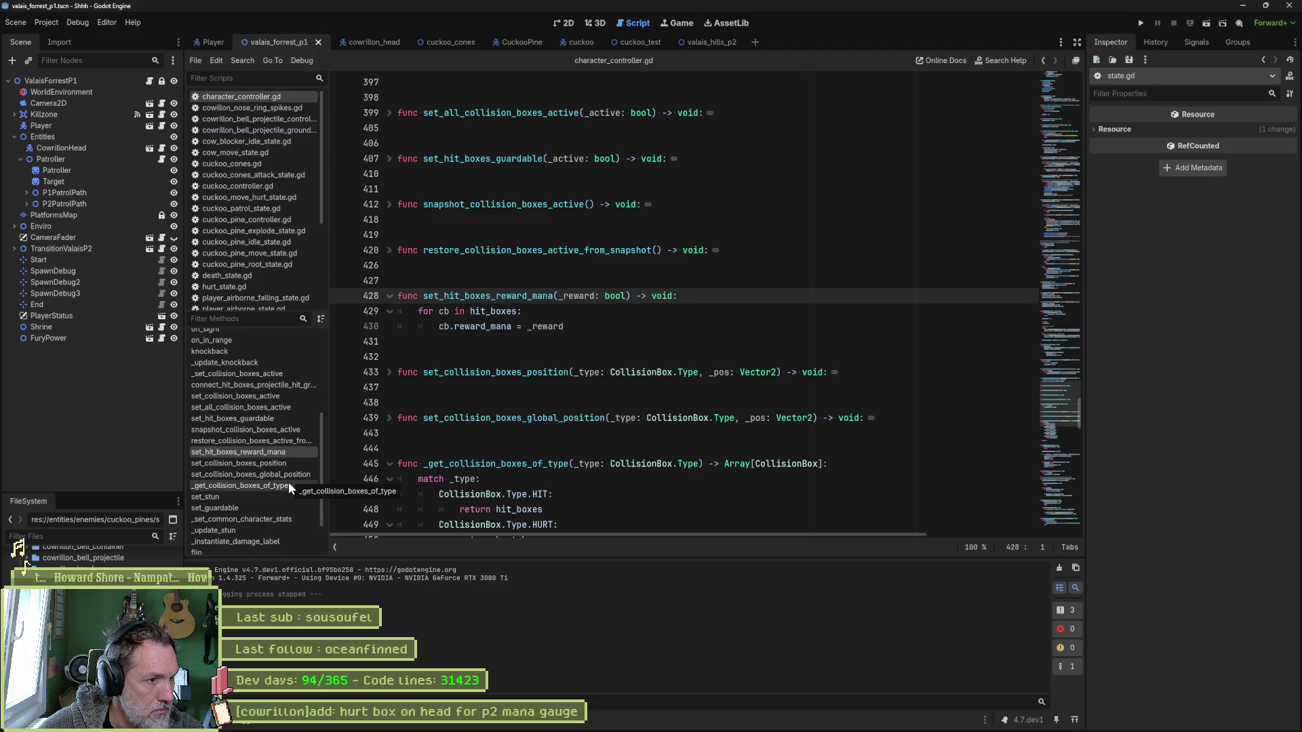
click(273, 418)
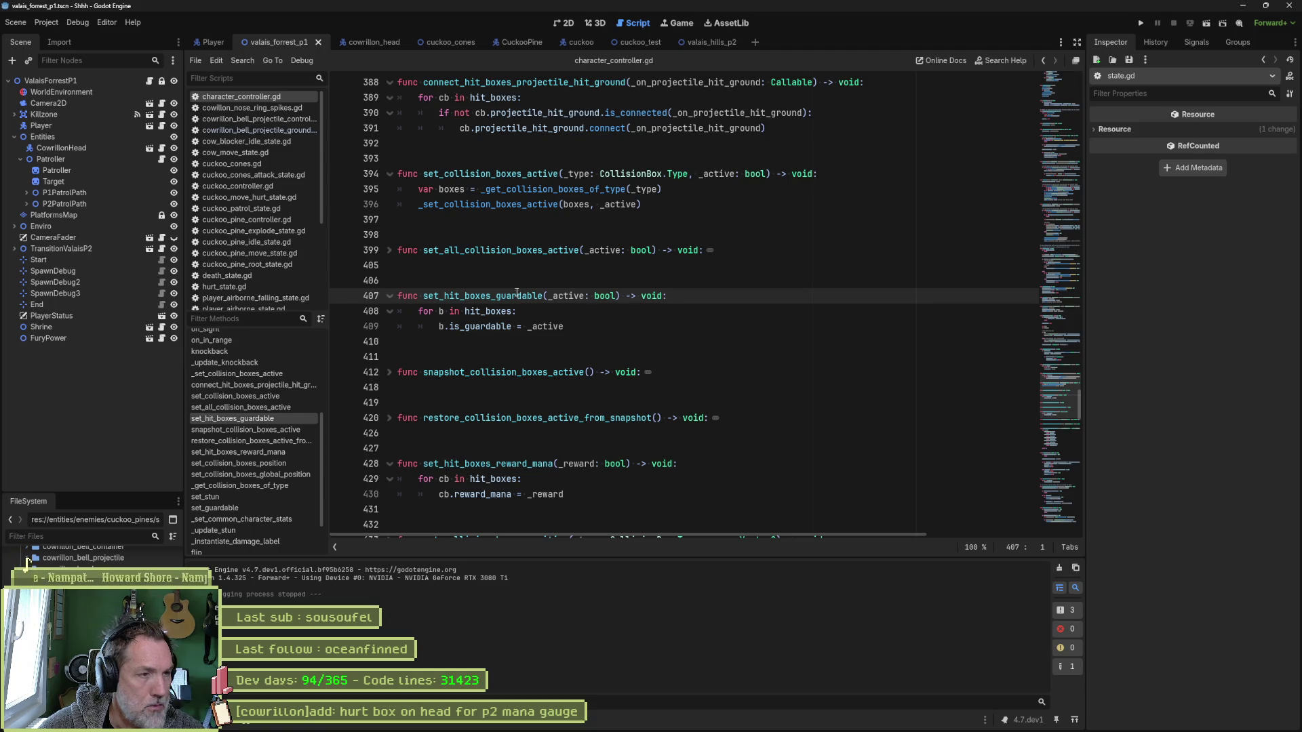
Close all open scripts, discarding state.gd's unsaved changes, then switch to Fork.
right_click(266, 99)
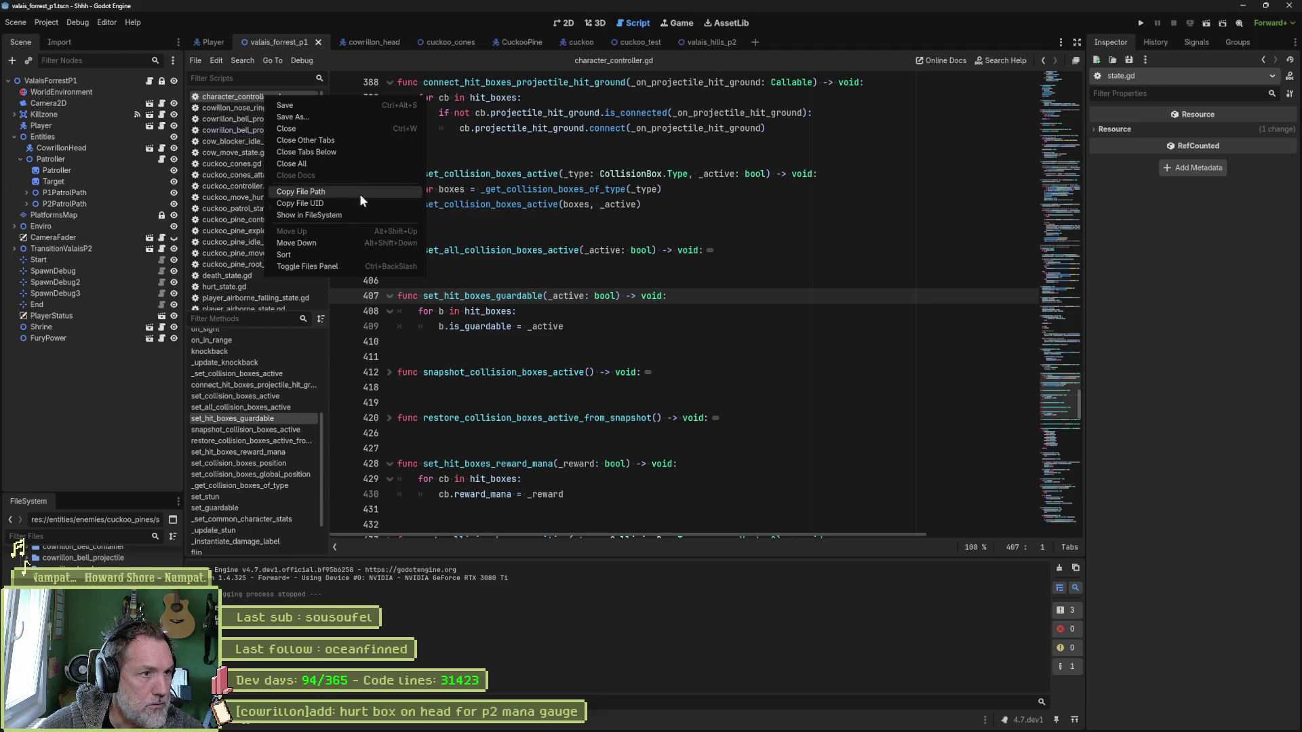
click(365, 163)
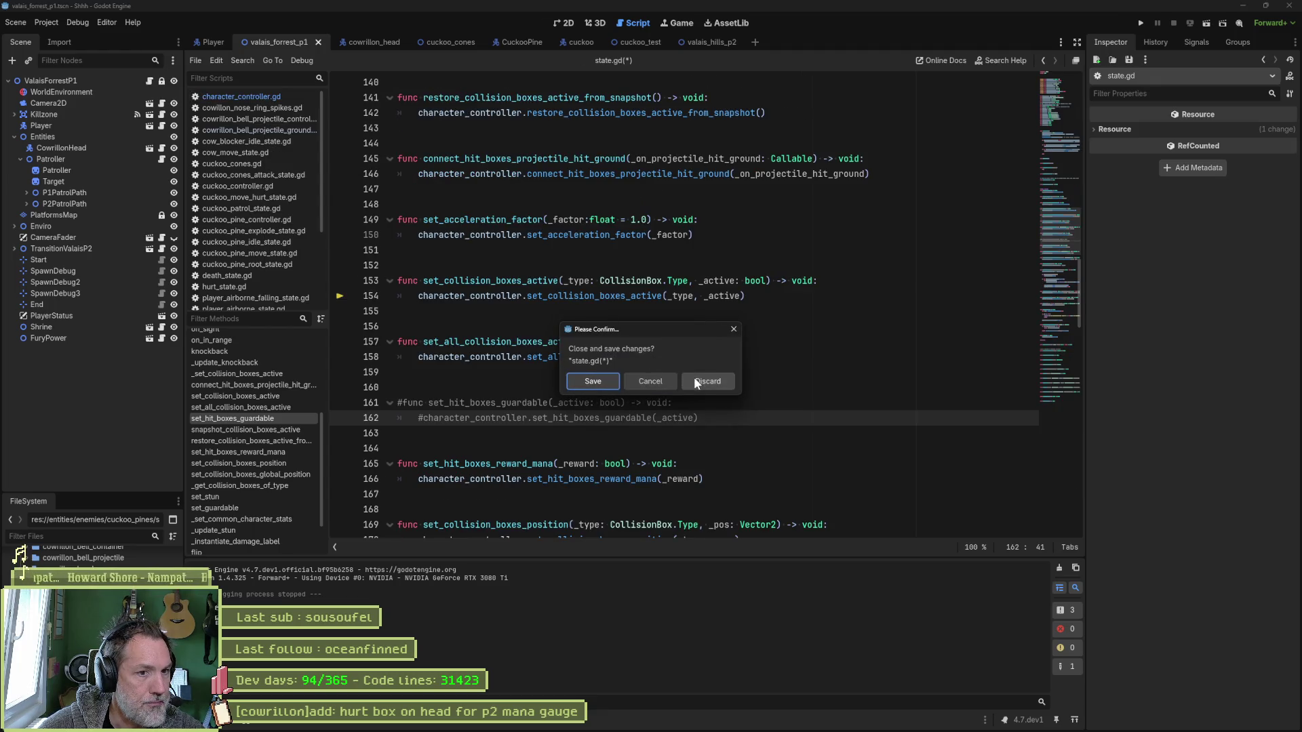
click(669, 386)
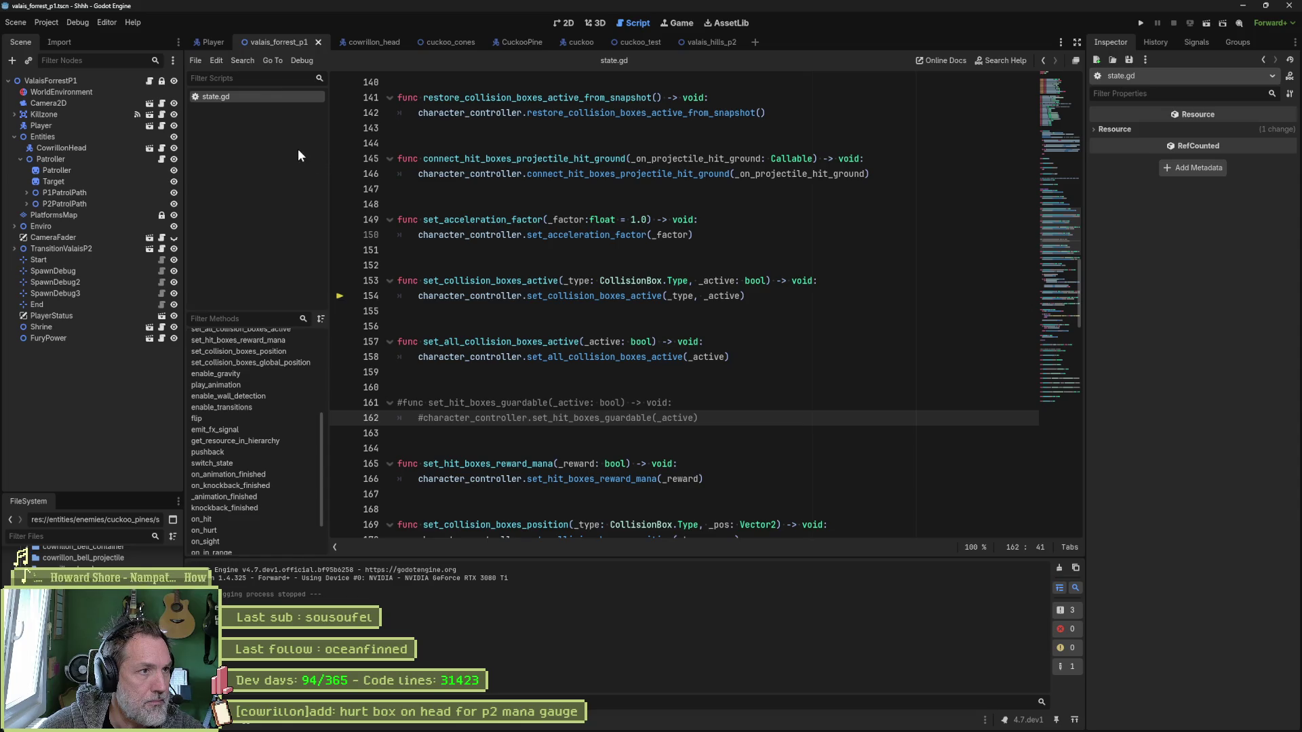
mouse_move(632, 720)
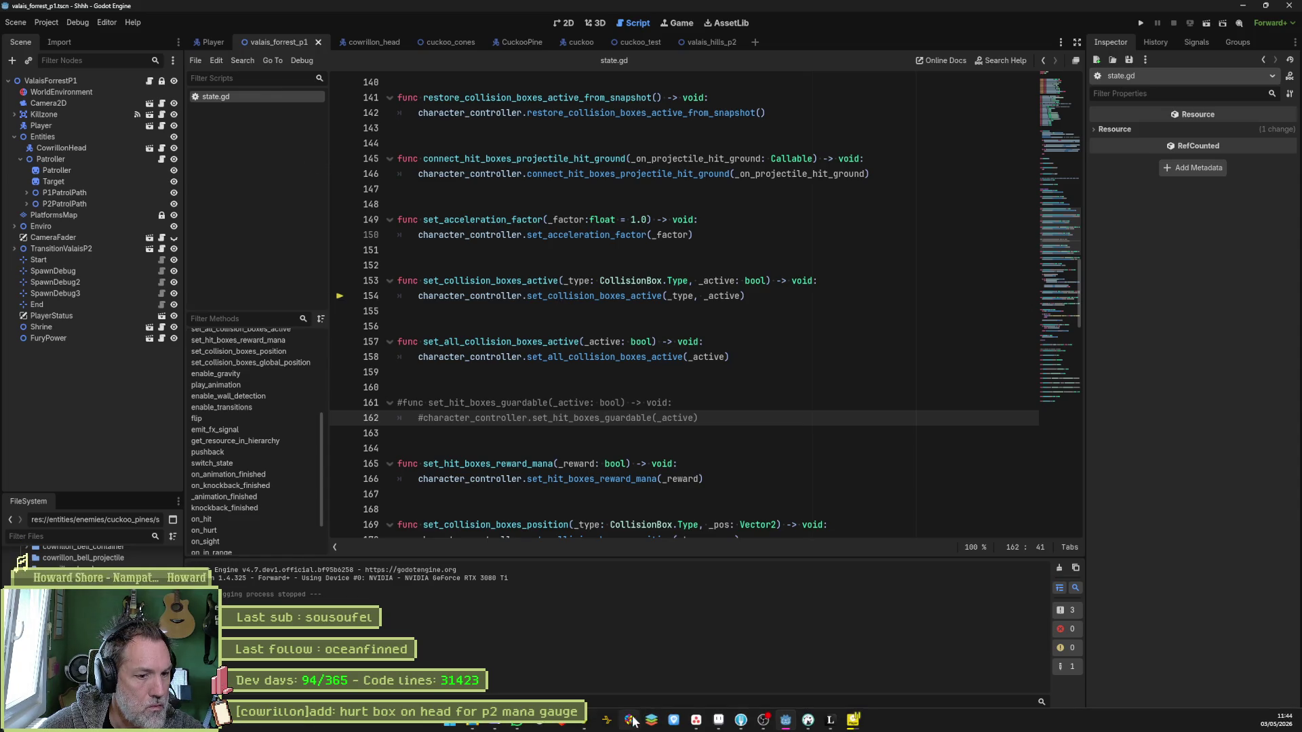
mouse_move(786, 721)
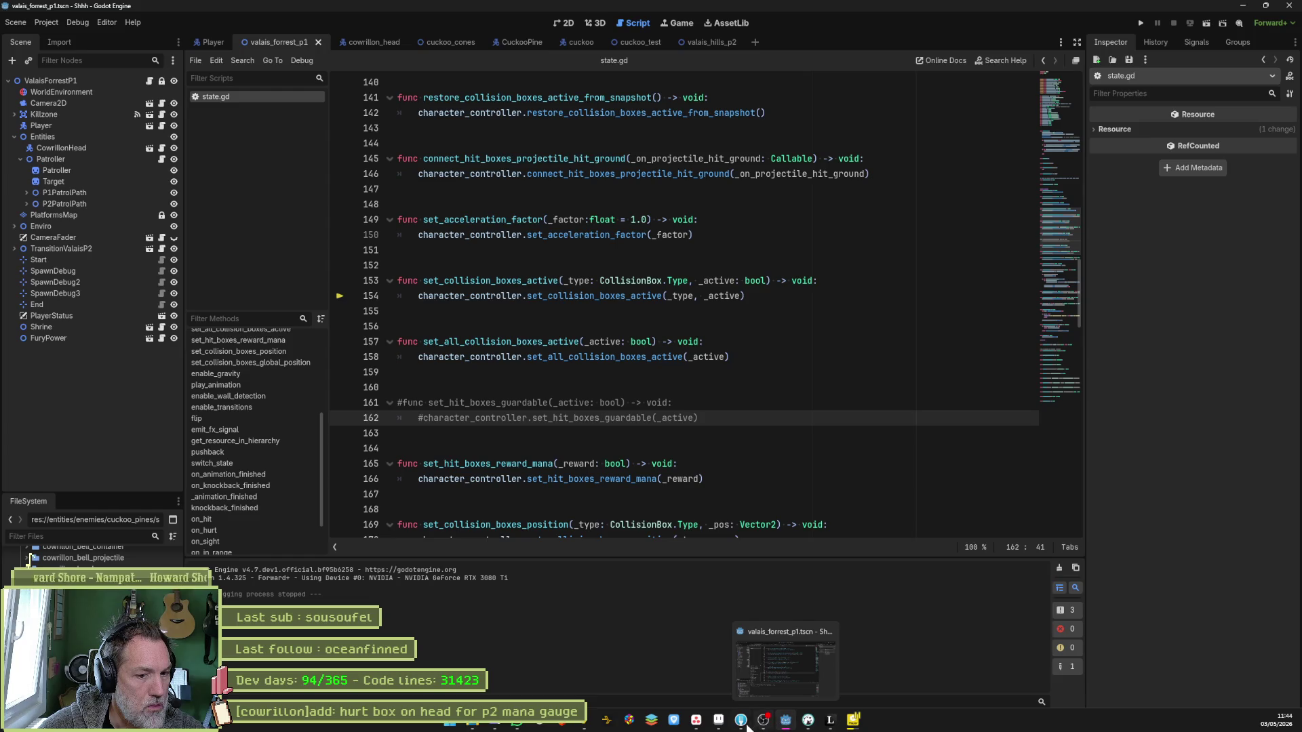
click(745, 722)
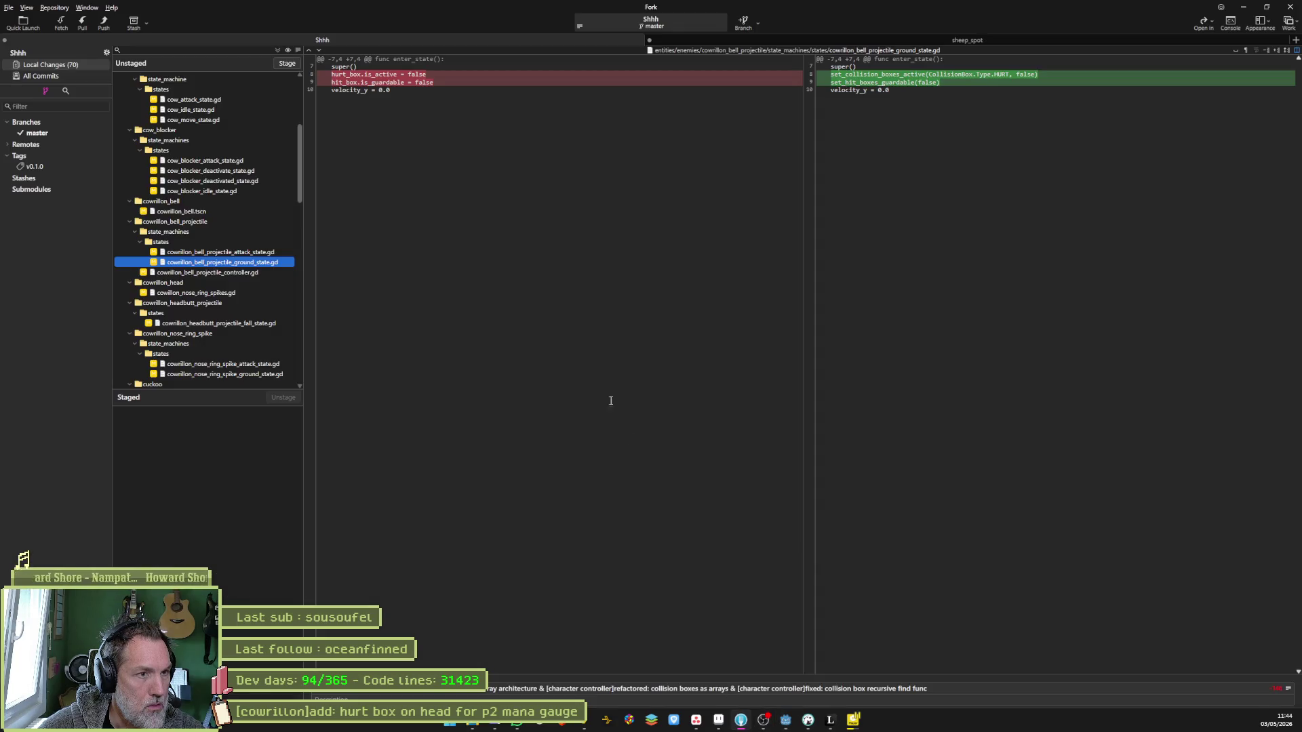
Copy the full path of cowrillon_bell_projectile_ground_state.gd and go back to Godot.
right_click(251, 262)
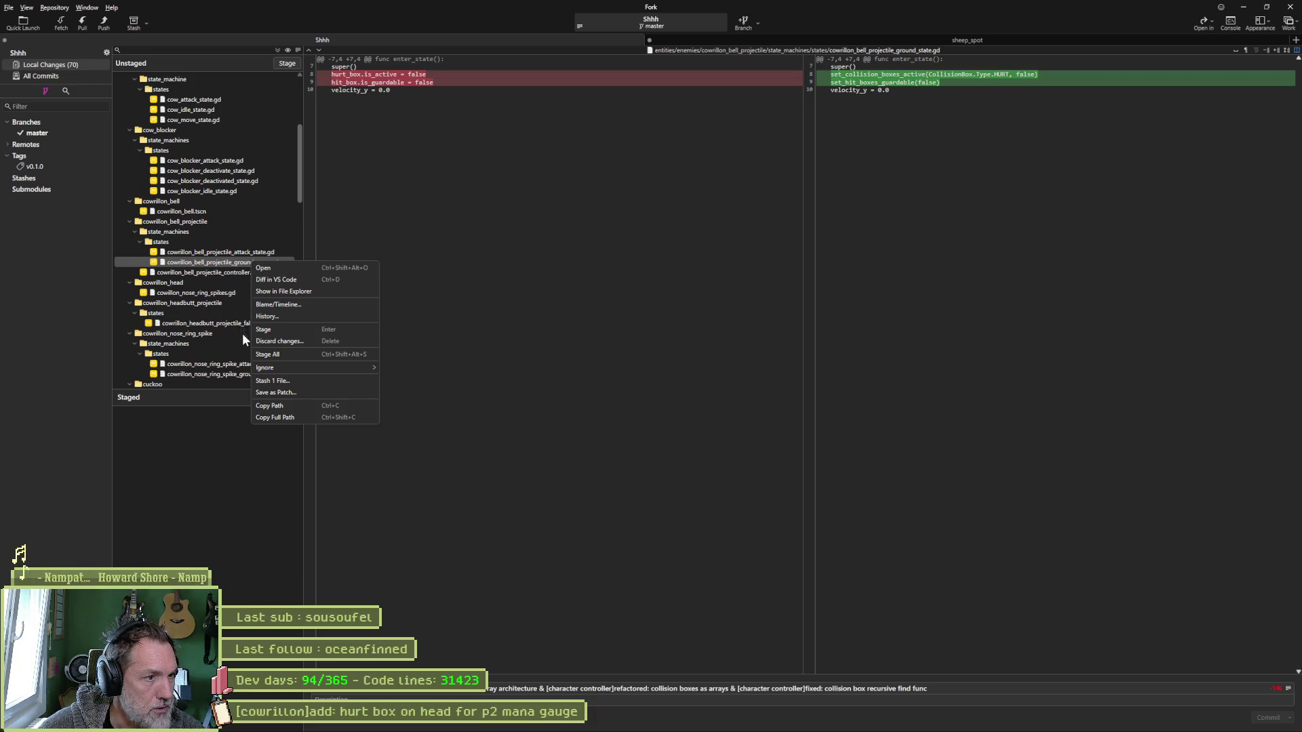
click(283, 418)
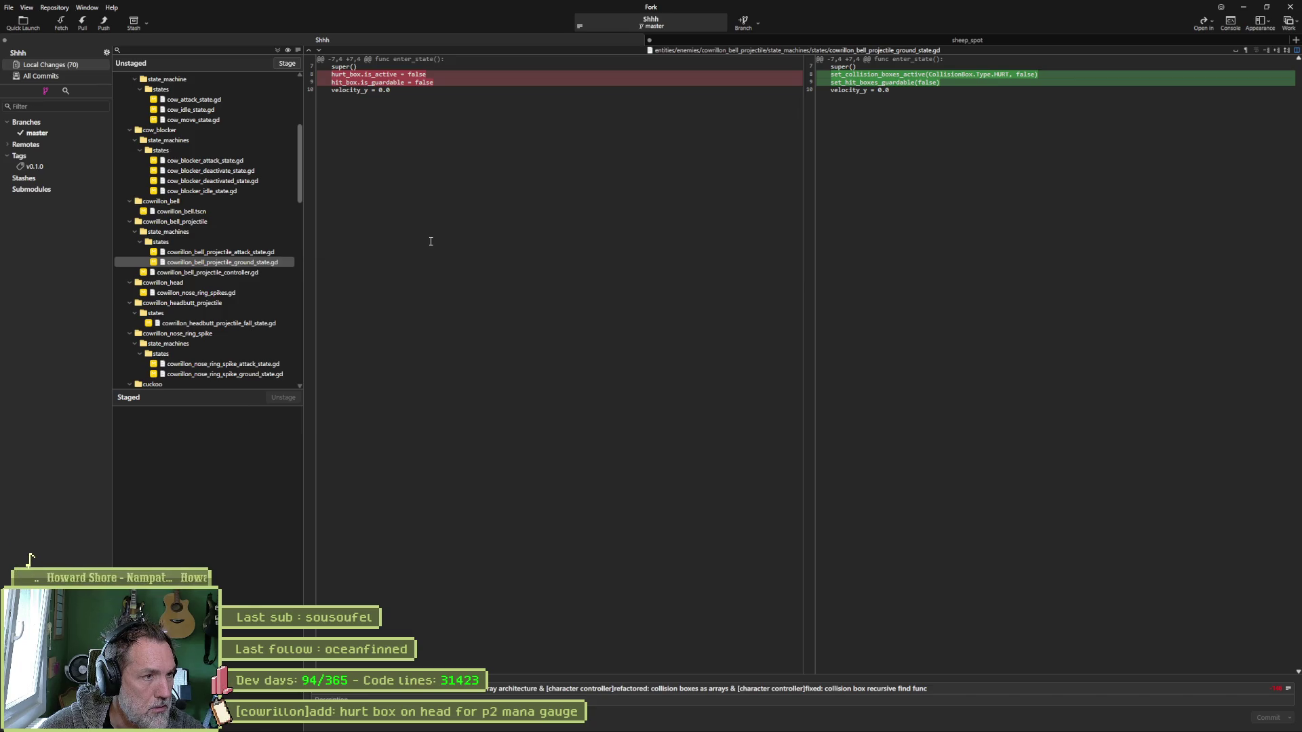
key(alt+Tab)
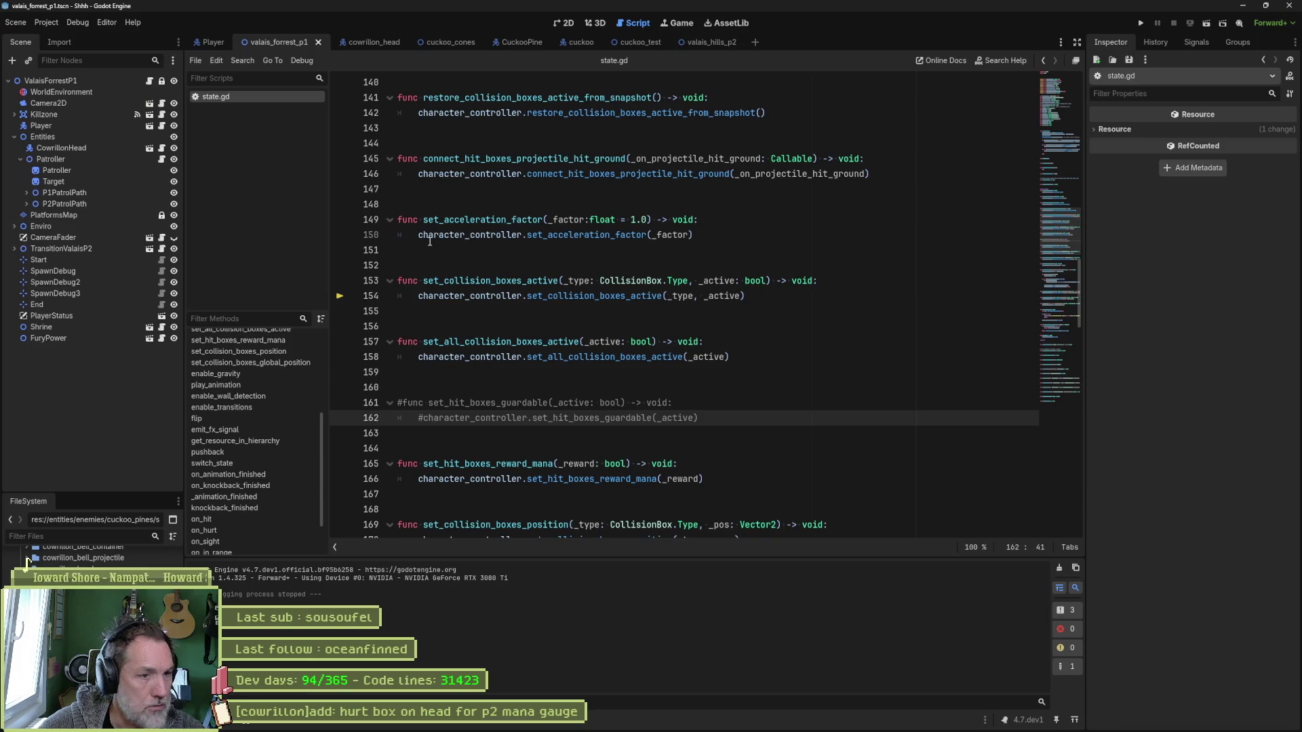
Open the bell projectile ground state script, closing the headbutt one that opened by mistake.
key(shift+alt+o)
text(projectile_ground)
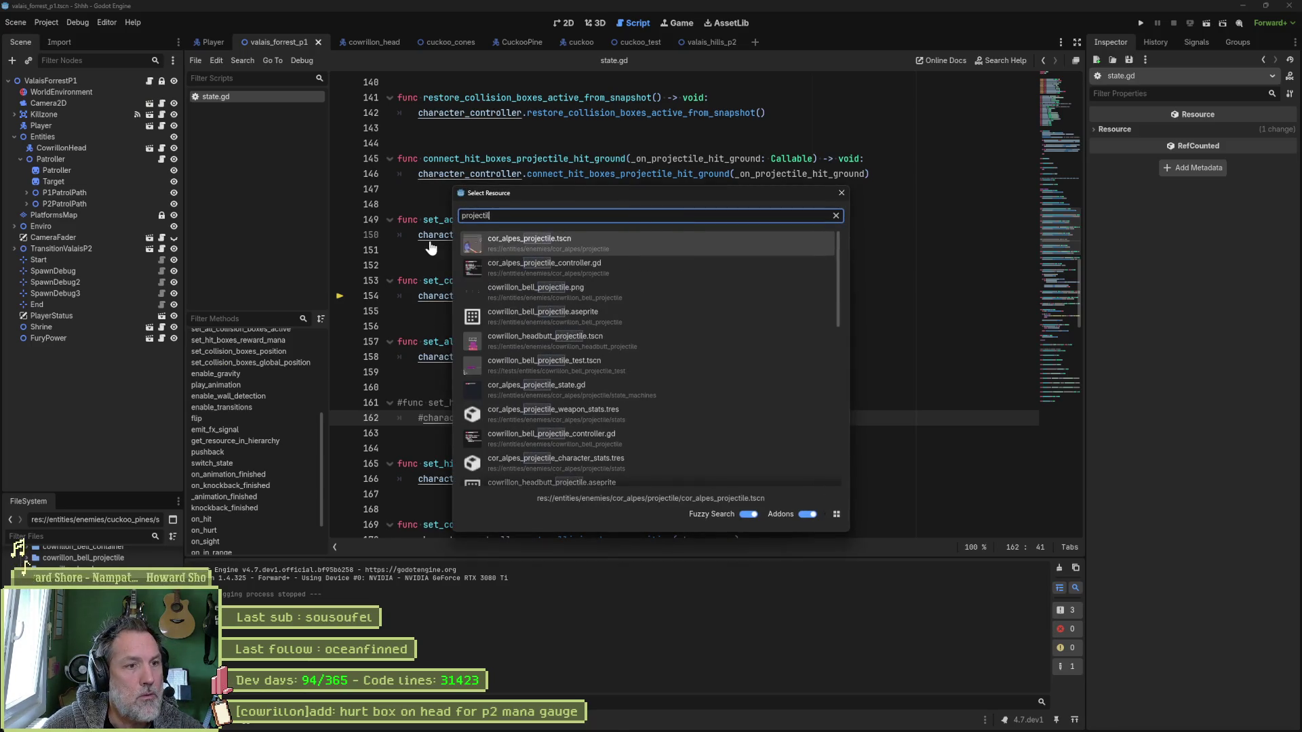
key(Return)
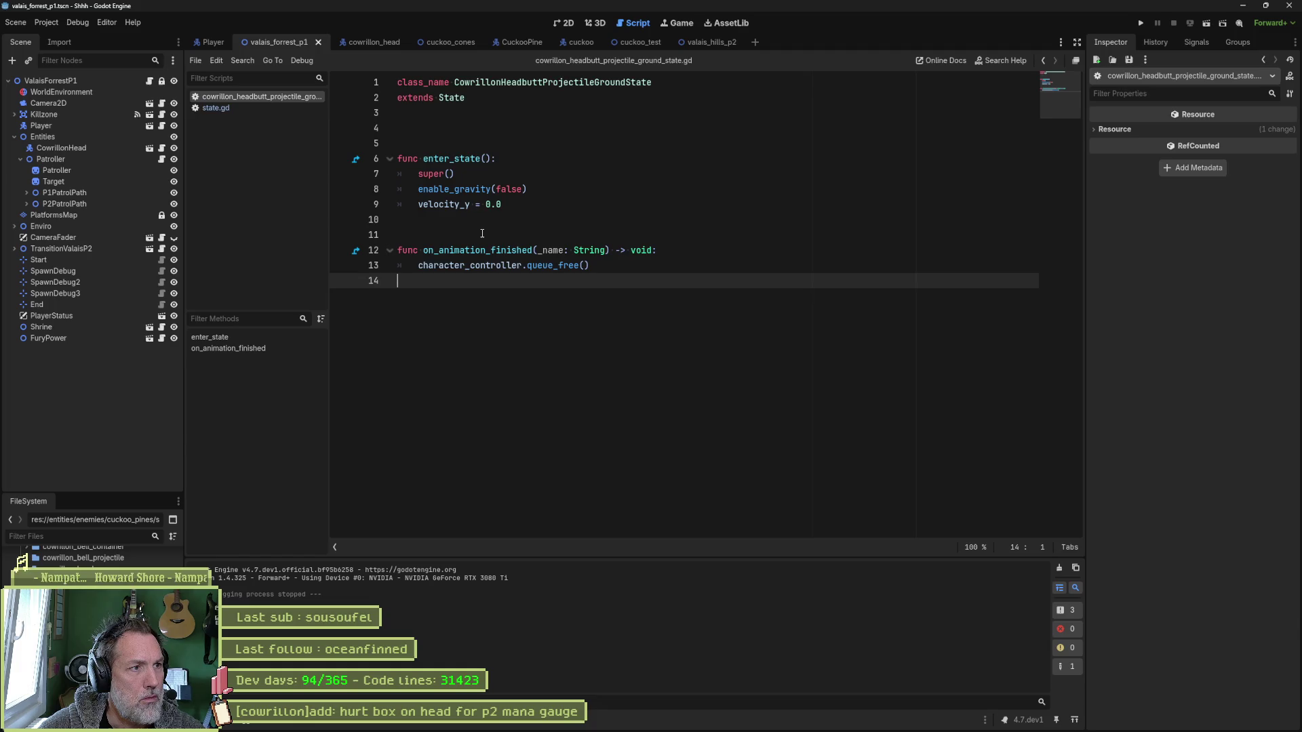
key(ctrl+w)
key(shift+alt+o)
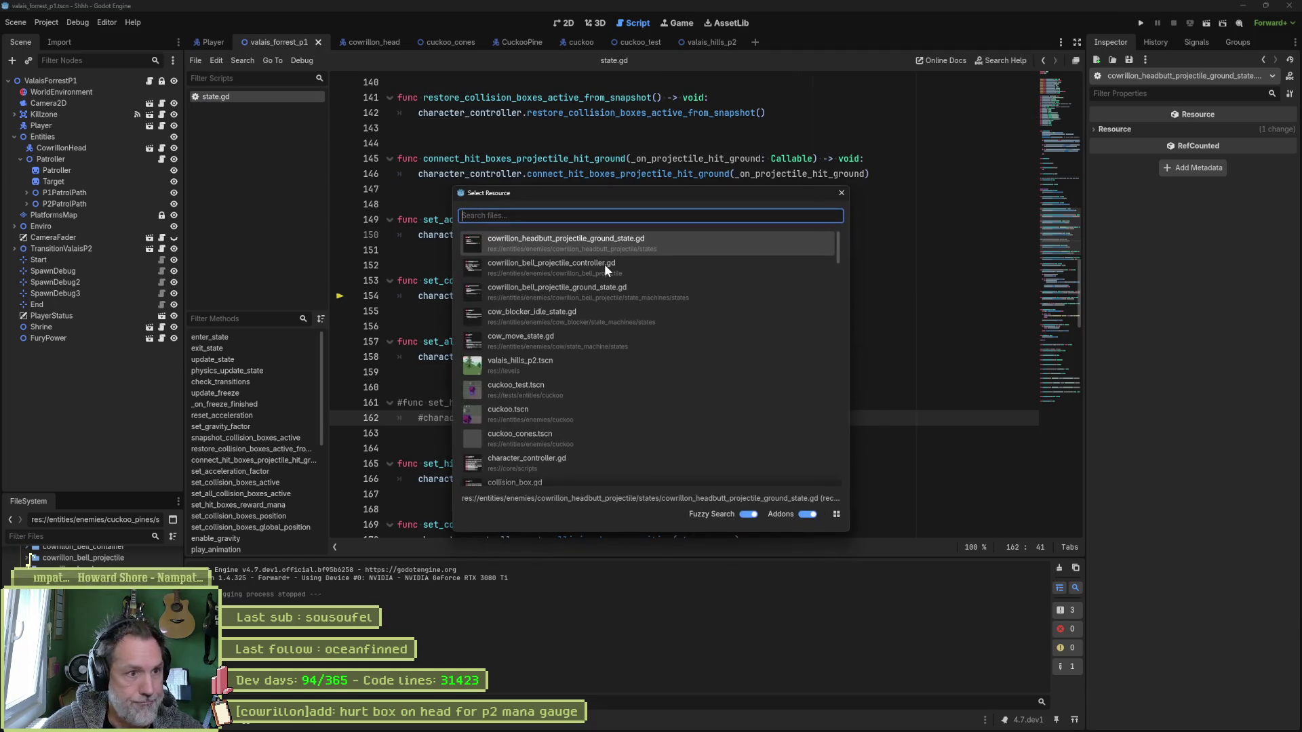
key(Down)
key(Down)
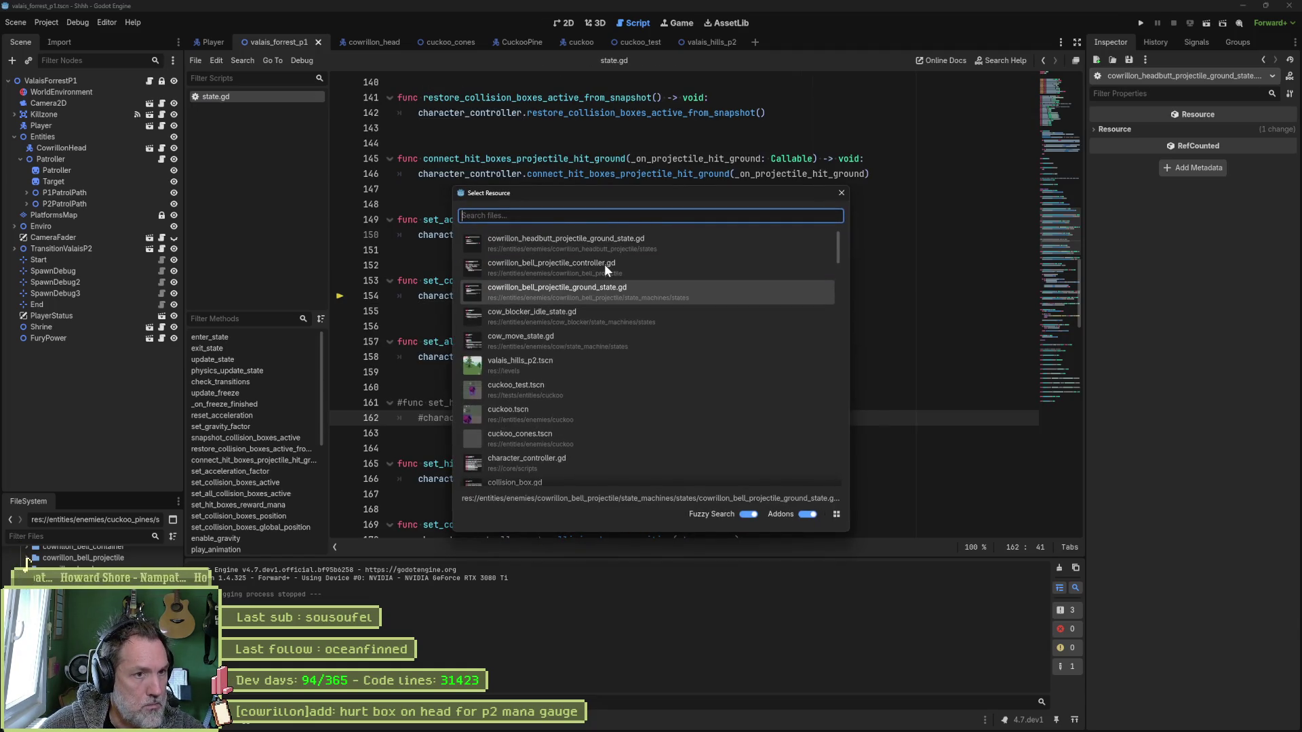
key(Return)
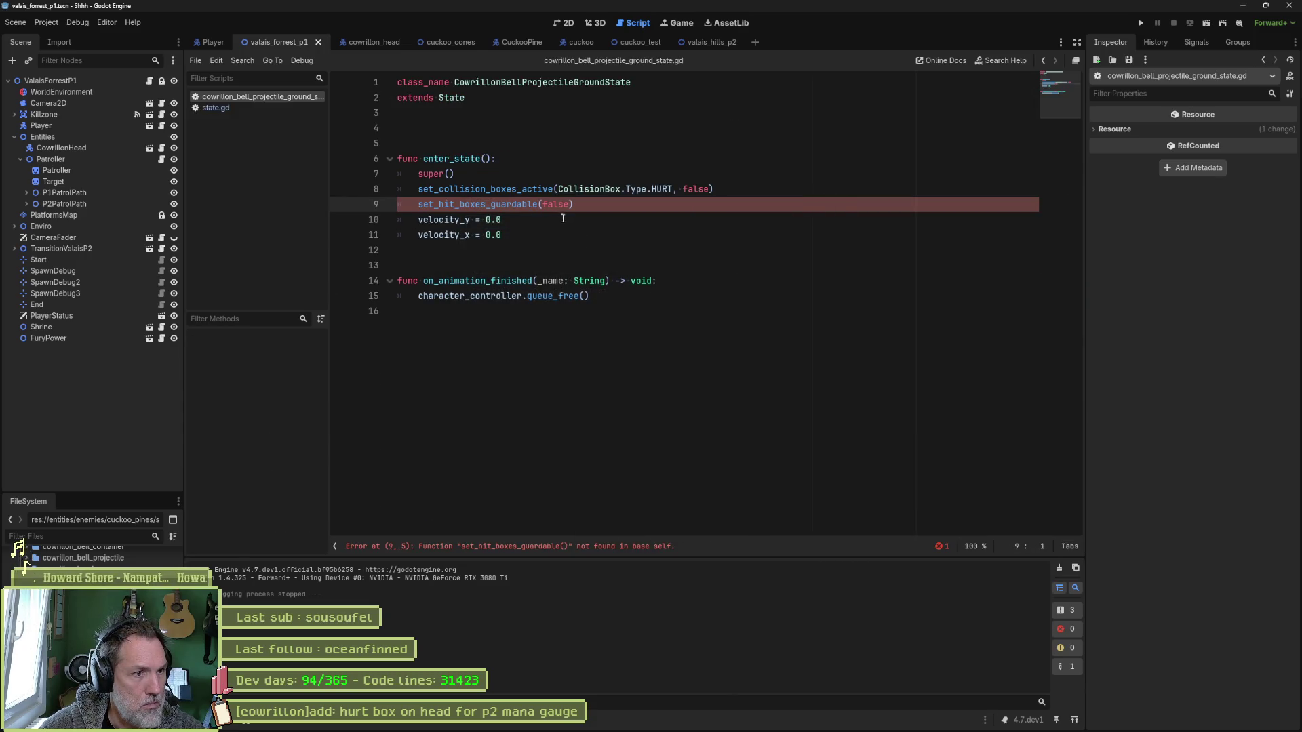
Start a new line after line 9 typing 'guarda', then check Fork.
click(705, 205)
key(Return)
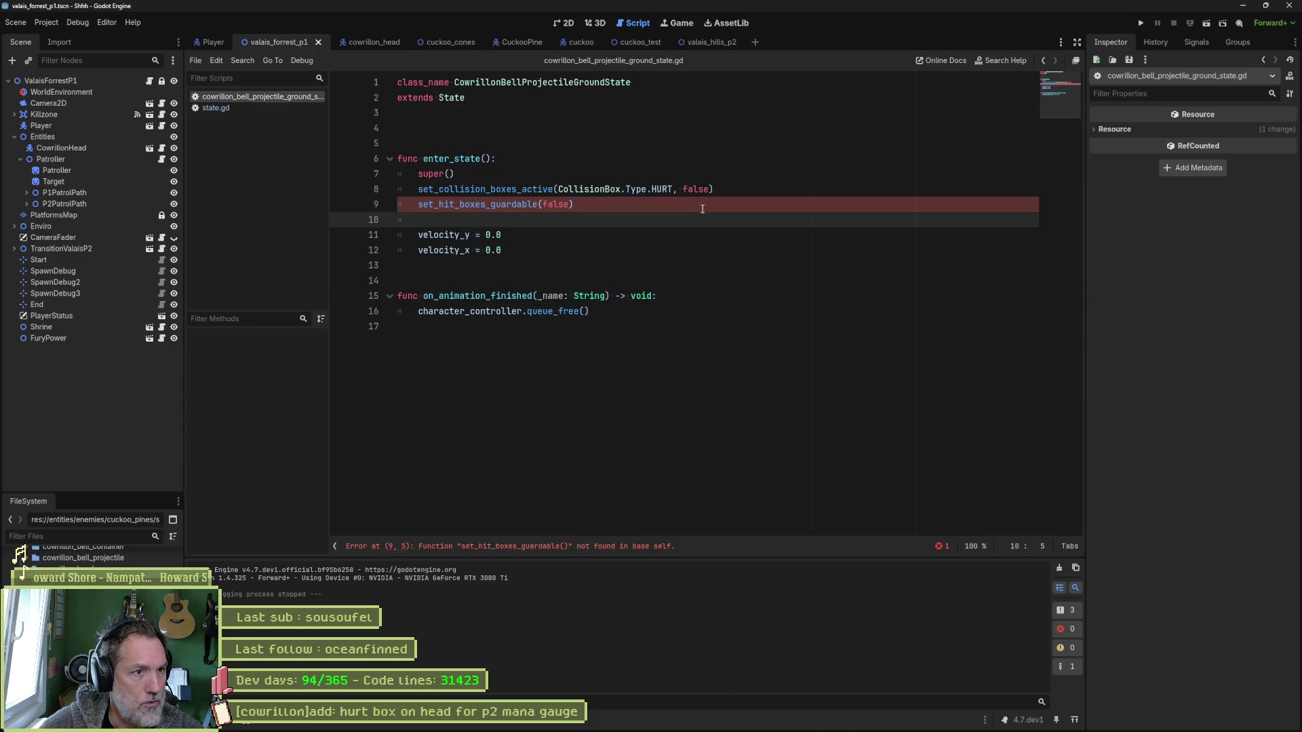
text(guarda)
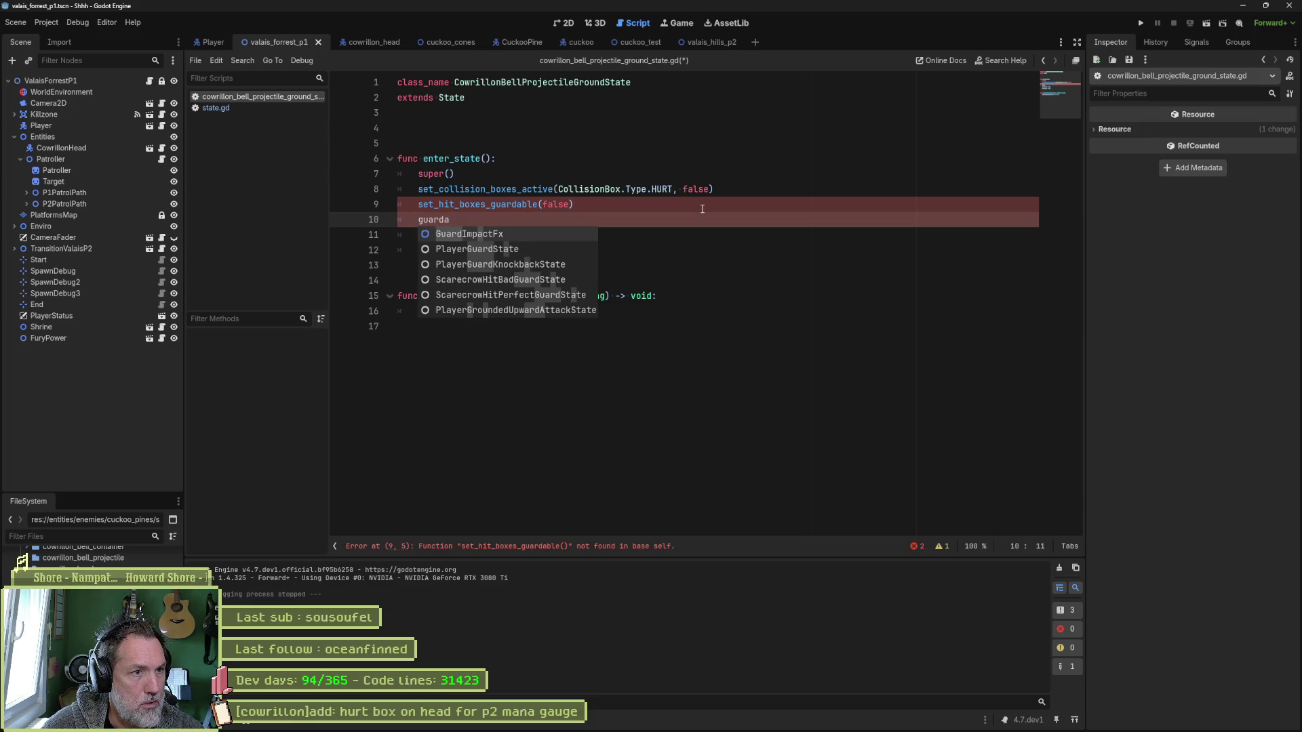
key(alt+Tab)
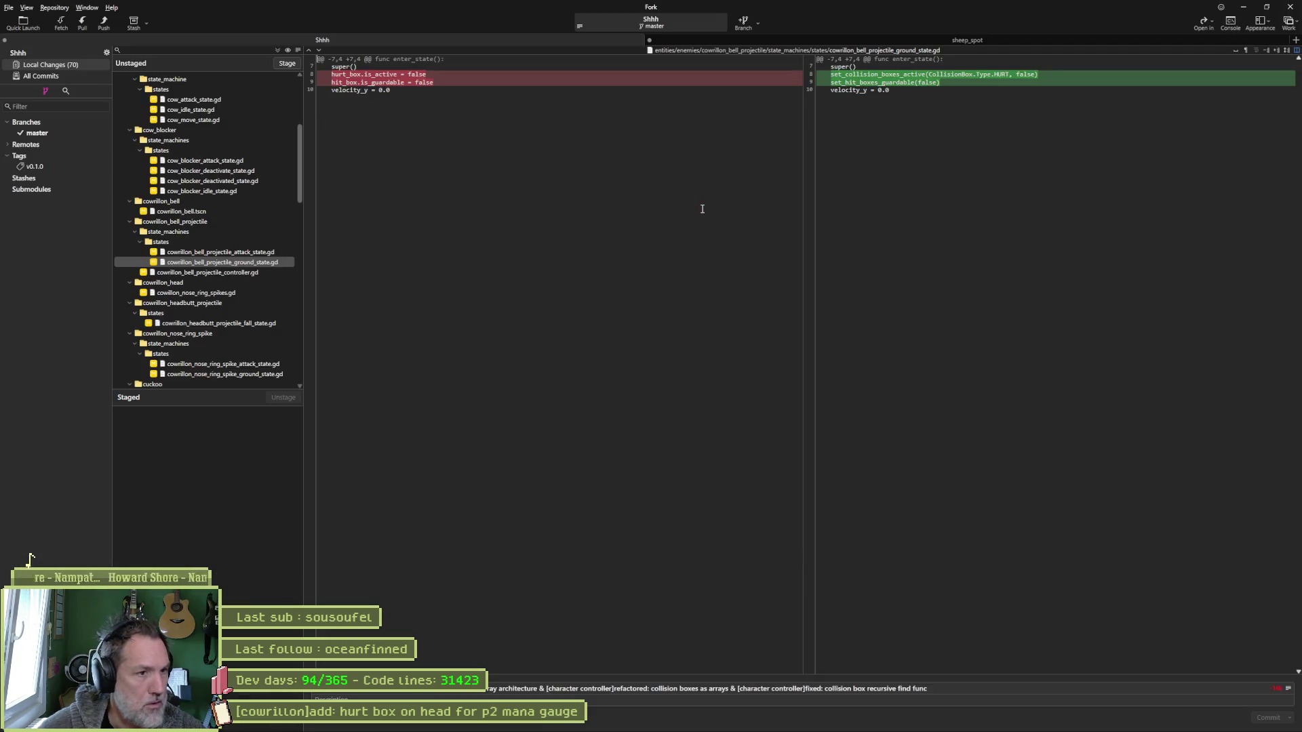
View the controller's set_guardable(false) change and type 'set_guar' on the new line.
click(229, 272)
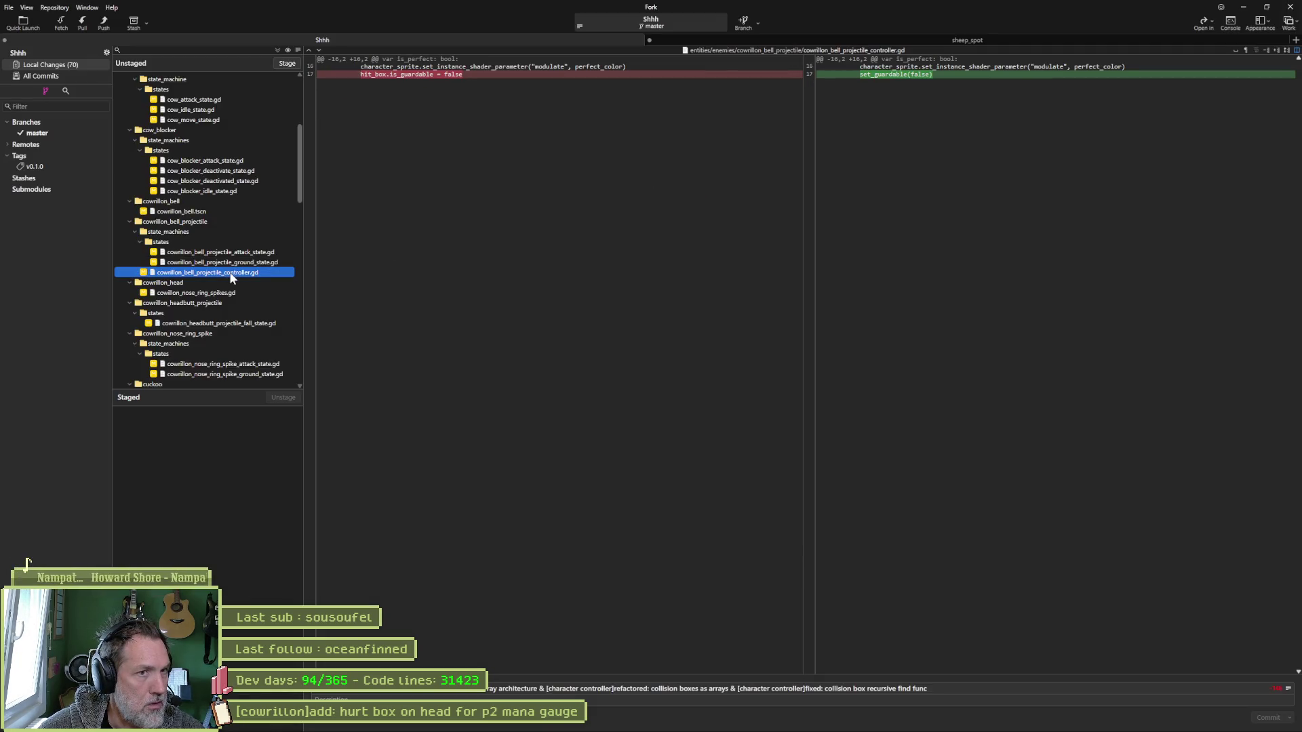
key(alt+Tab)
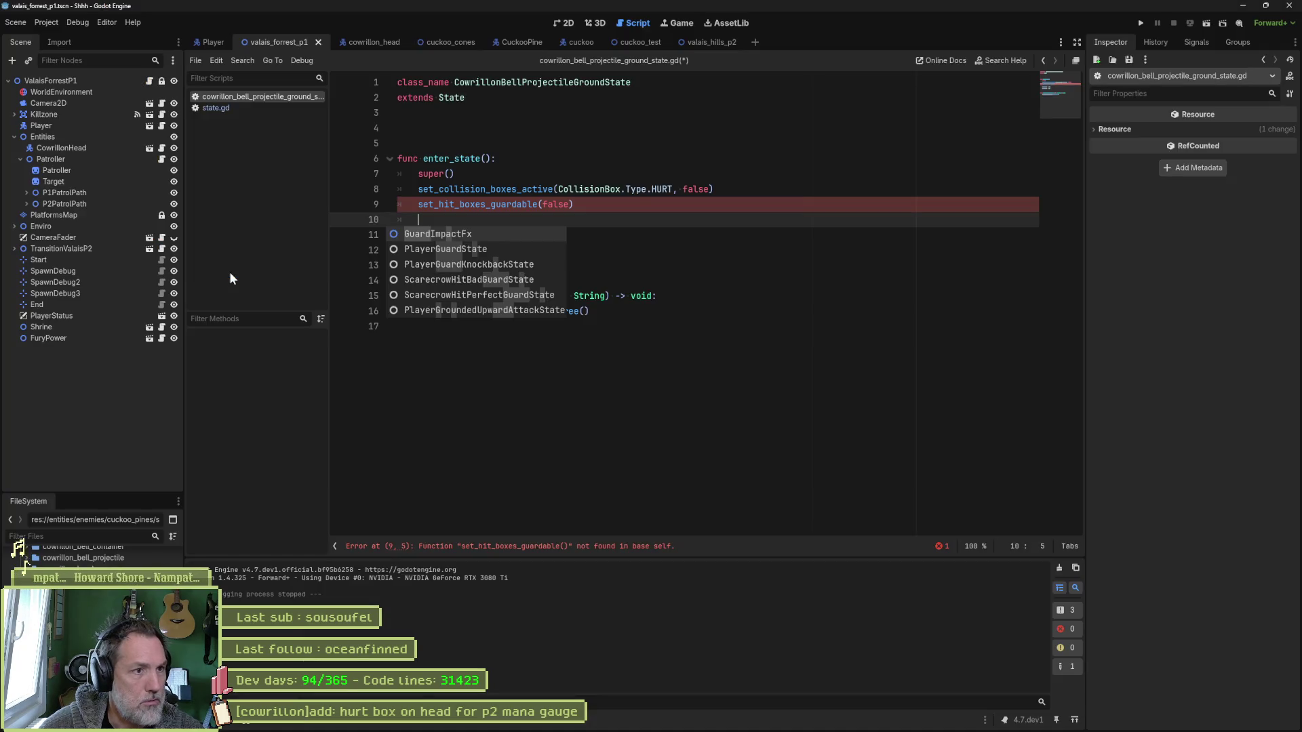
text(set_guar)
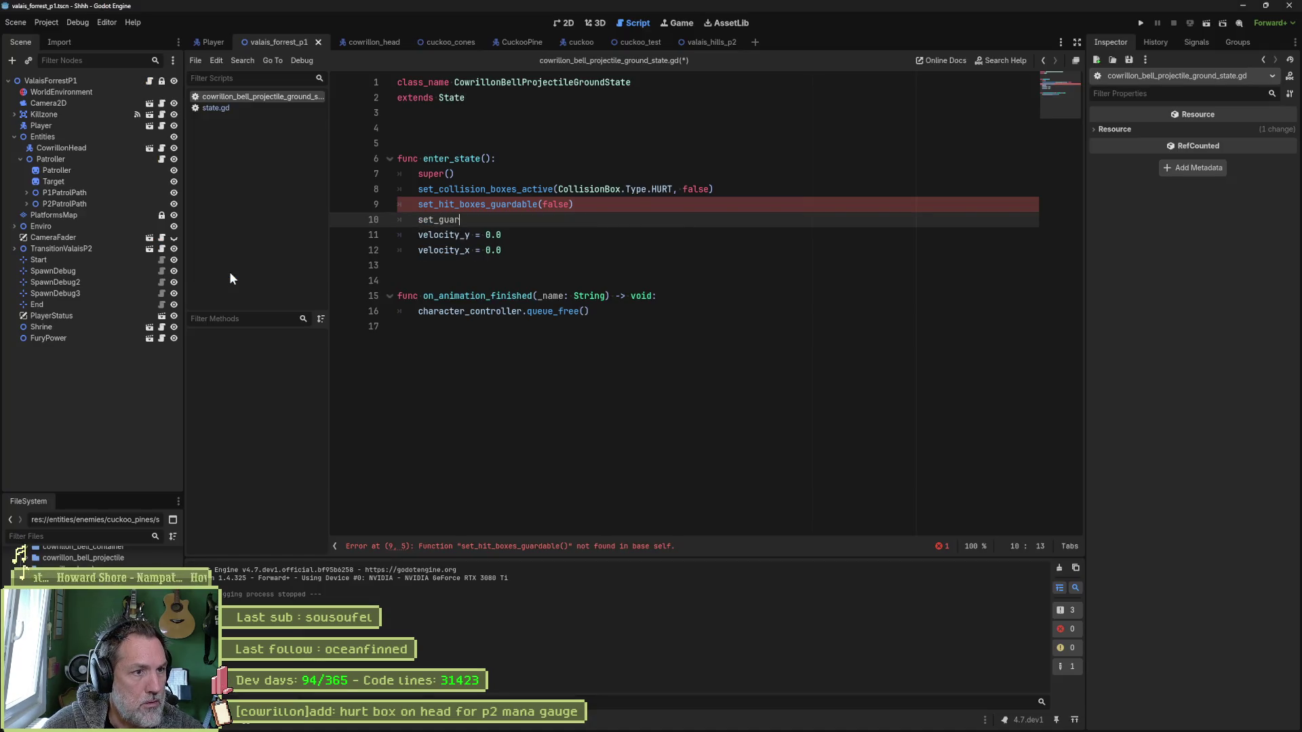
Recheck the controller diff, then quick-search 'cowrillon_bell_projectile_cont' in Godot.
key(alt+Tab)
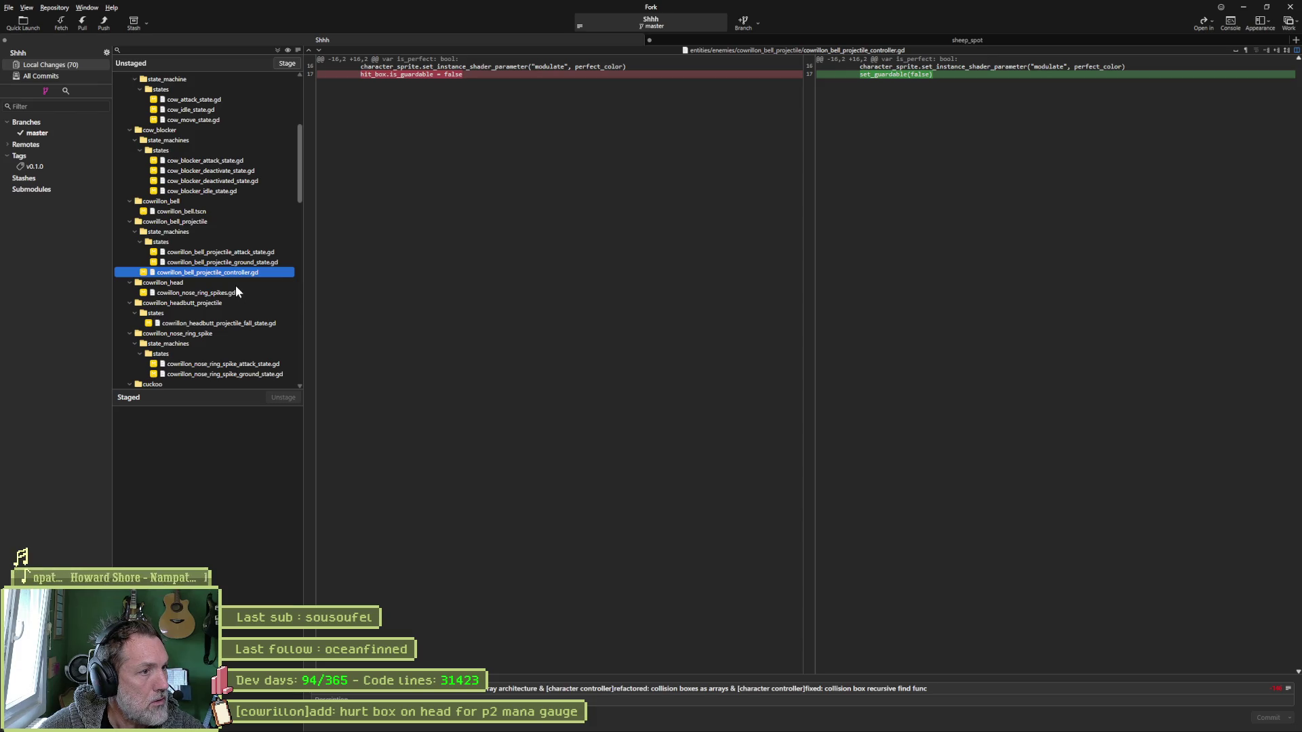
key(alt+Tab)
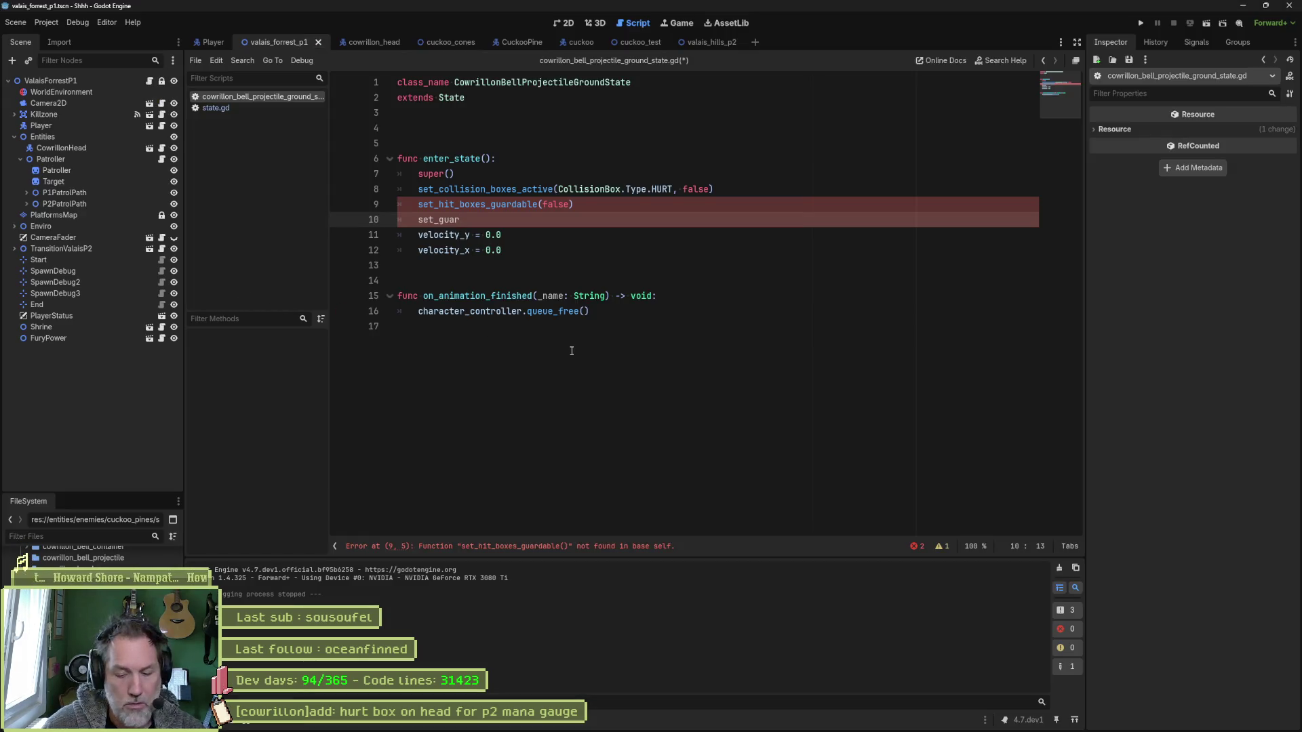
key(shift+alt+o)
text(cowrillon_bell)
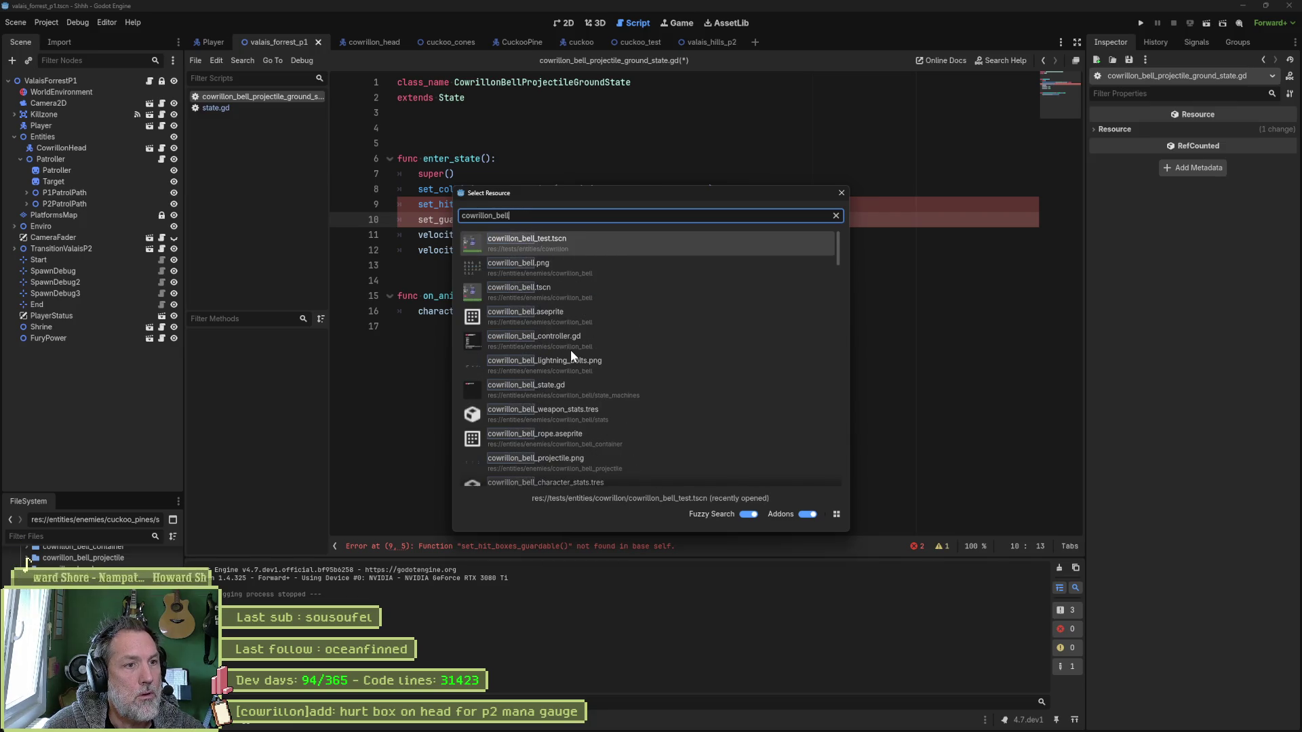
text(_projectile_cont)
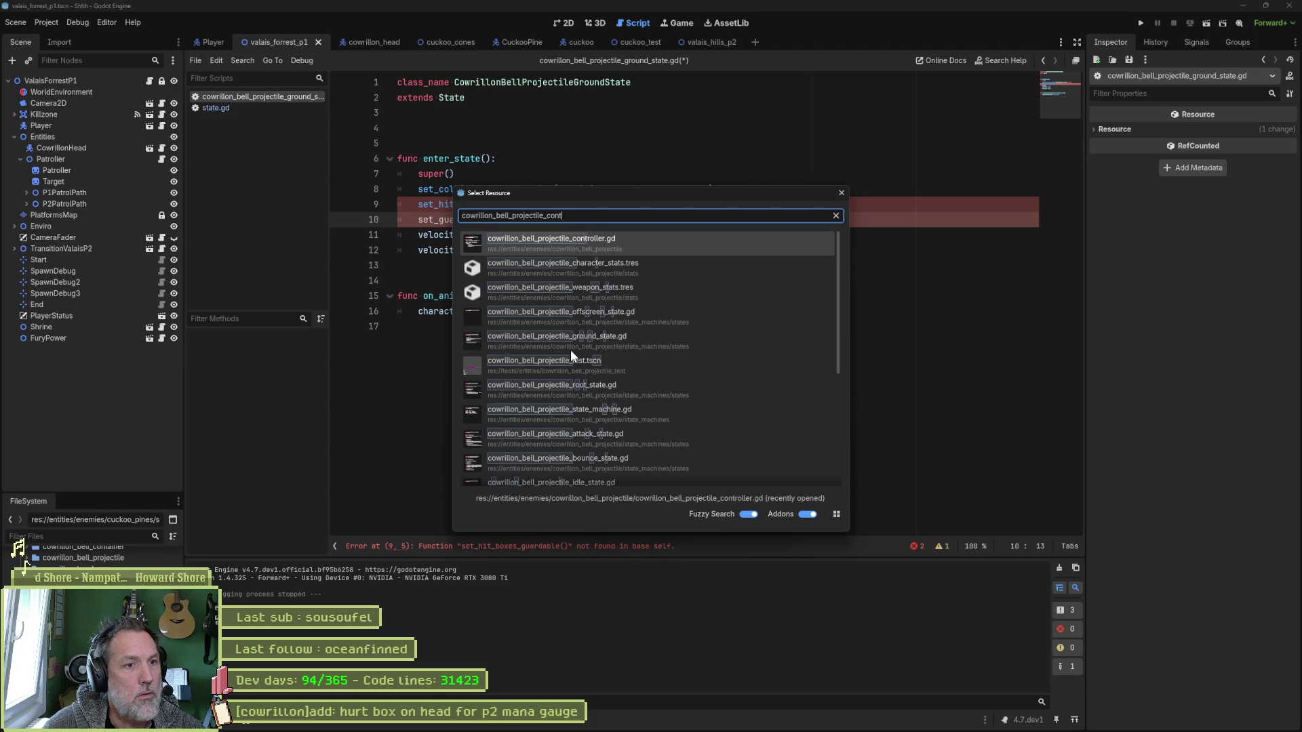
Follow set_guardable into character_controller.gd, add a blank line after it and save.
key(Return)
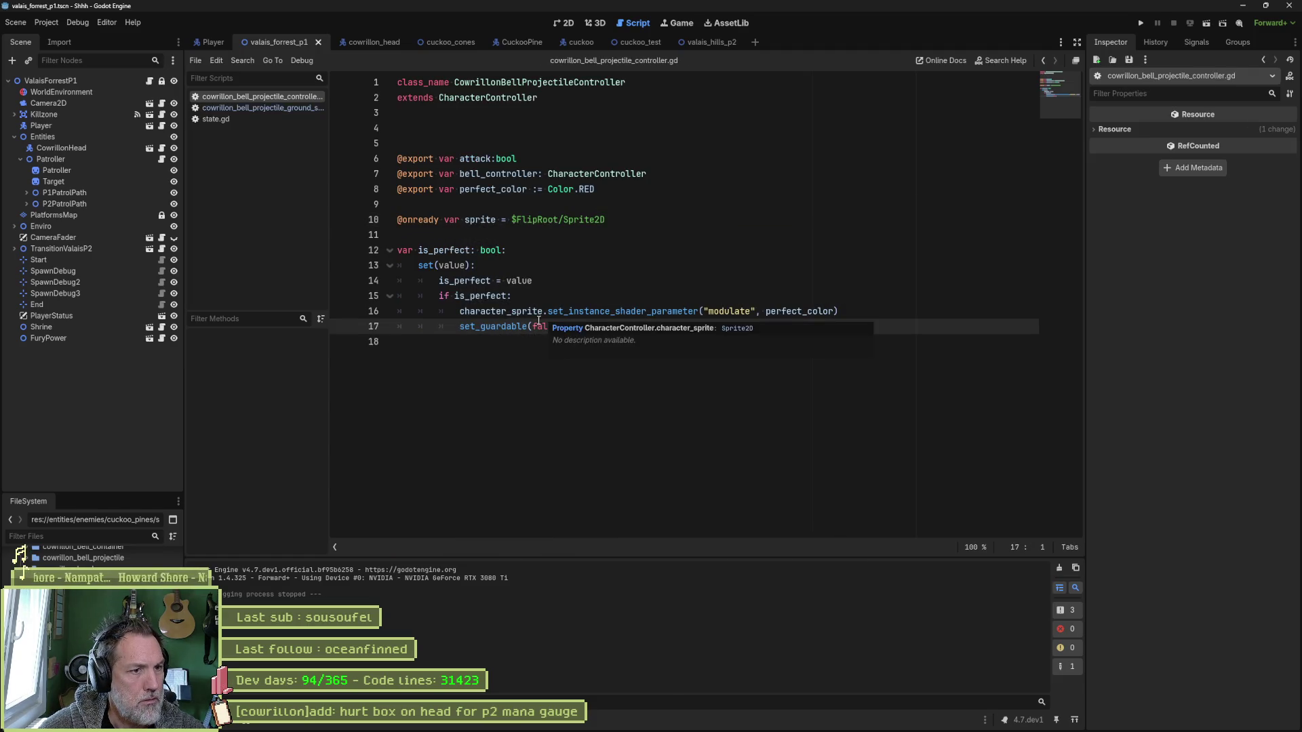
double_click(505, 326)
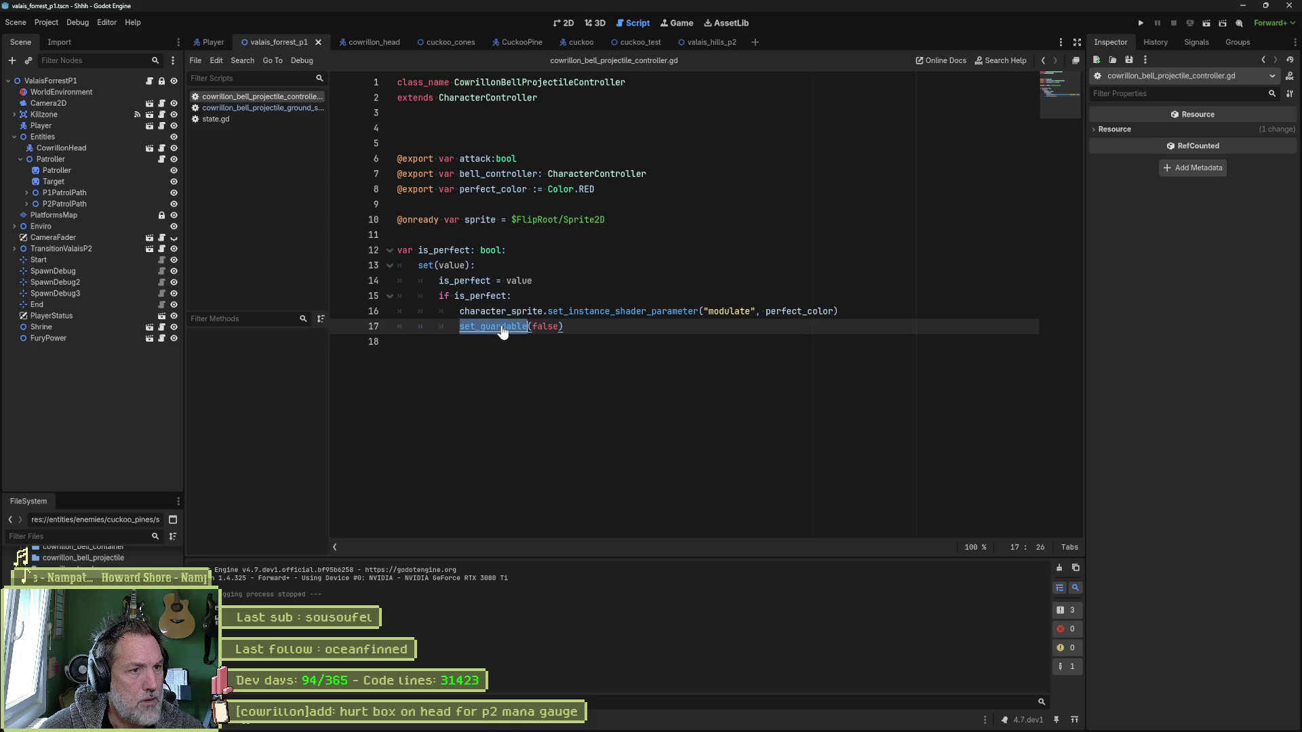
ctrl+click(503, 327)
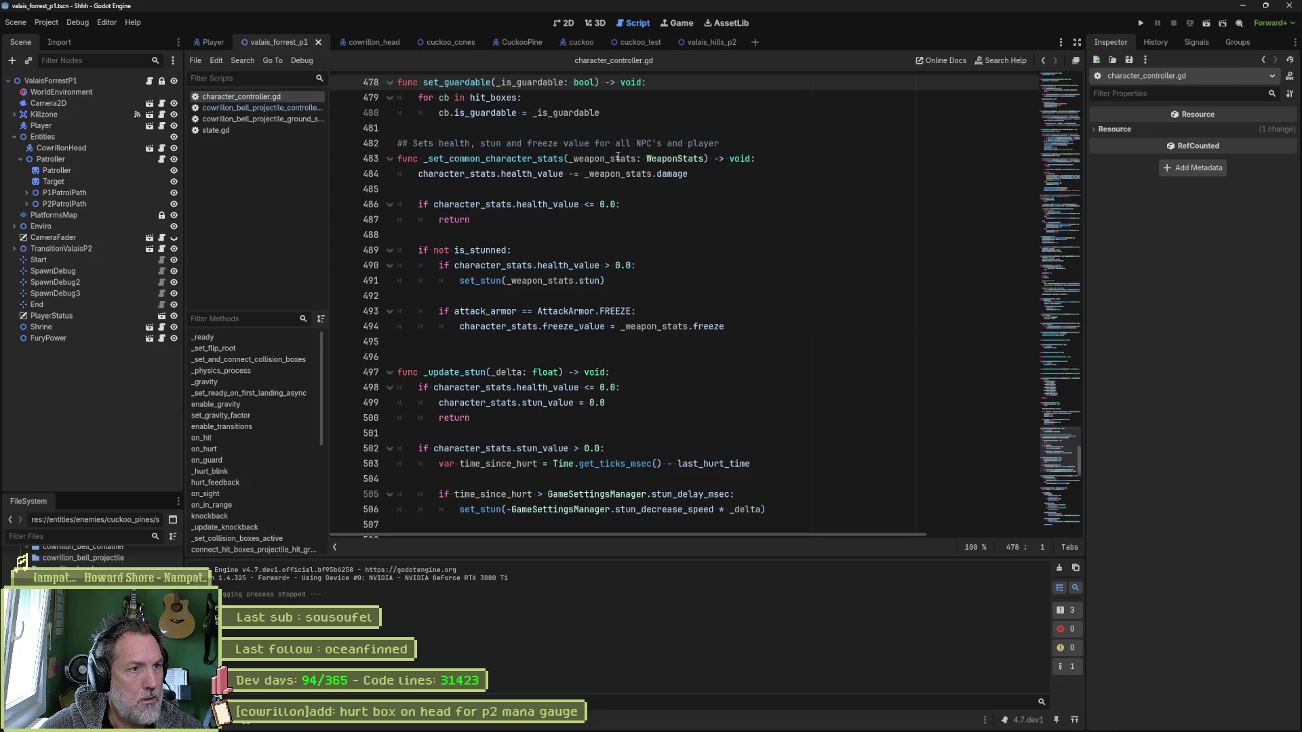
click(560, 128)
key(Return)
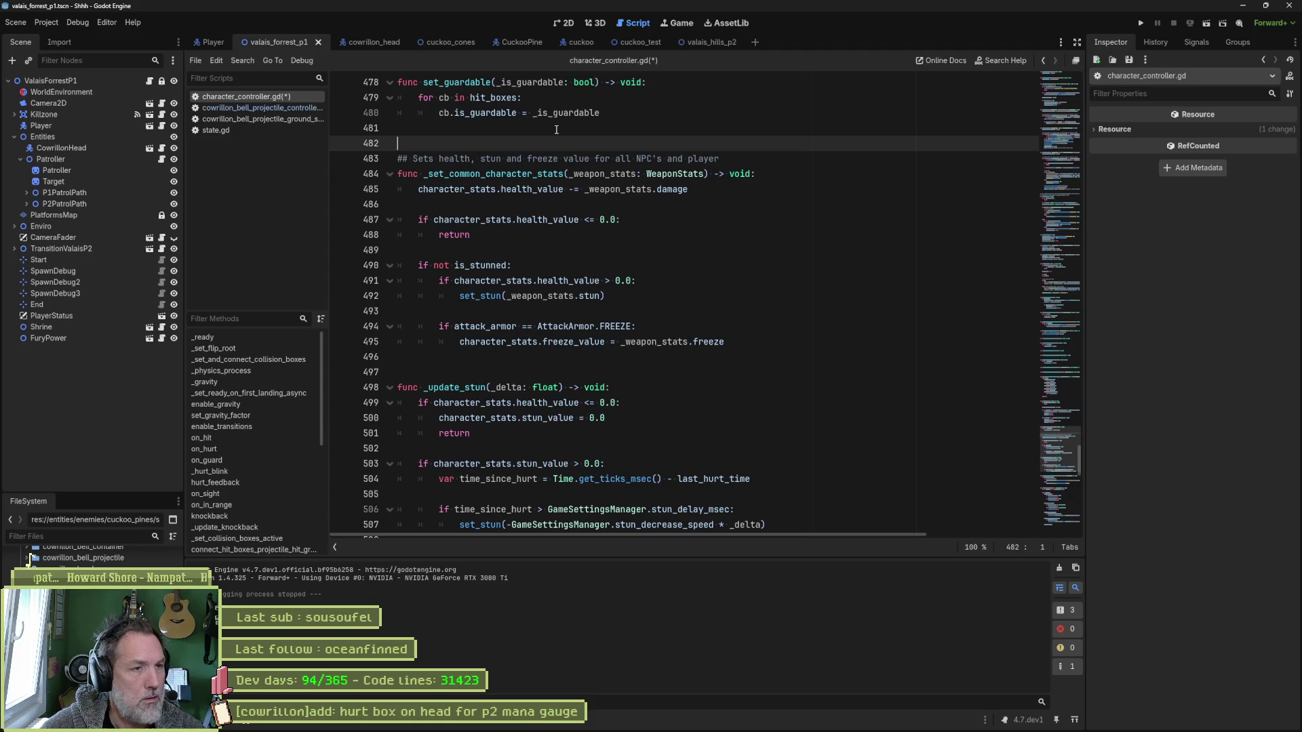
key(ctrl+s)
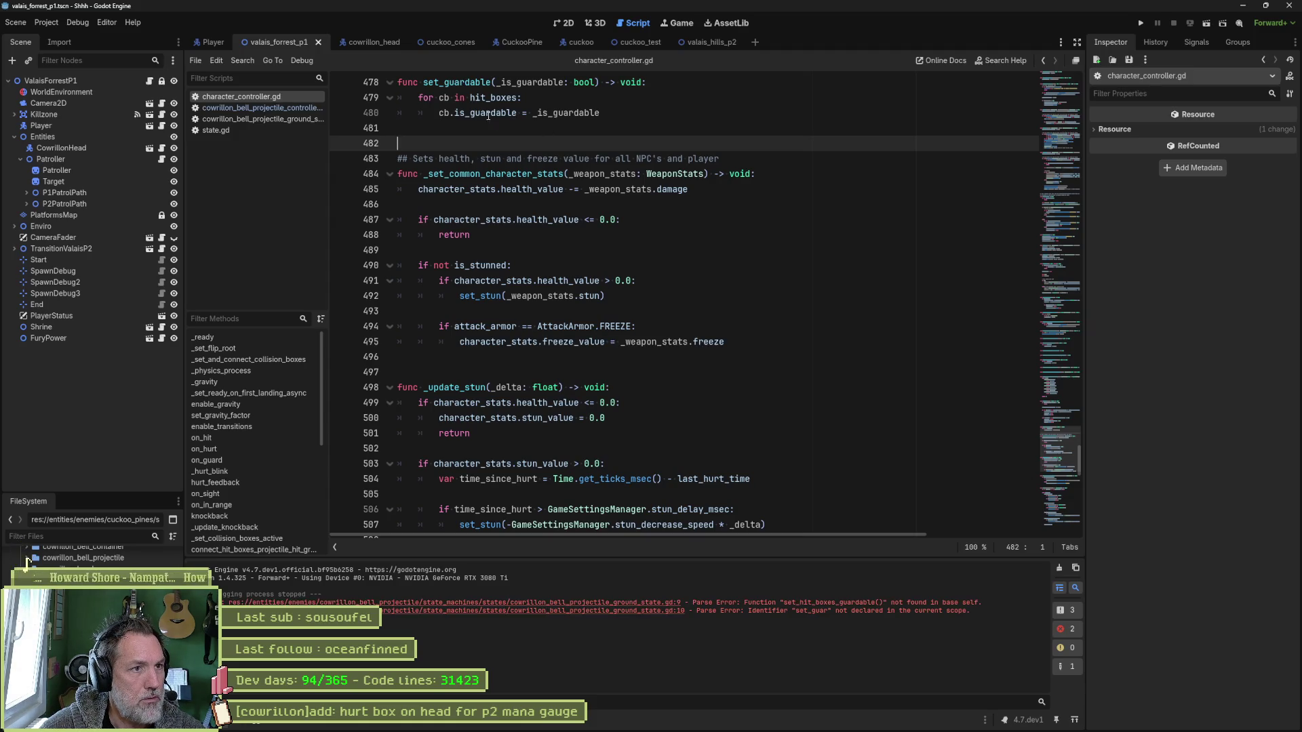
Fold all lines, then expand only set_hit_boxes_guardable and set_guardable.
click(490, 113)
key(ctrl+alt+f)
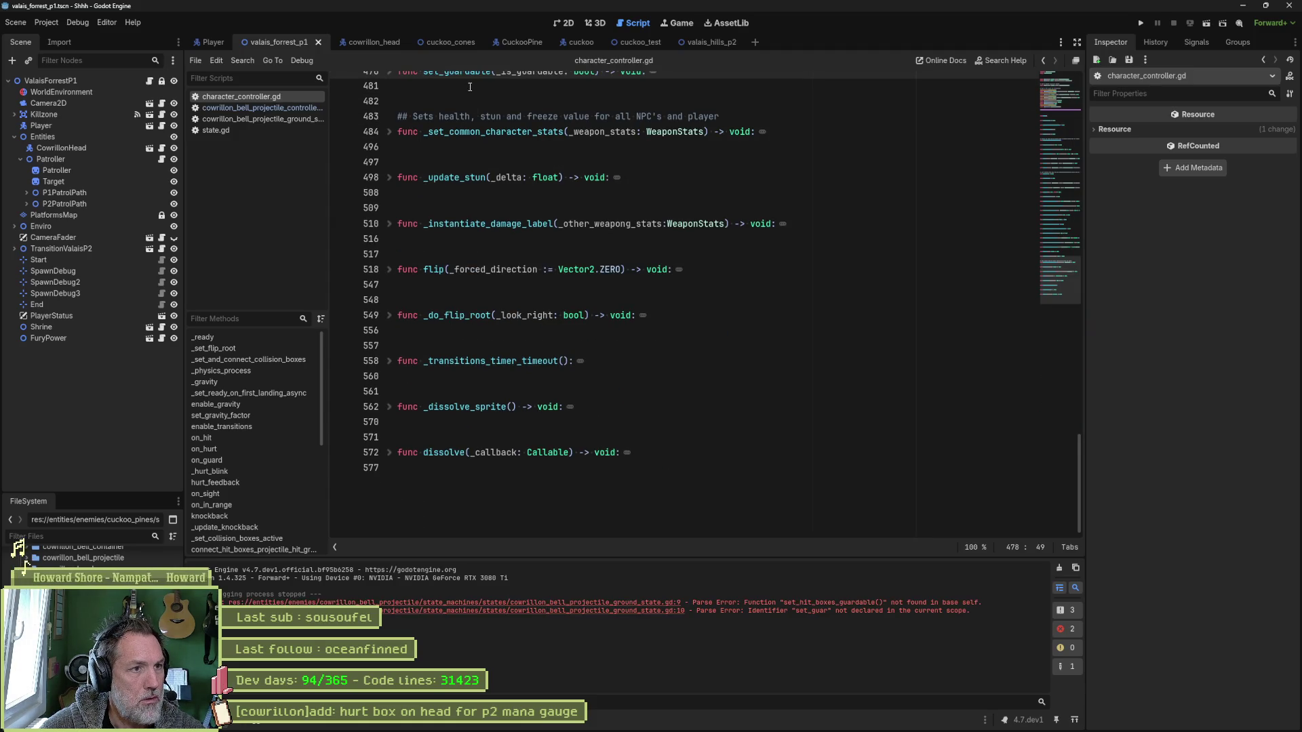
double_click(470, 77)
scroll(728, 306, up, 4)
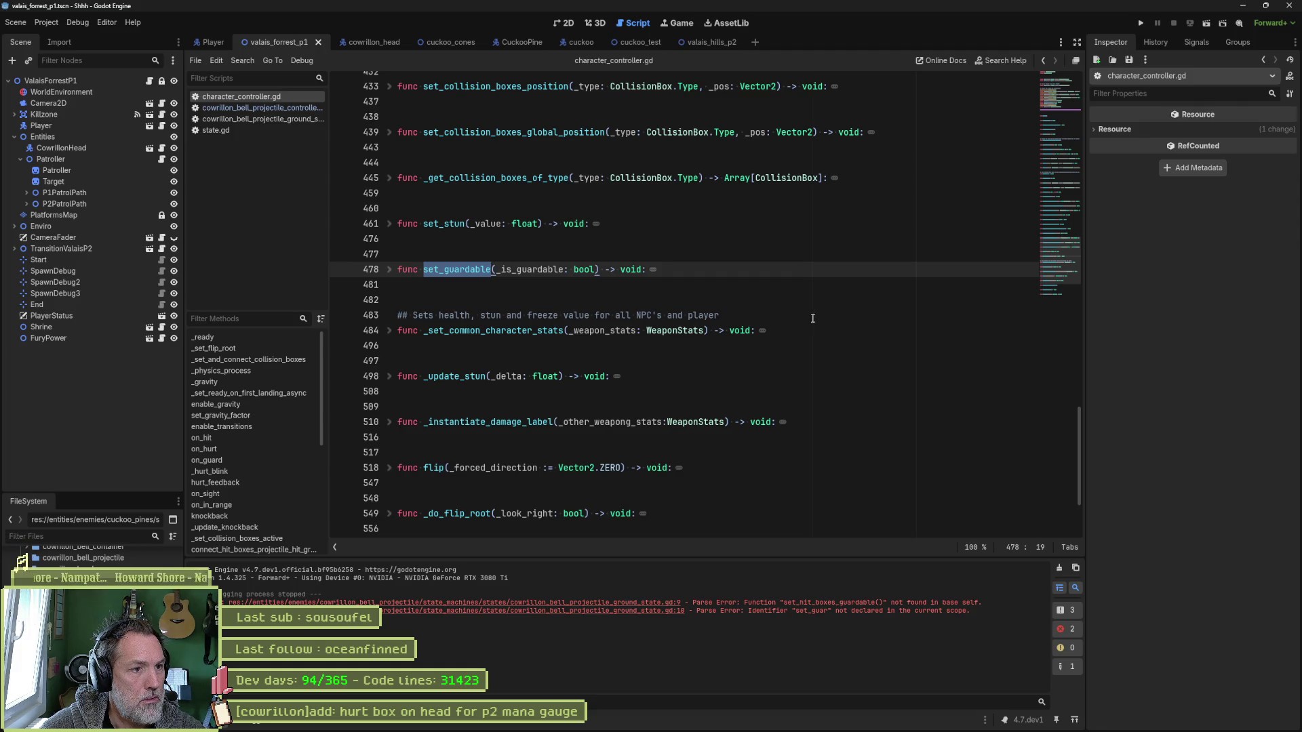
scroll(806, 319, down, 3)
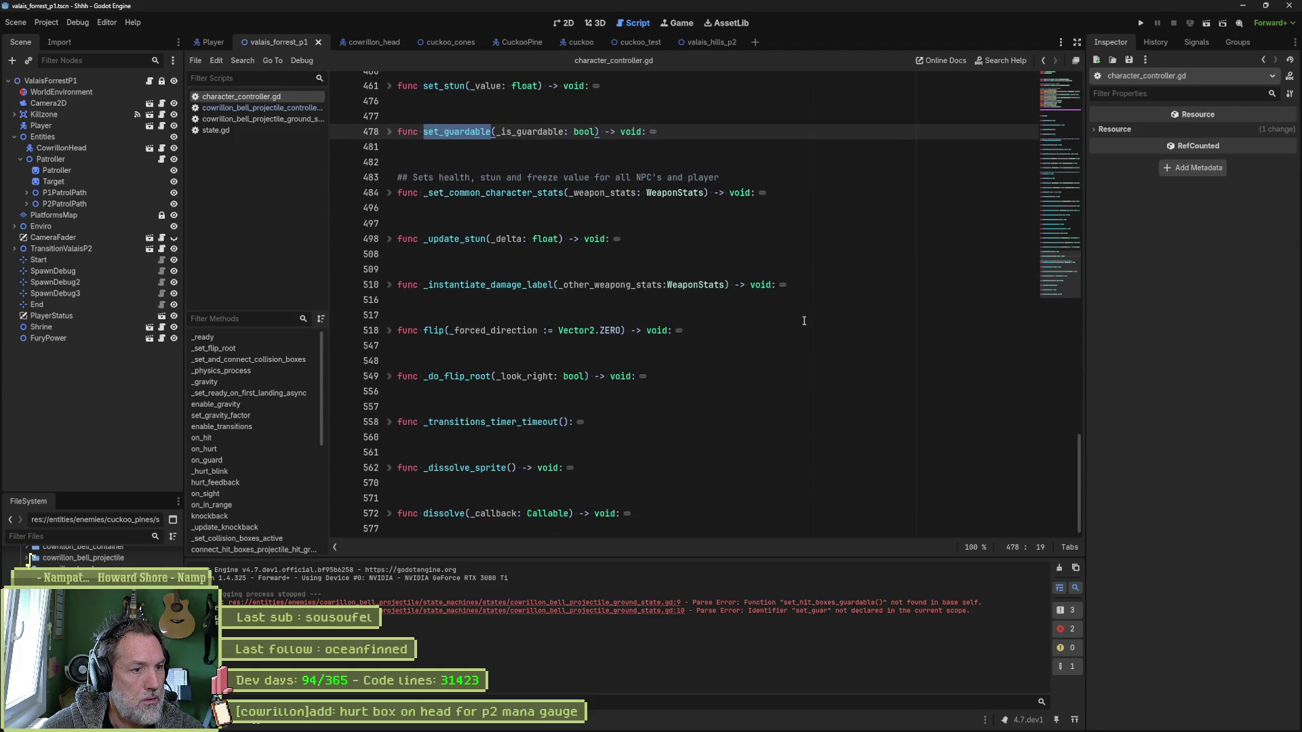
scroll(806, 321, up, 5)
scroll(800, 321, up, 2)
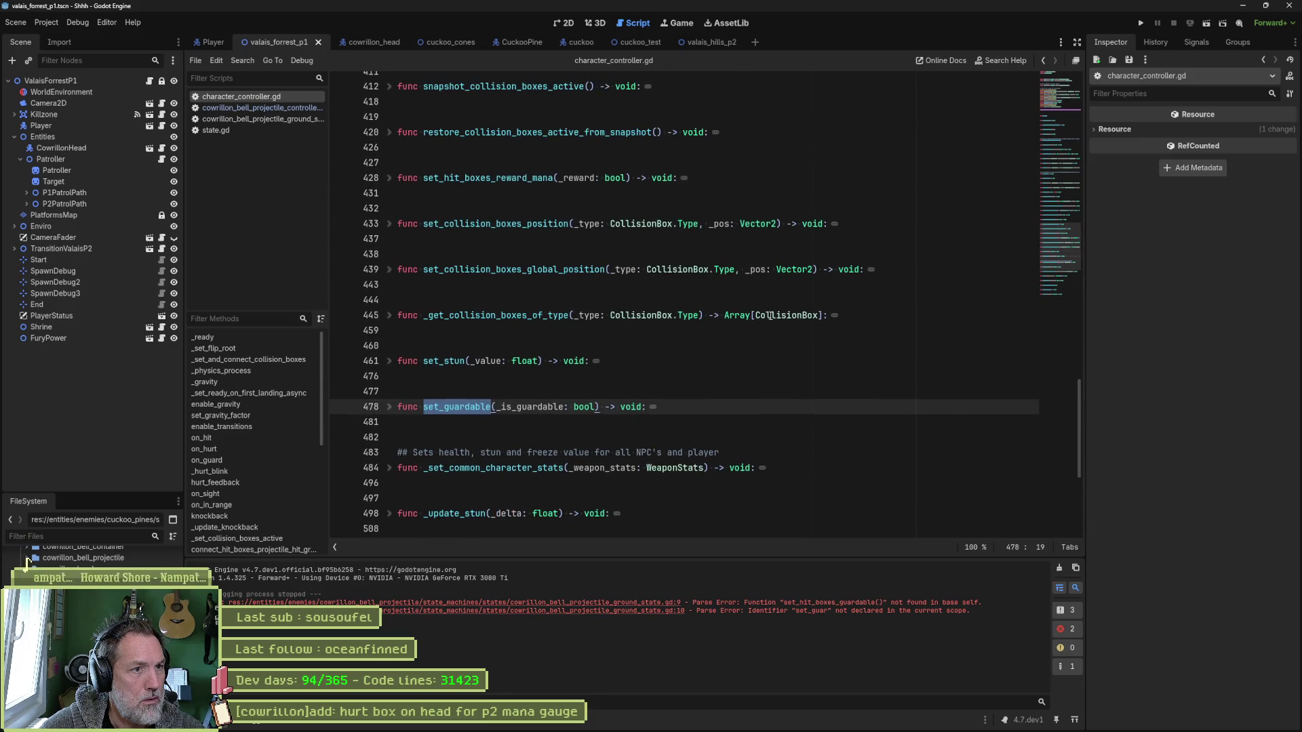
scroll(581, 162, up, 1)
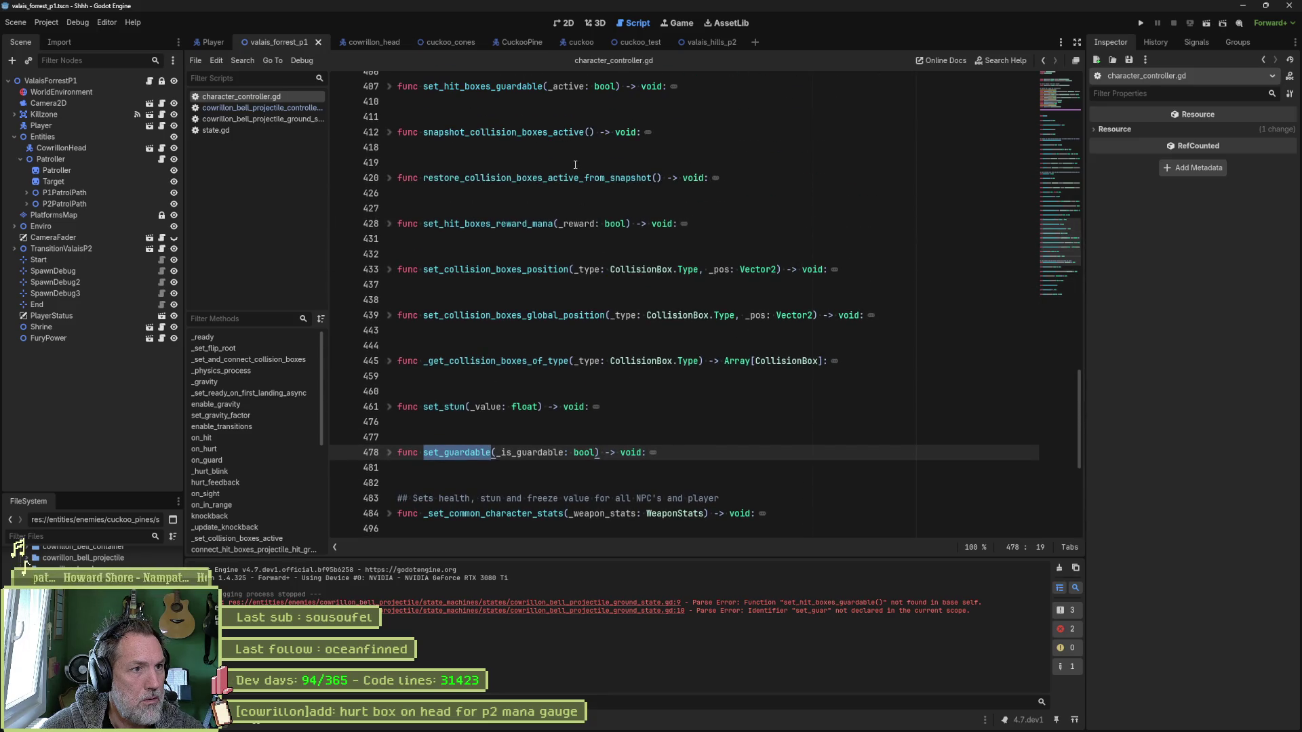
scroll(517, 159, up, 1)
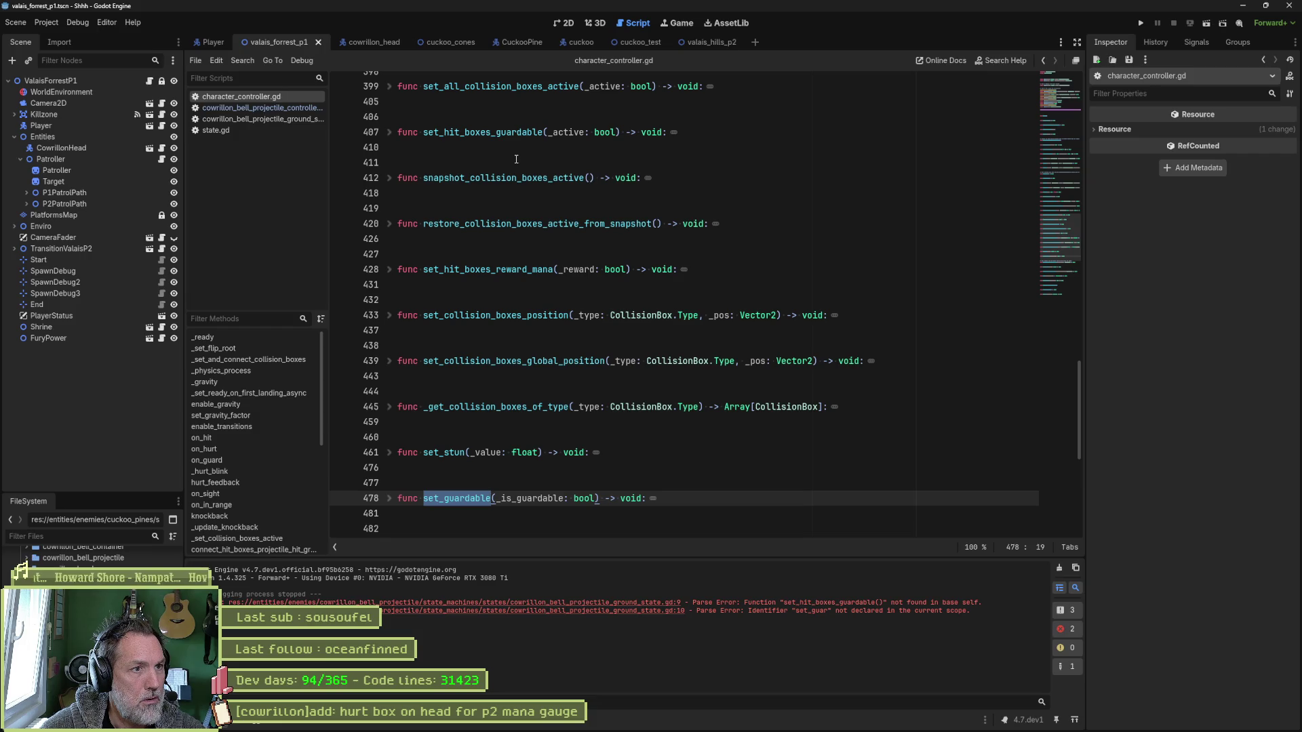
click(388, 132)
scroll(390, 291, down, 2)
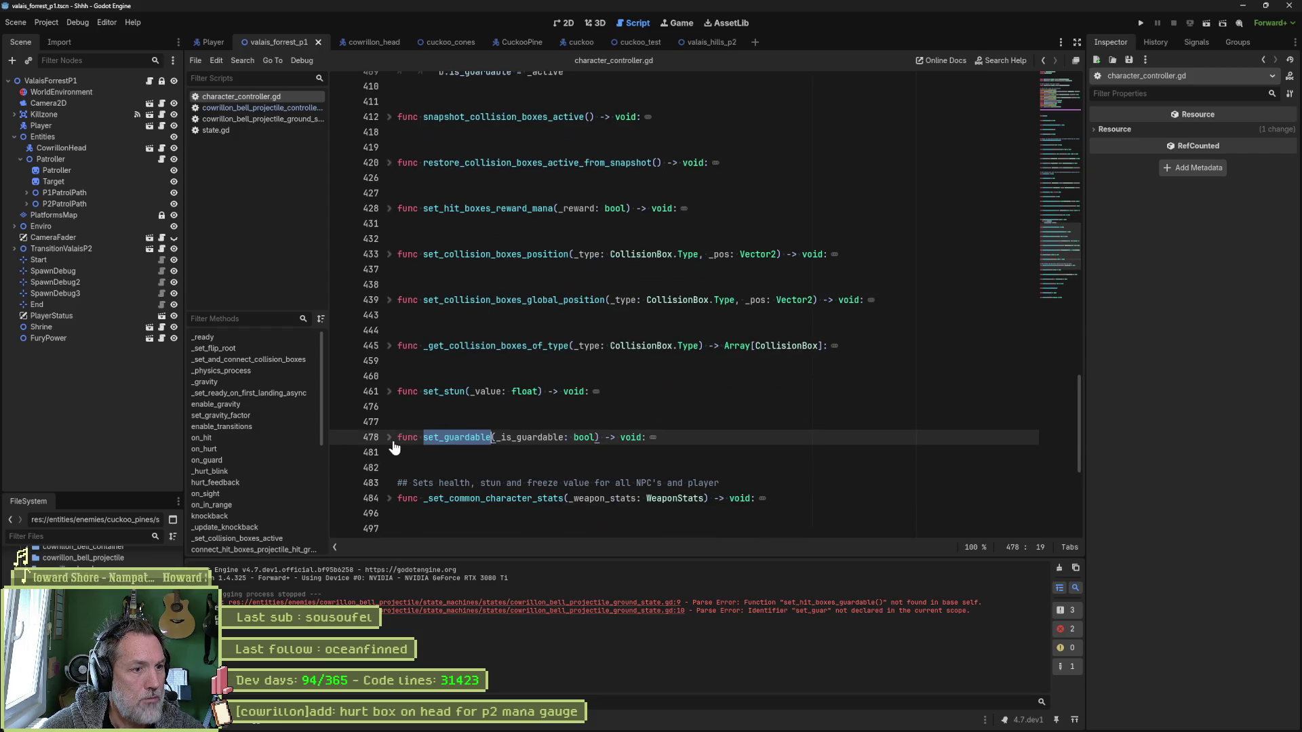
click(392, 439)
scroll(678, 394, up, 2)
scroll(698, 390, down, 1)
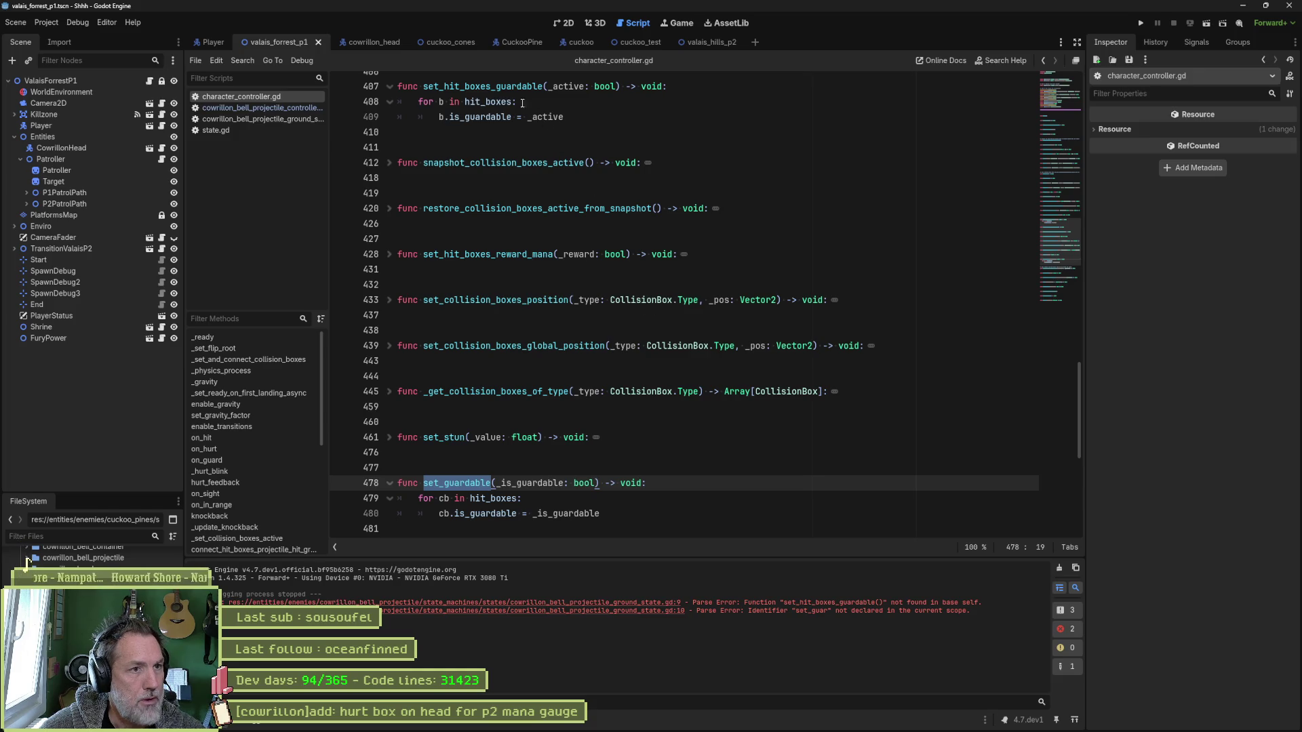
Return to set_hit_boxes_guardable on line 407 and prepare a Find in Files search for it.
key(alt+Left)
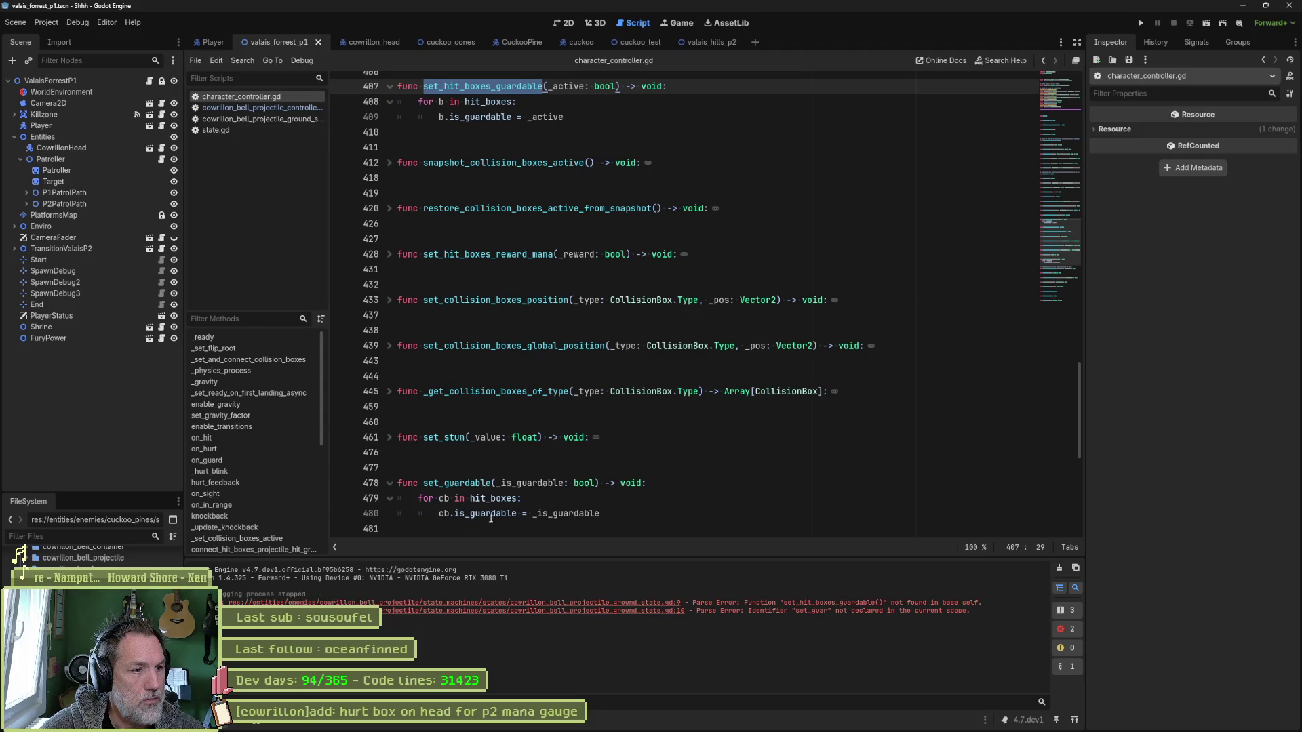
scroll(505, 452, up, 2)
click(543, 178)
double_click(522, 178)
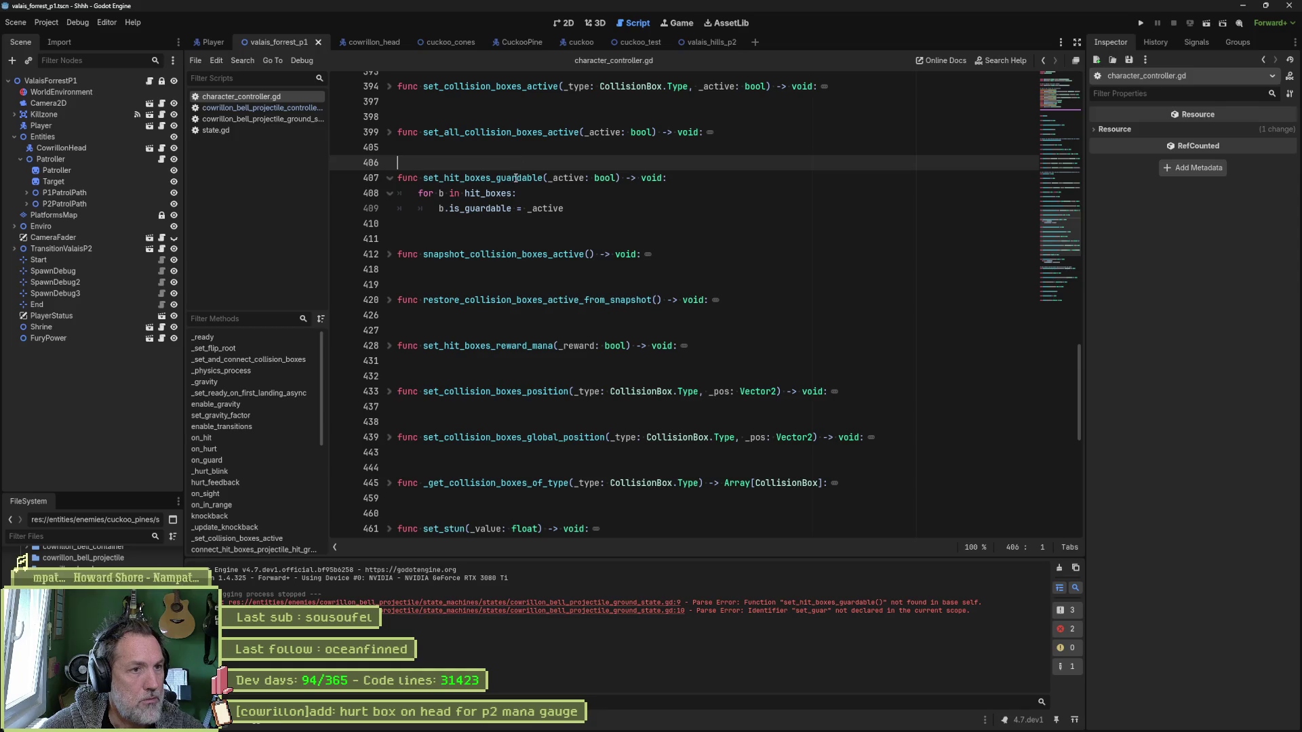
key(ctrl+shift+f)
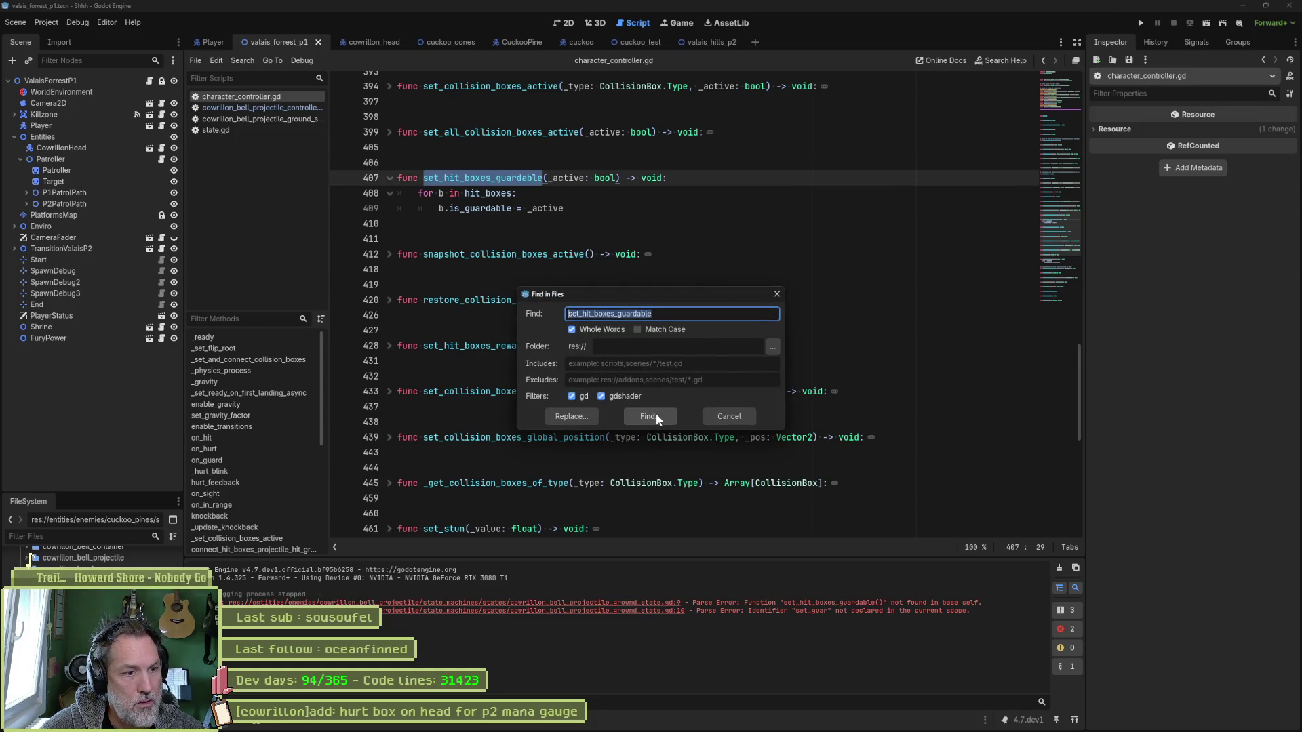
Open the bell projectile ground state match, change line 9 to set_guardable(false), delete the set_guar line.
click(655, 416)
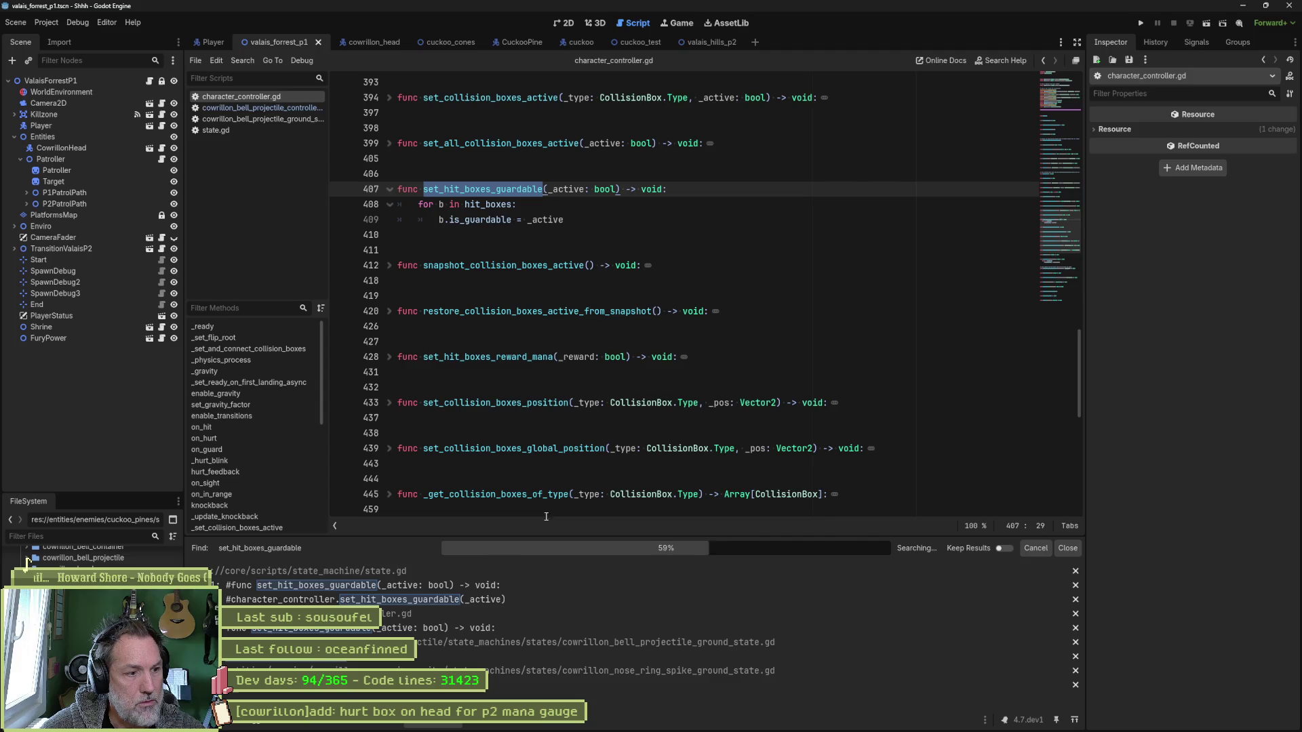
click(477, 660)
click(621, 202)
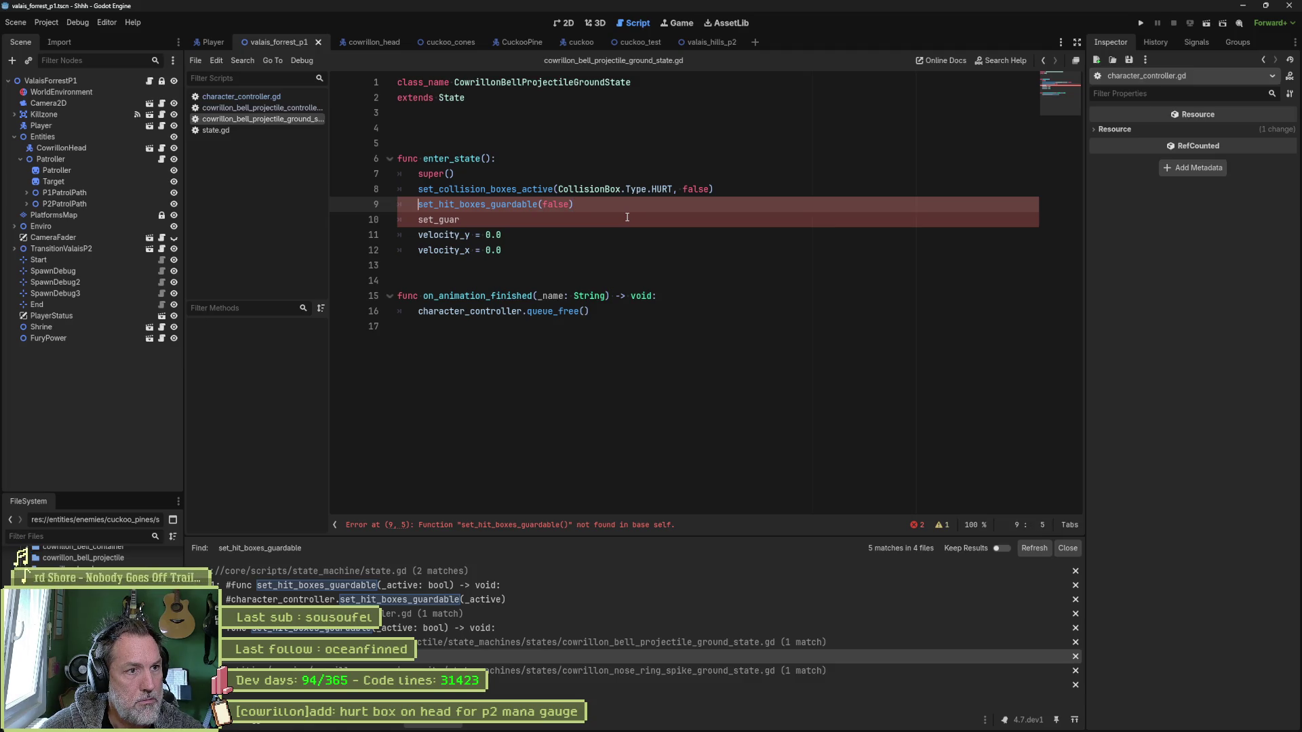
key(Right)
key(Delete)
key(Delete)
key(Delete)
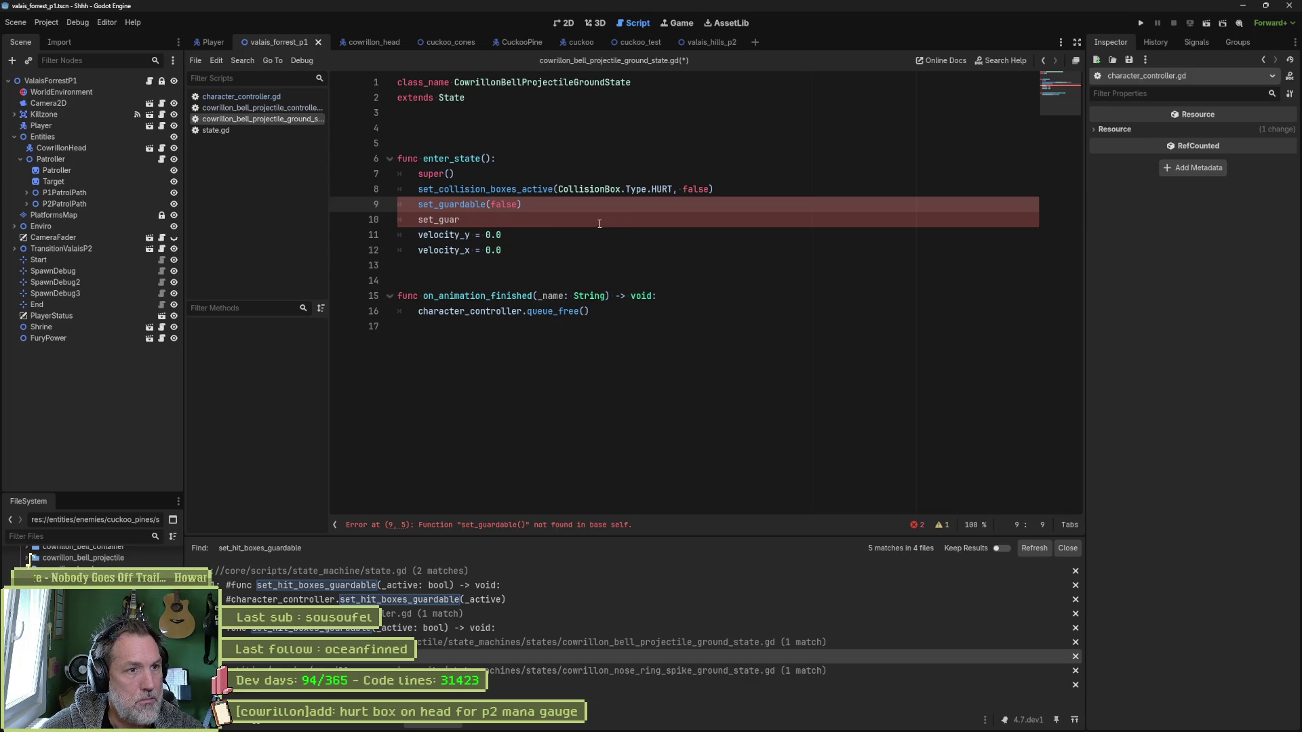
key(ctrl+shift+k)
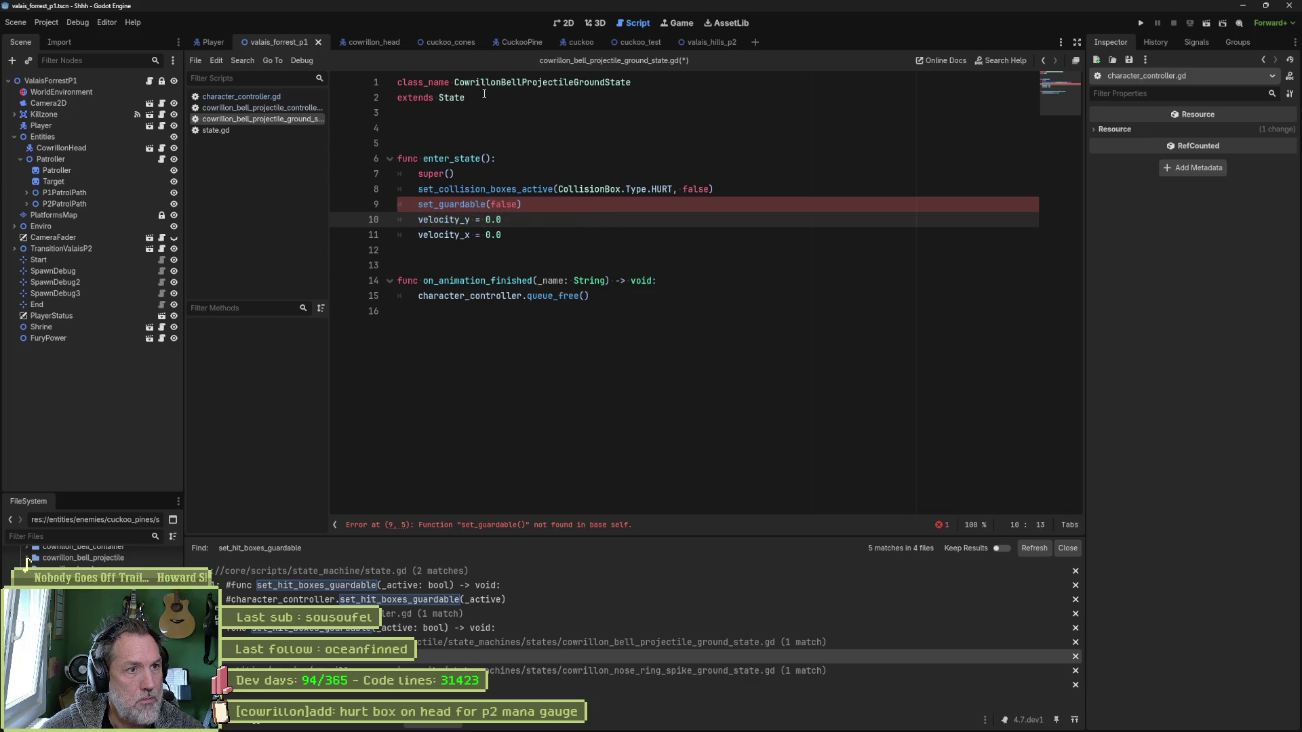
Uncomment lines 161–162 of state.gd, rename the wrapper and its forwarded call to set_guardable, then save and close.
click(263, 132)
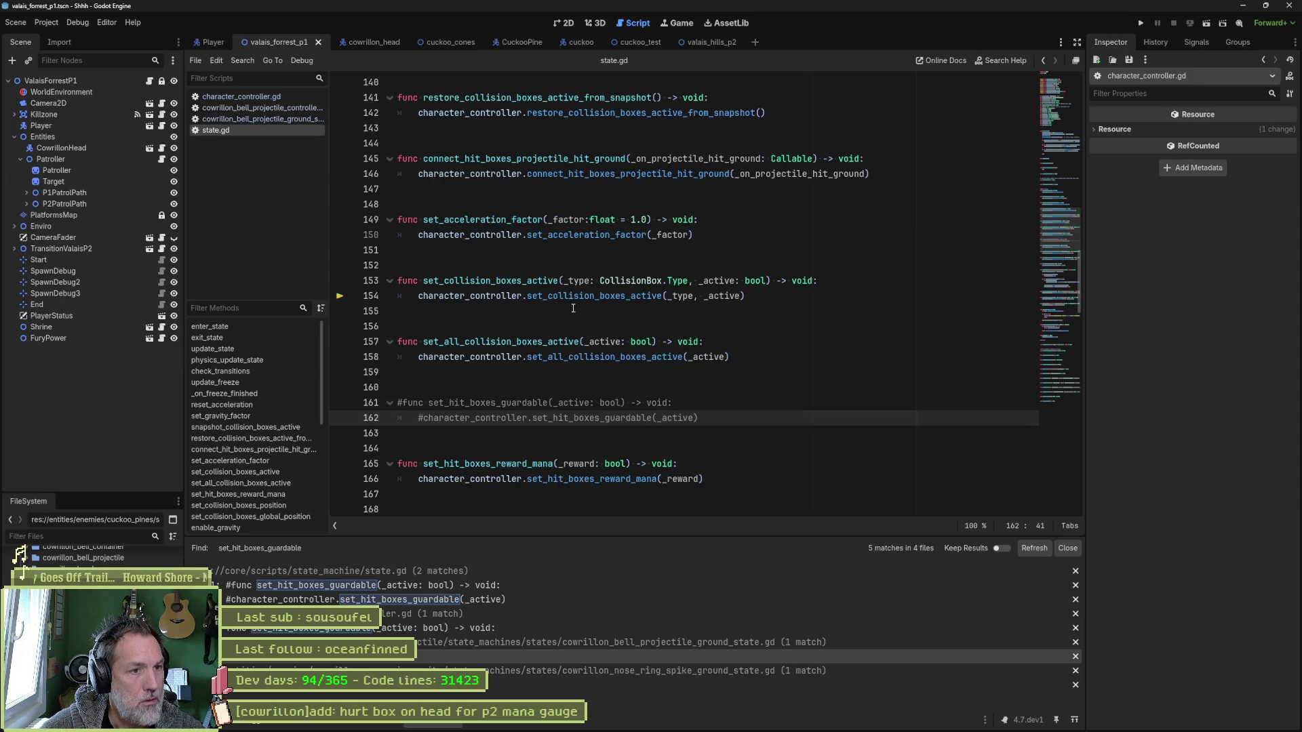
drag(517, 403, 519, 411)
key(ctrl+k)
key(Left)
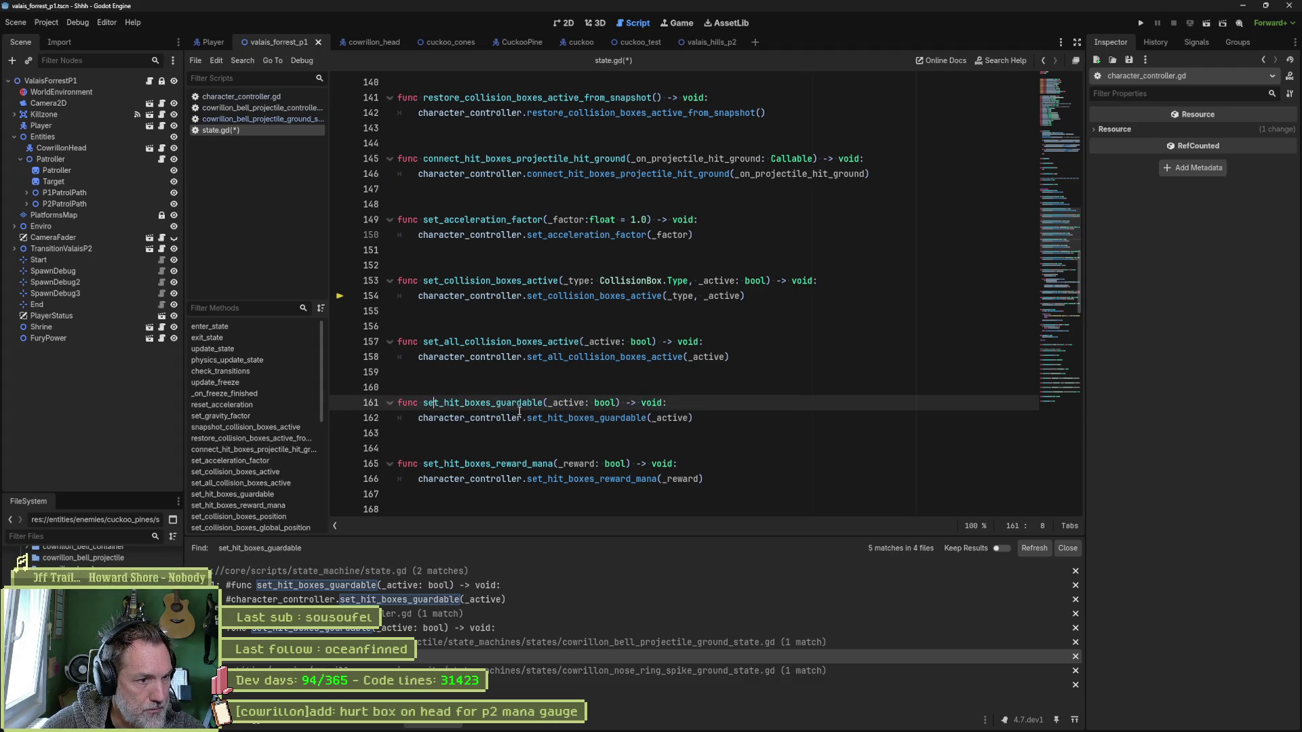
key(Delete)
key(Delete)
key(Delete)
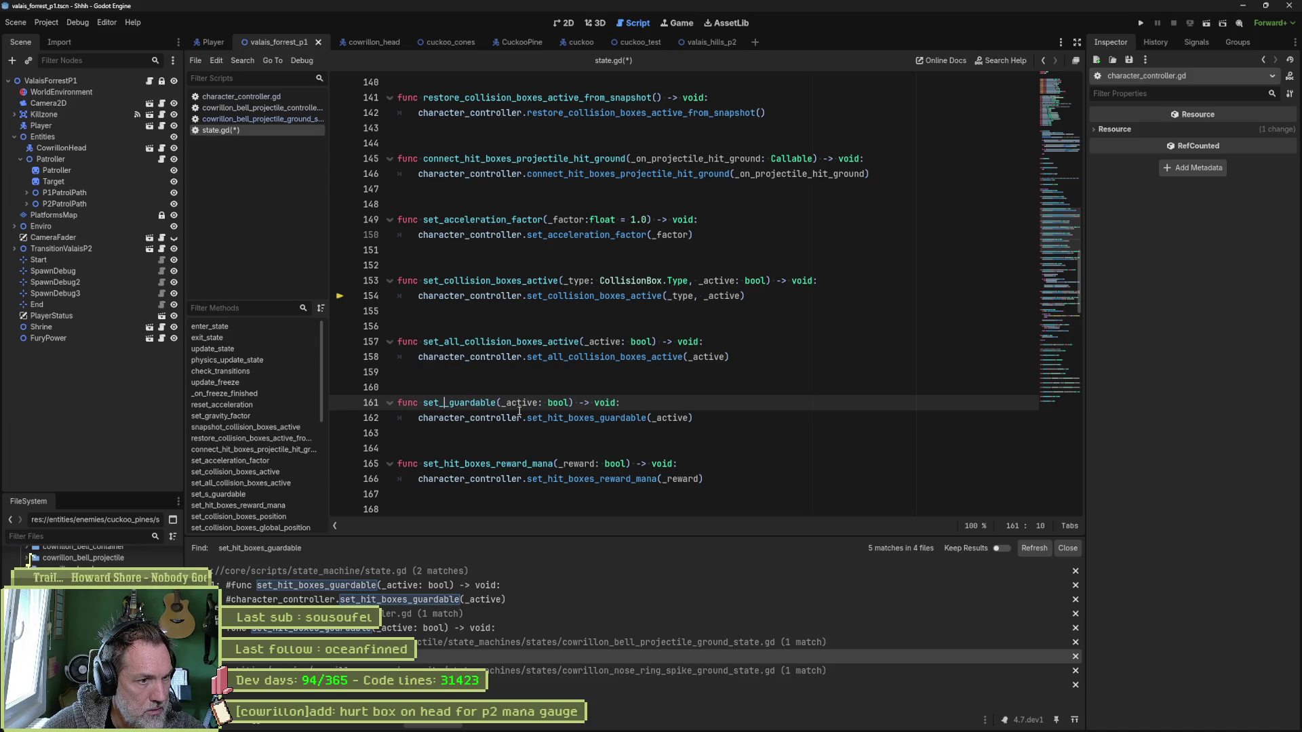
click(519, 410)
key(Delete)
key(Delete)
key(Delete)
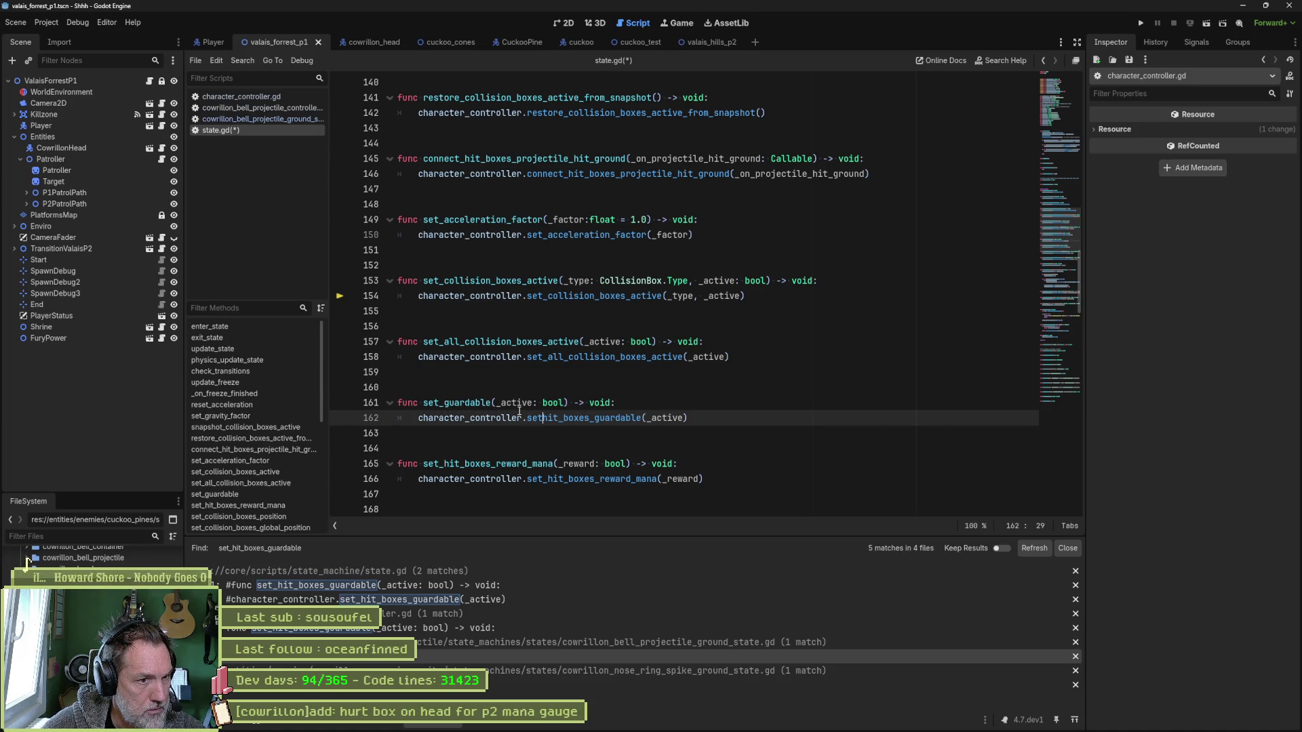
text(_)
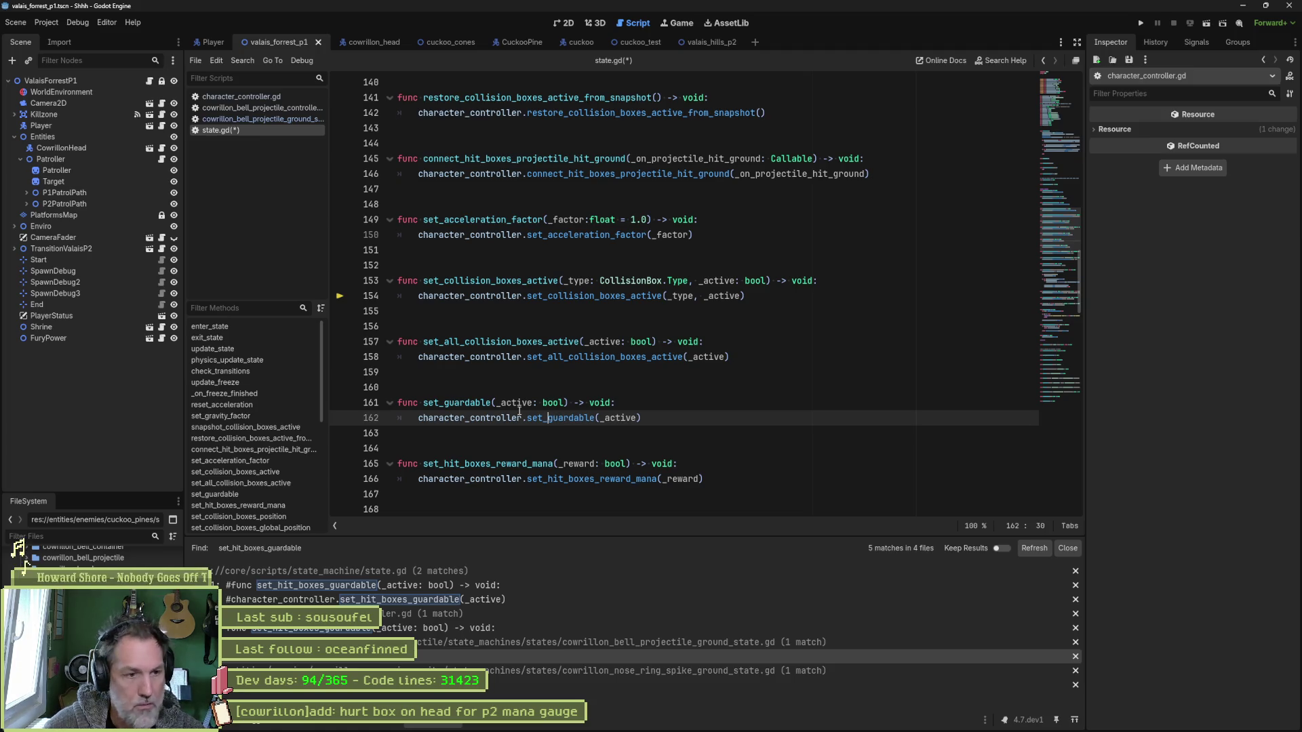
key(ctrl+s)
key(ctrl+w)
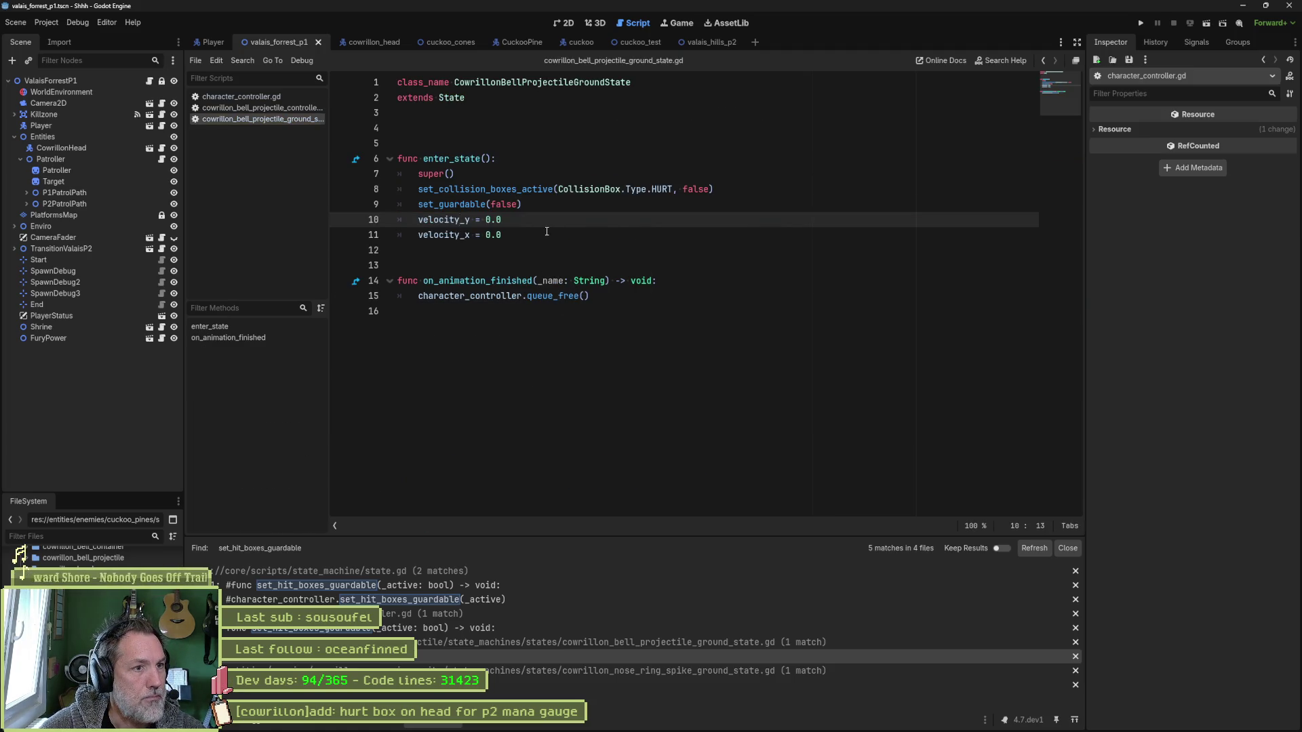
Change the nose ring spike ground state's line 9 call to set_guardable(false).
key(ctrl+w)
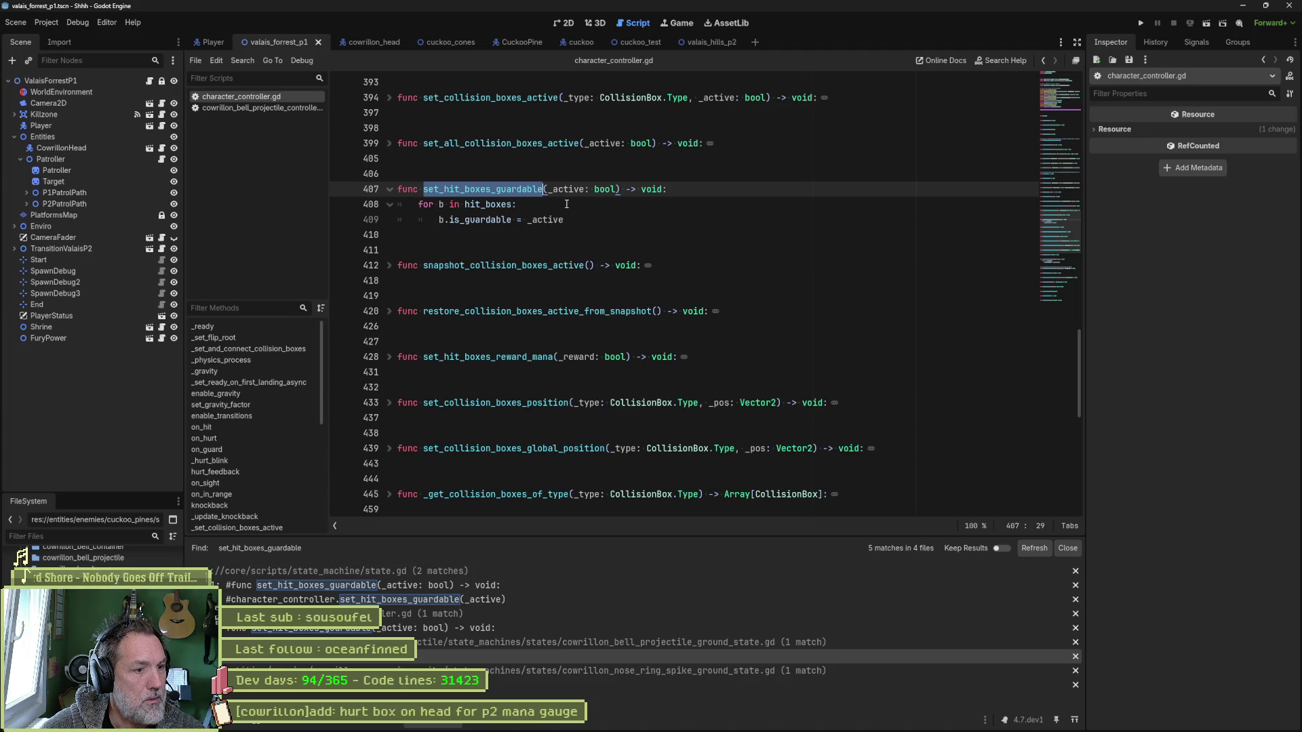
click(464, 685)
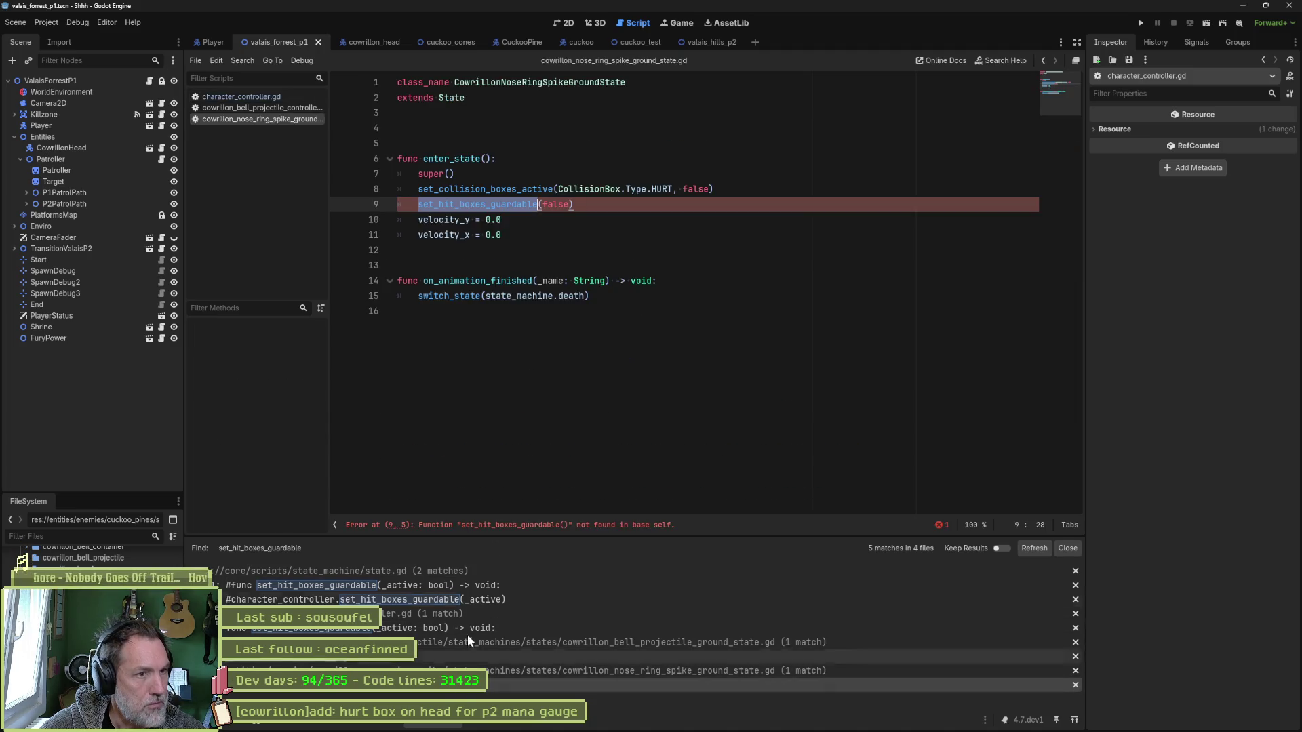
click(443, 204)
key(BackSpace)
key(Delete)
key(Delete)
key(Delete)
key(Delete)
key(Delete)
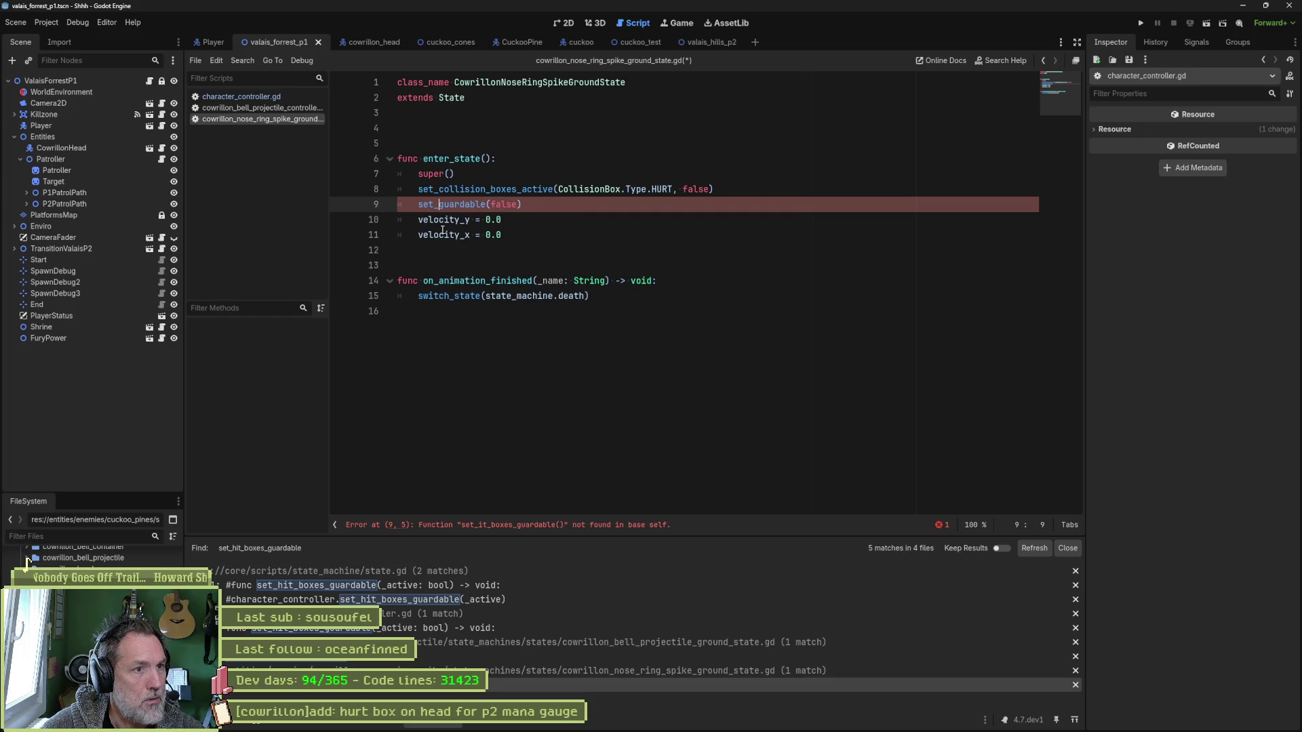
Save the script, test-run the game and stop it.
key(ctrl+s)
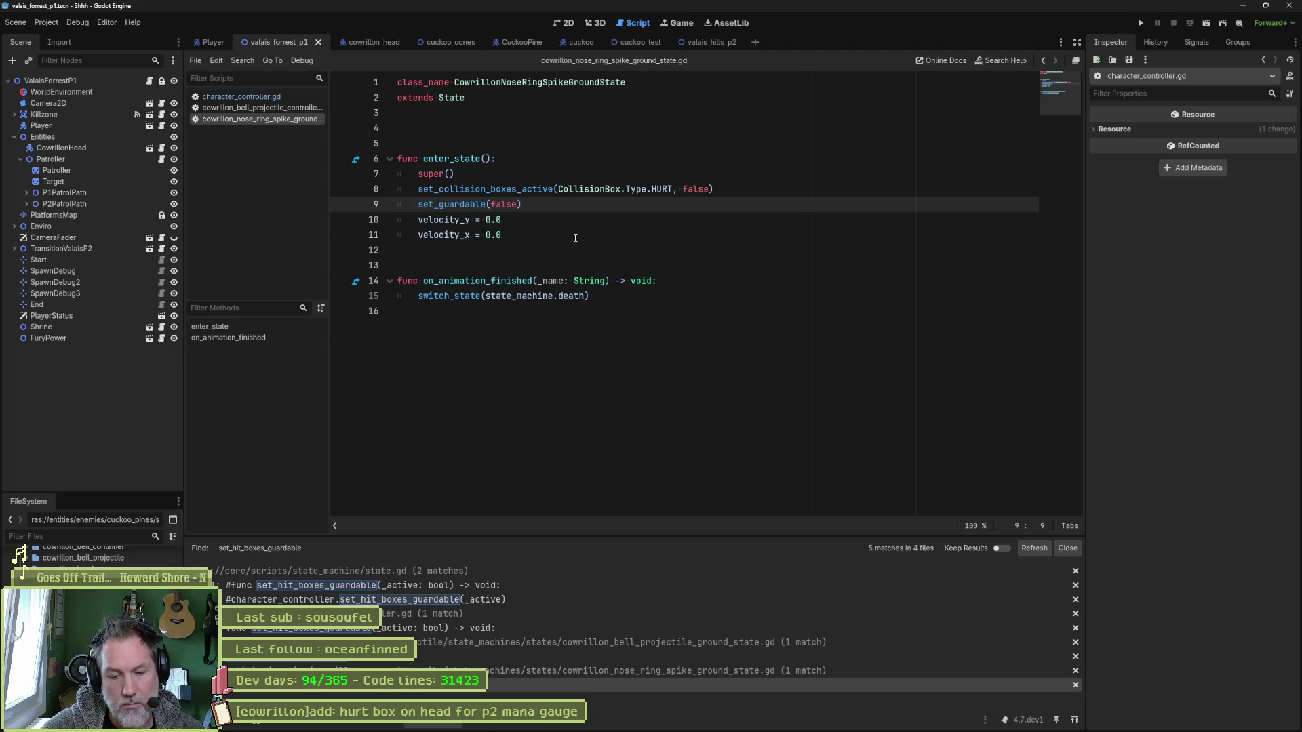
key(F6)
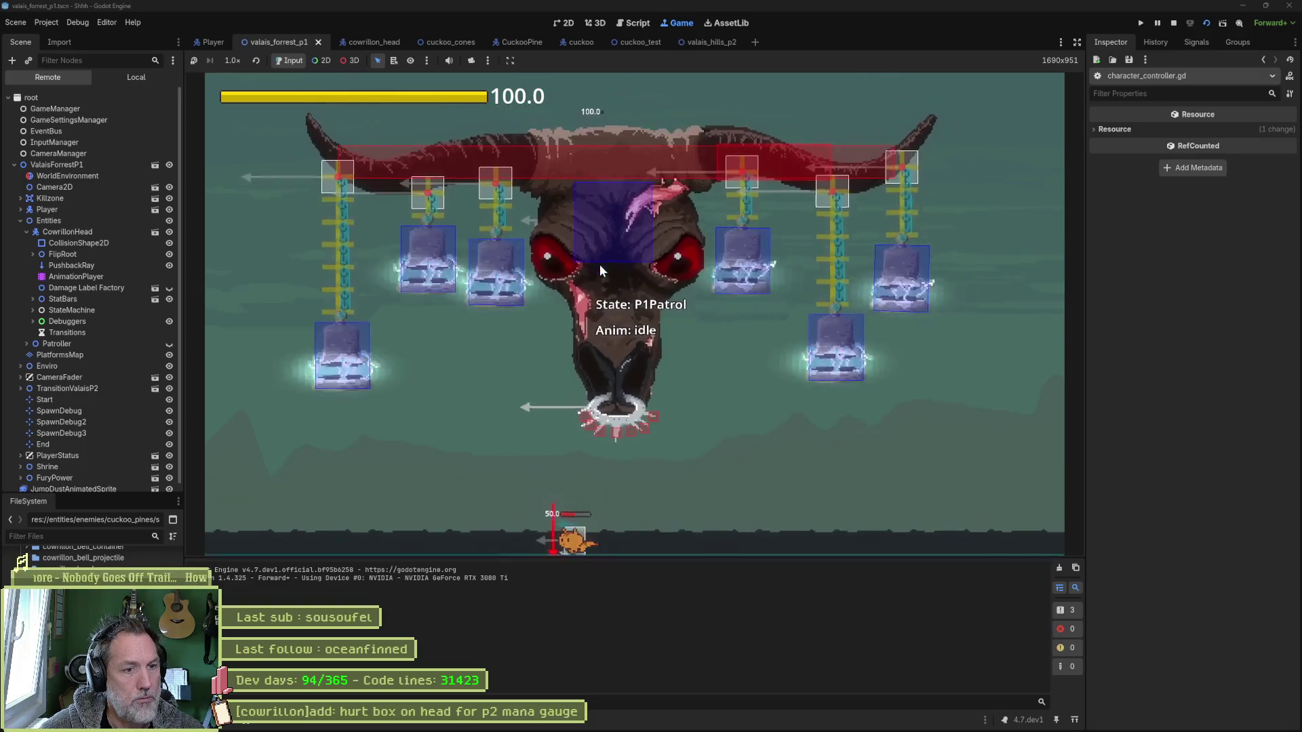
key(F8)
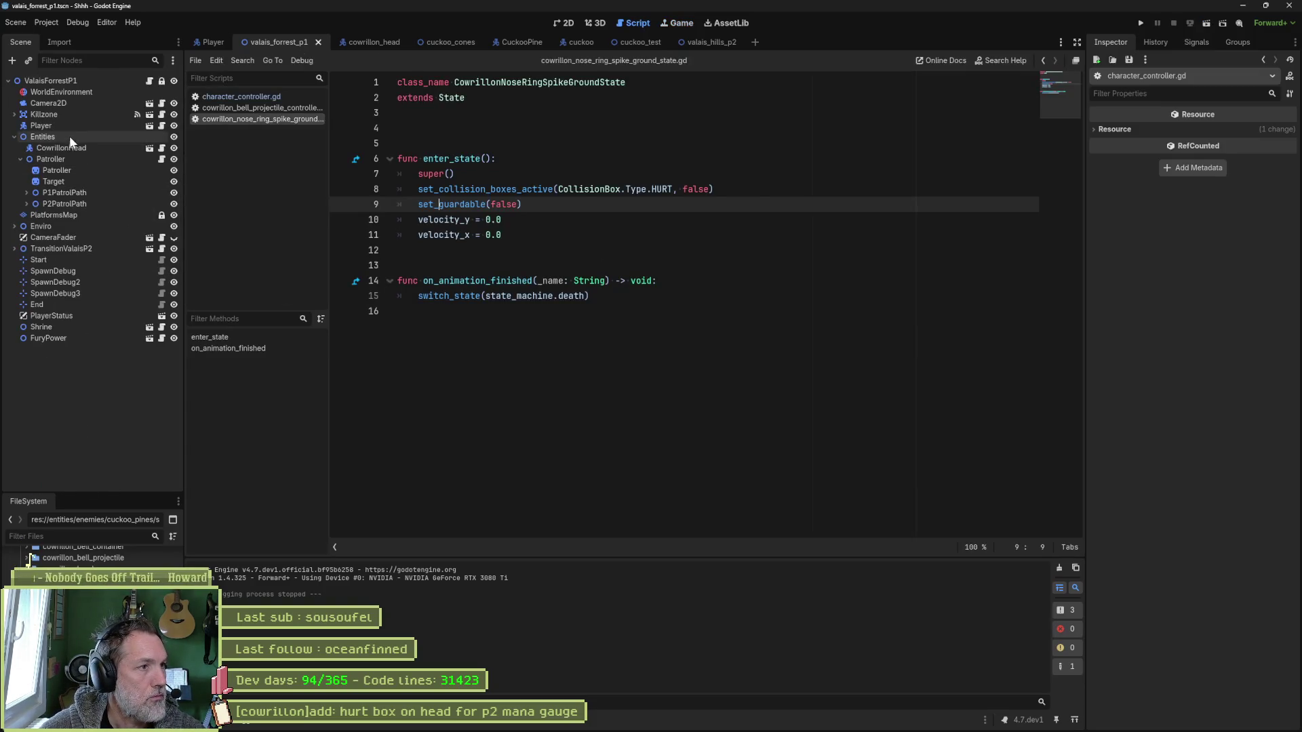
Turn the Player HurtBox's Is Active back on and save the Player scene.
click(96, 127)
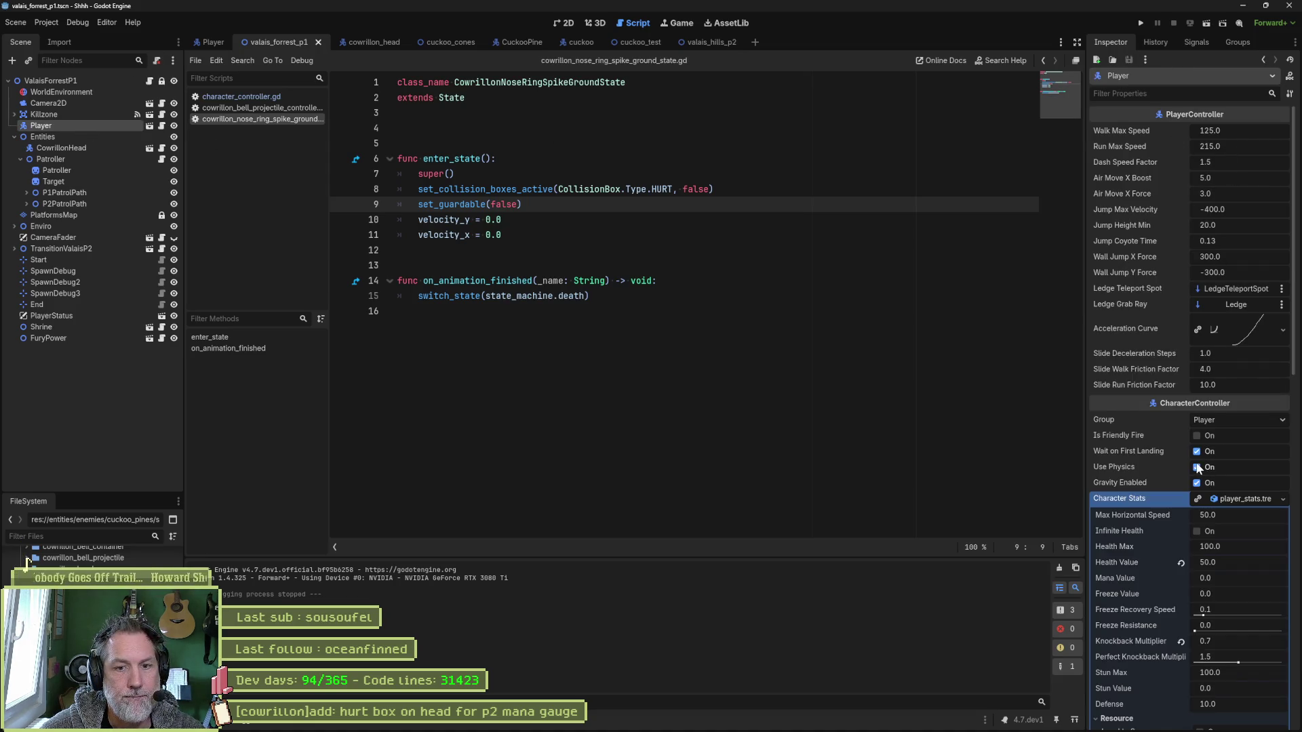
click(202, 43)
click(70, 173)
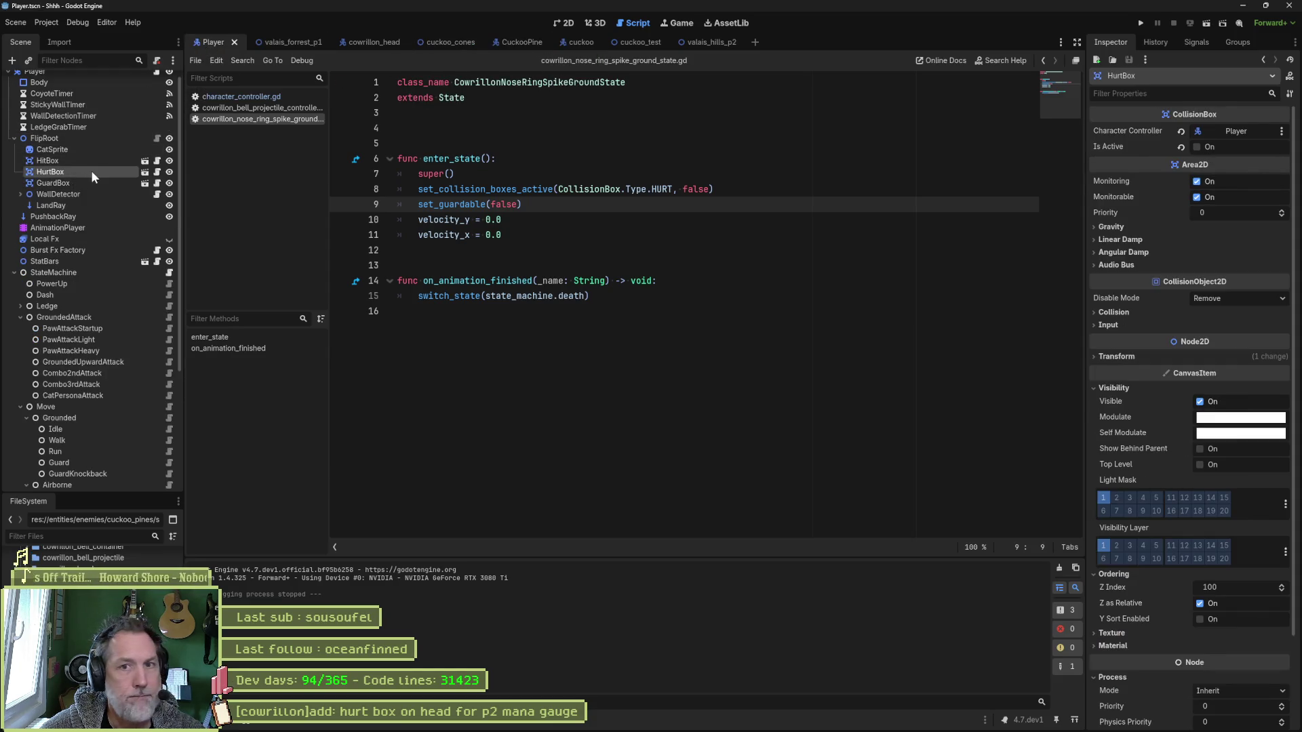
click(1181, 147)
key(ctrl+s)
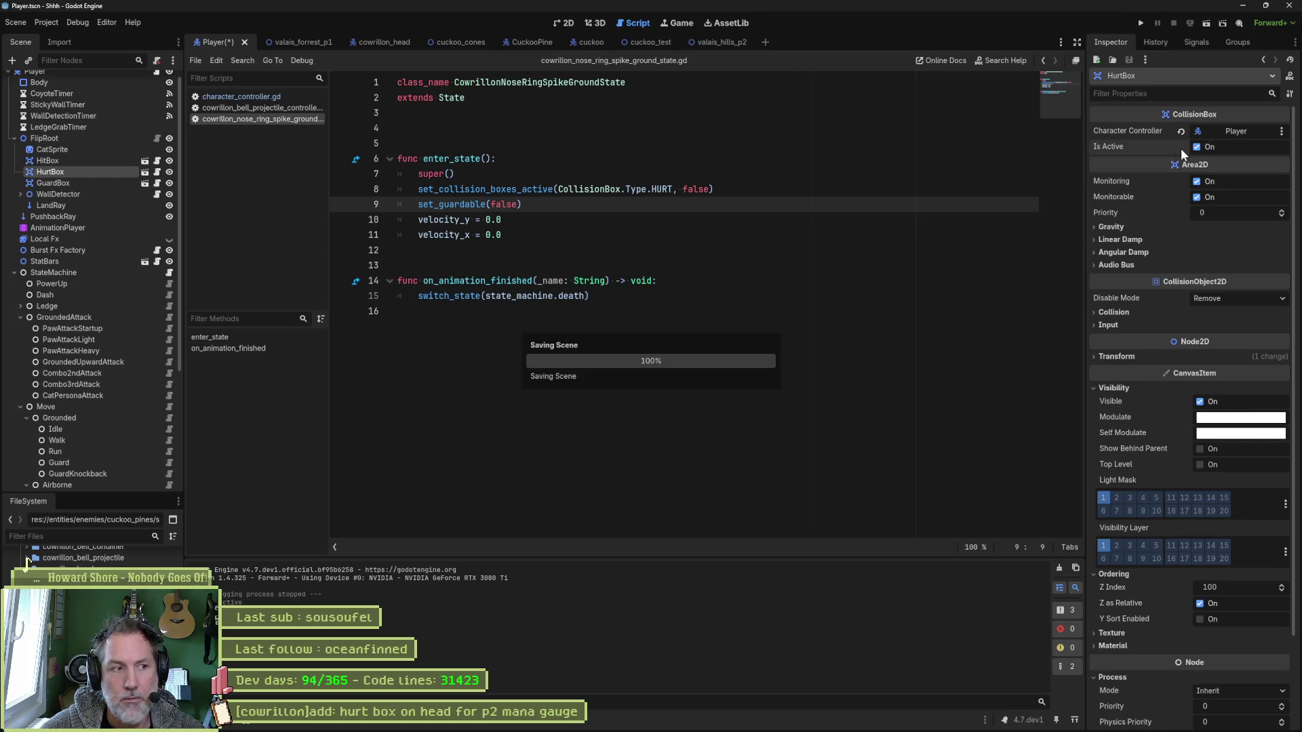
Show the Player's RESET animation in the AnimationPlayer, passing through air_forward_attack.
click(120, 228)
click(493, 447)
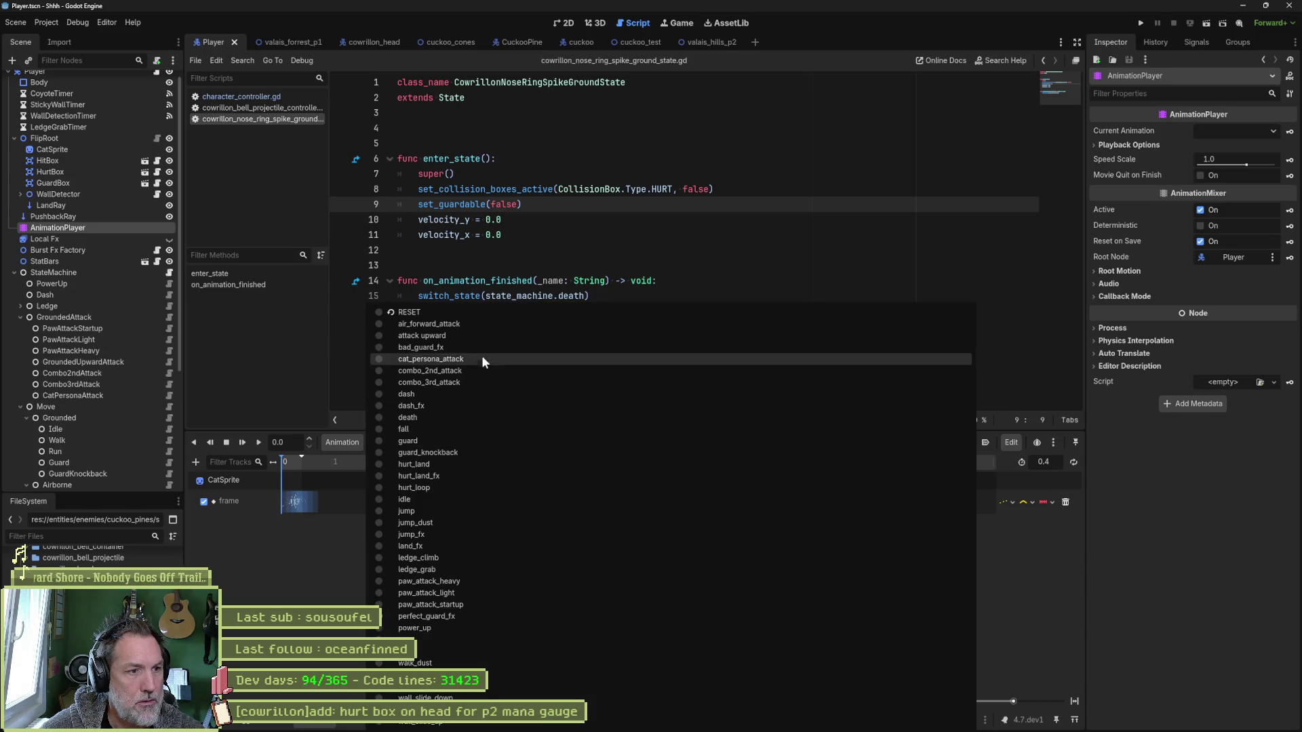
click(493, 323)
click(466, 440)
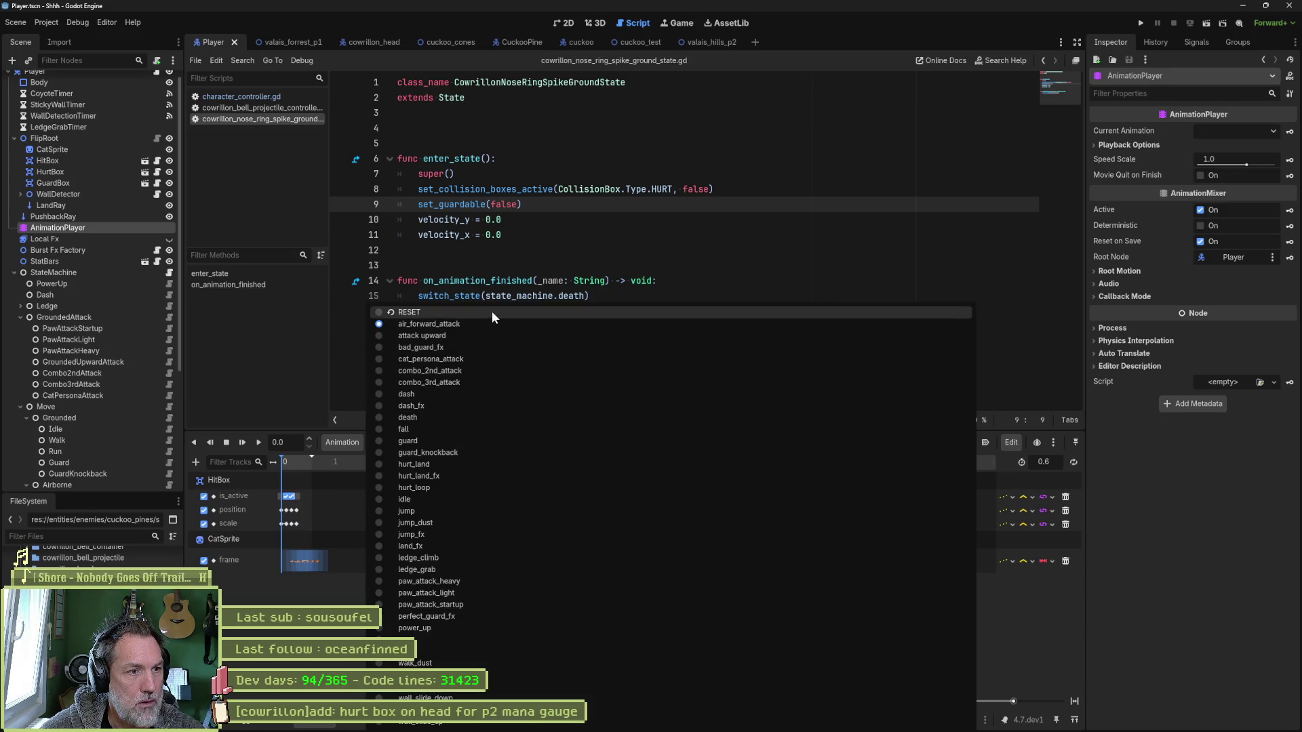
click(491, 311)
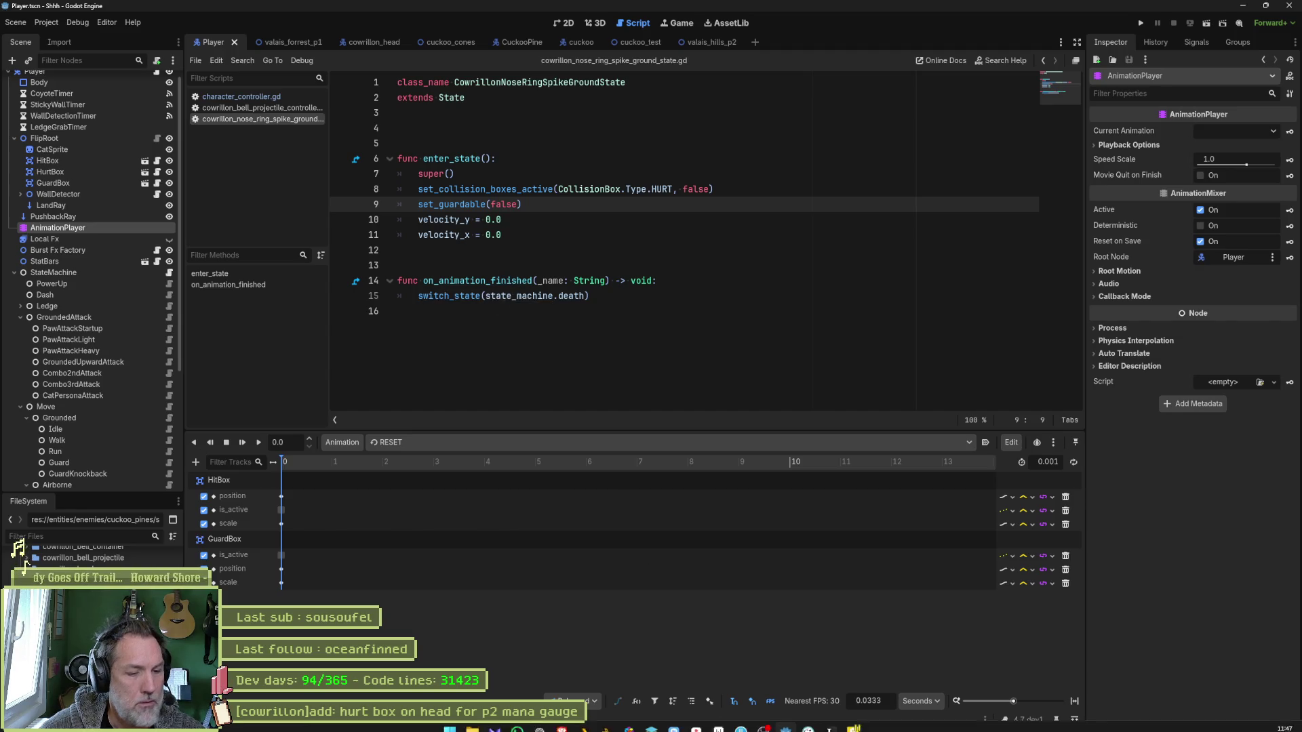
mouse_move(763, 720)
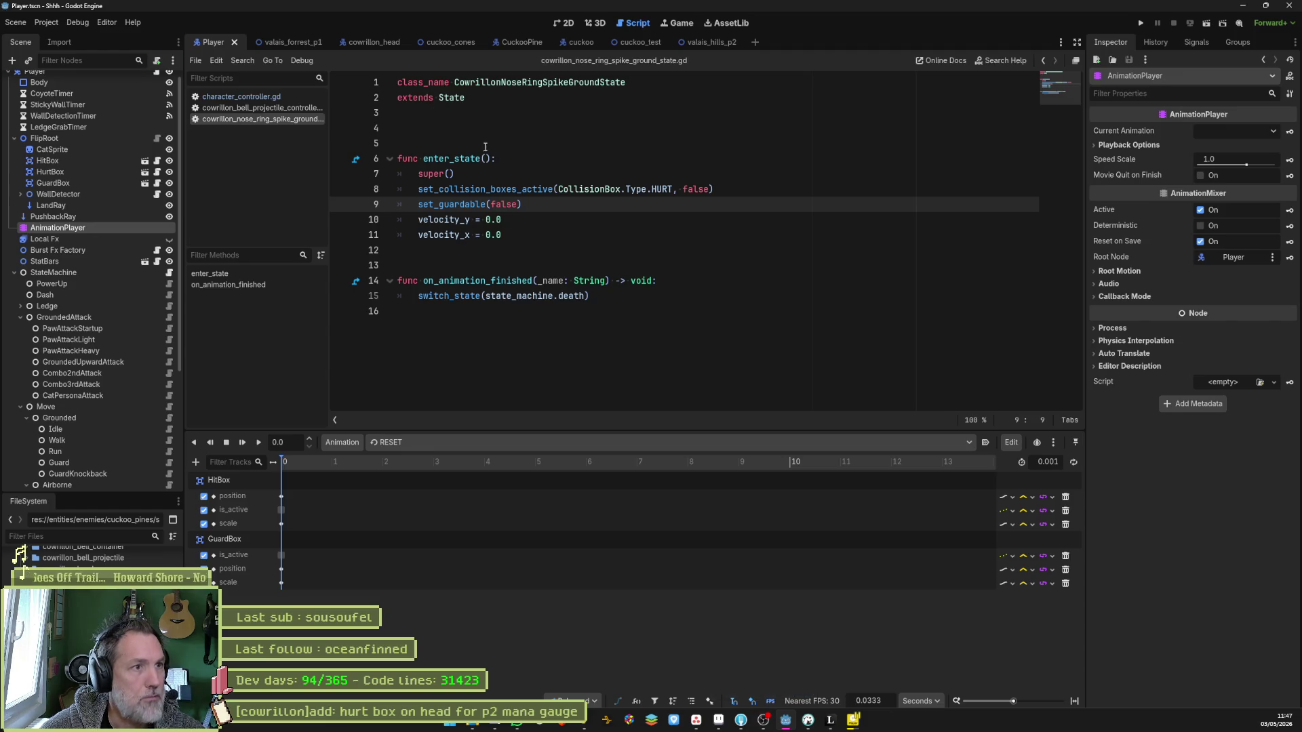
Quick-open the player_test scene and run it.
key(alt+shift+o)
text(pl)
key(Down)
key(Down)
key(Down)
key(Return)
key(F6)
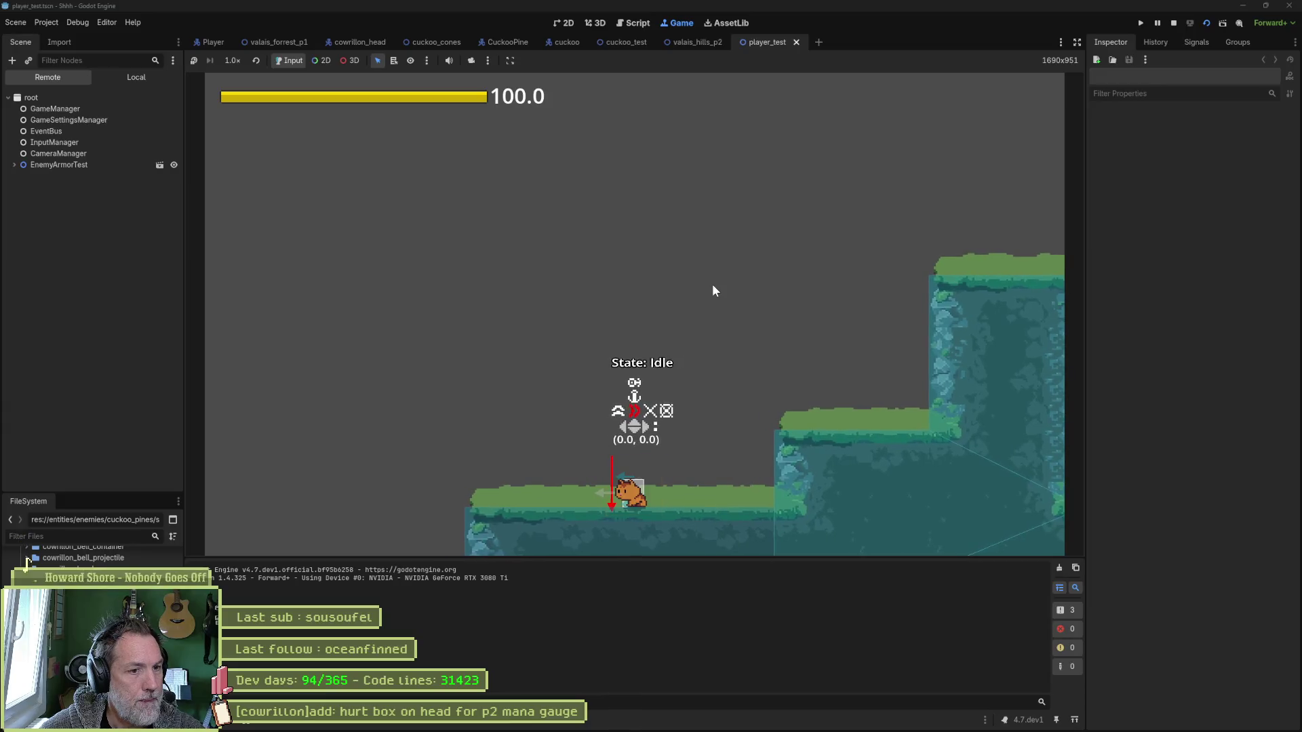
Jump, dash onto the wall, walk, and wall-jump the player between walls.
key(space)
key(shift)
key(Right)
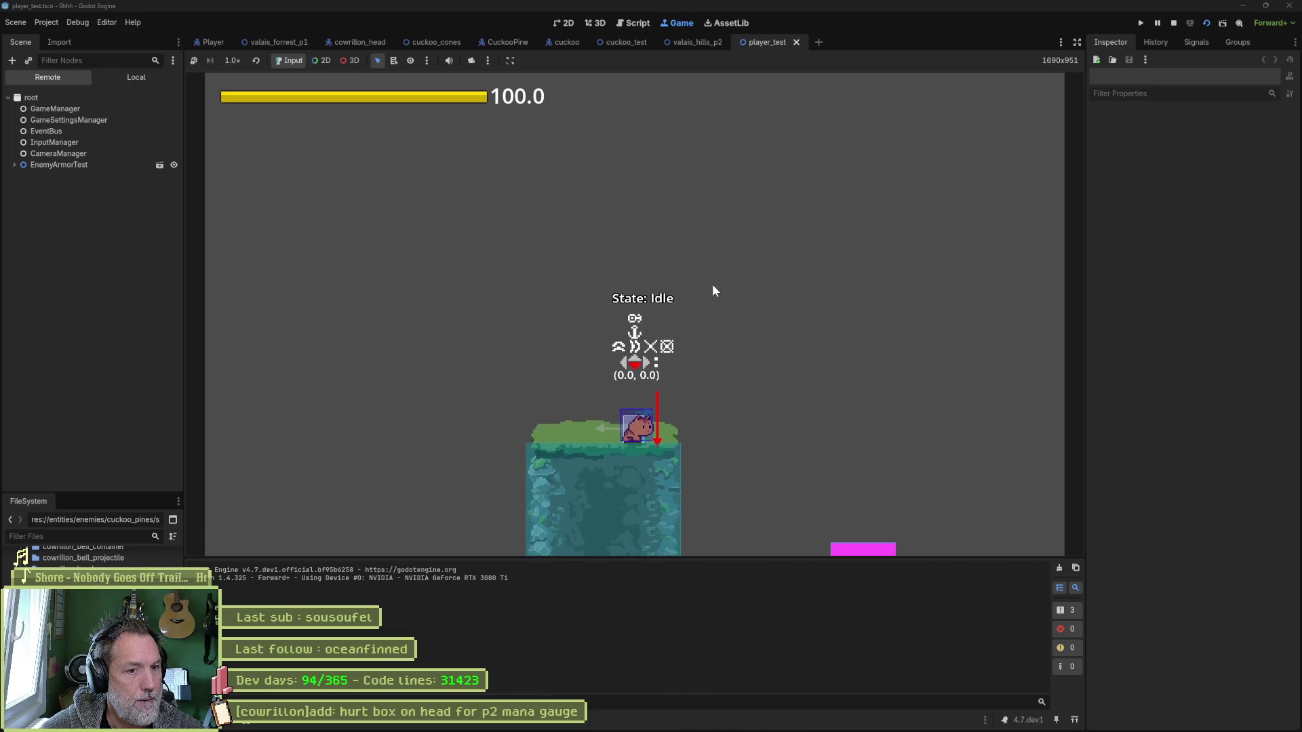
key(Right)
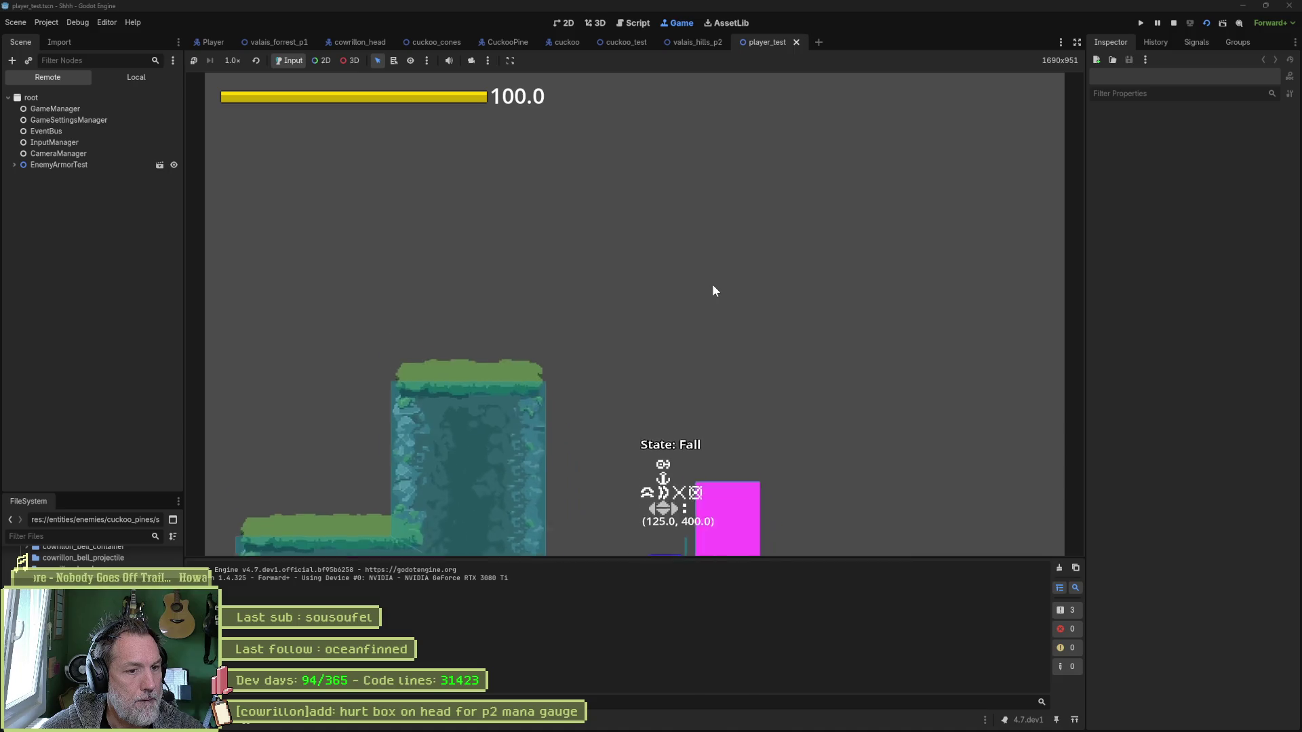
key(Left)
key(space)
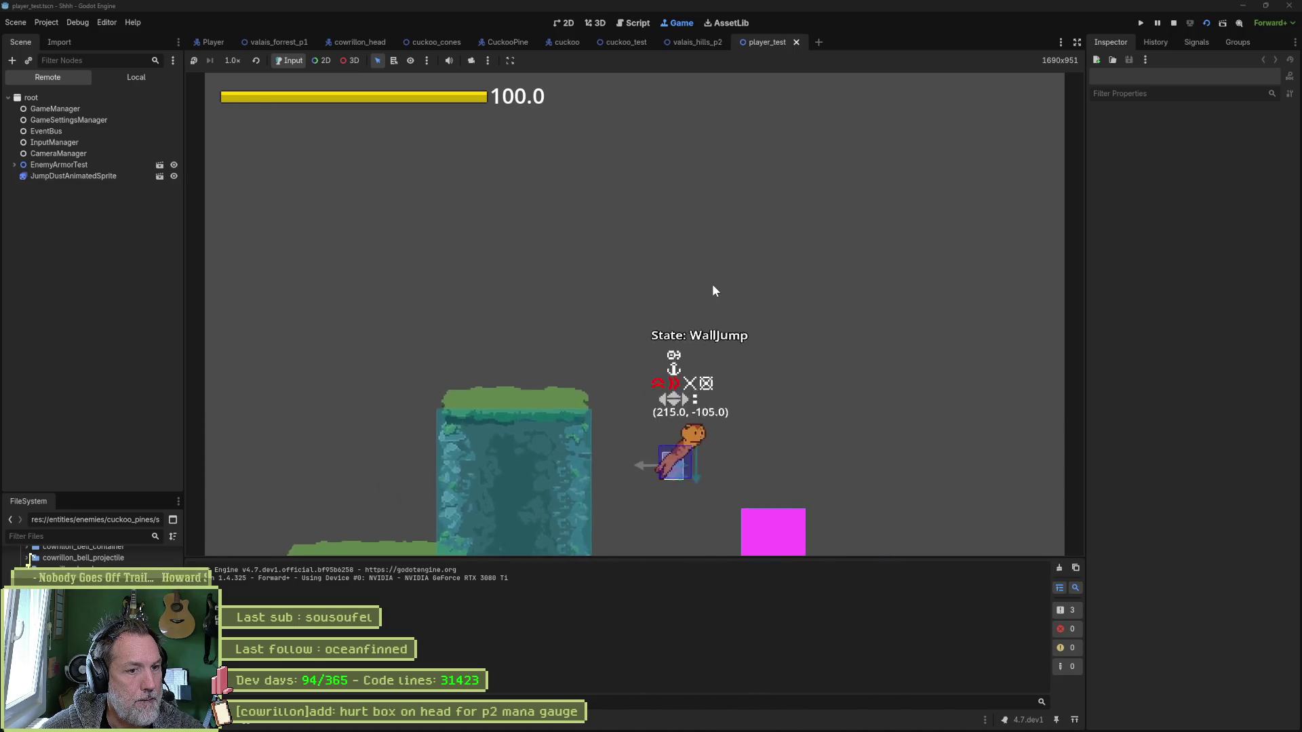
key(Left)
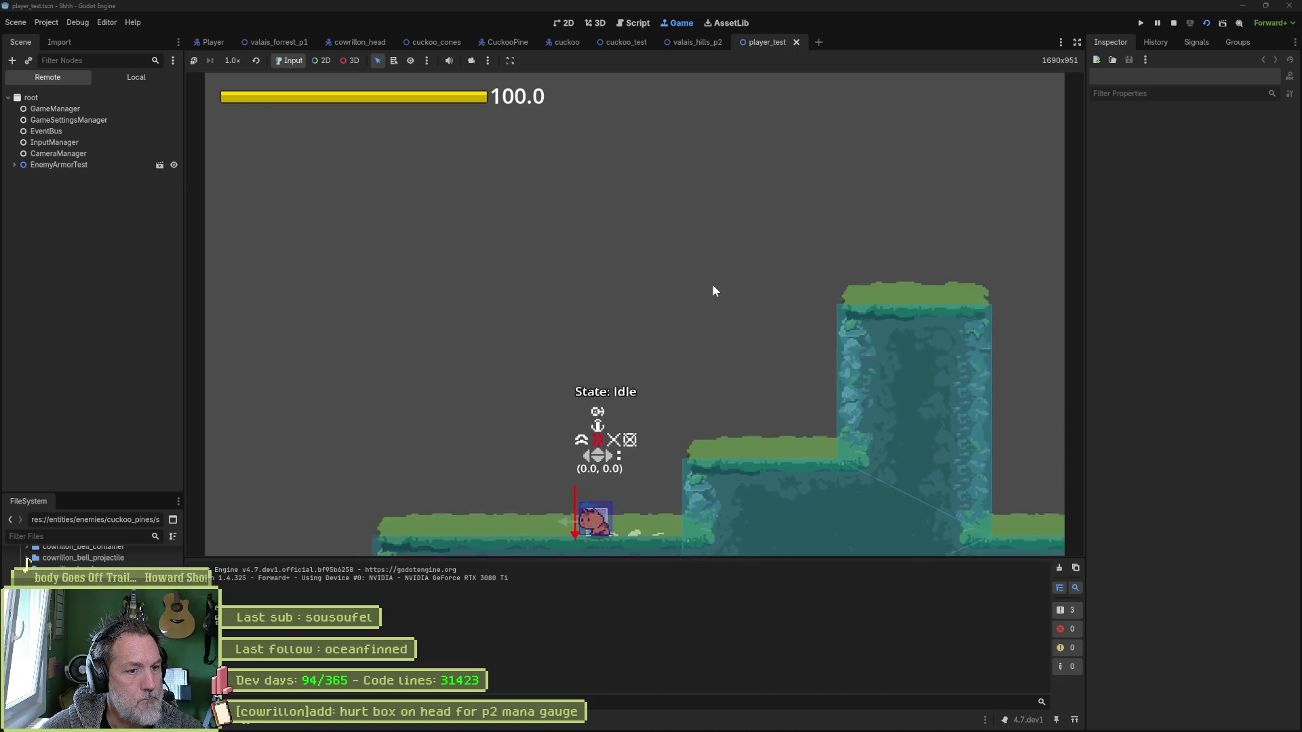
Do an upward air attack, hop back into idle, and stop the game.
key(Up)
key(x)
key(Down)
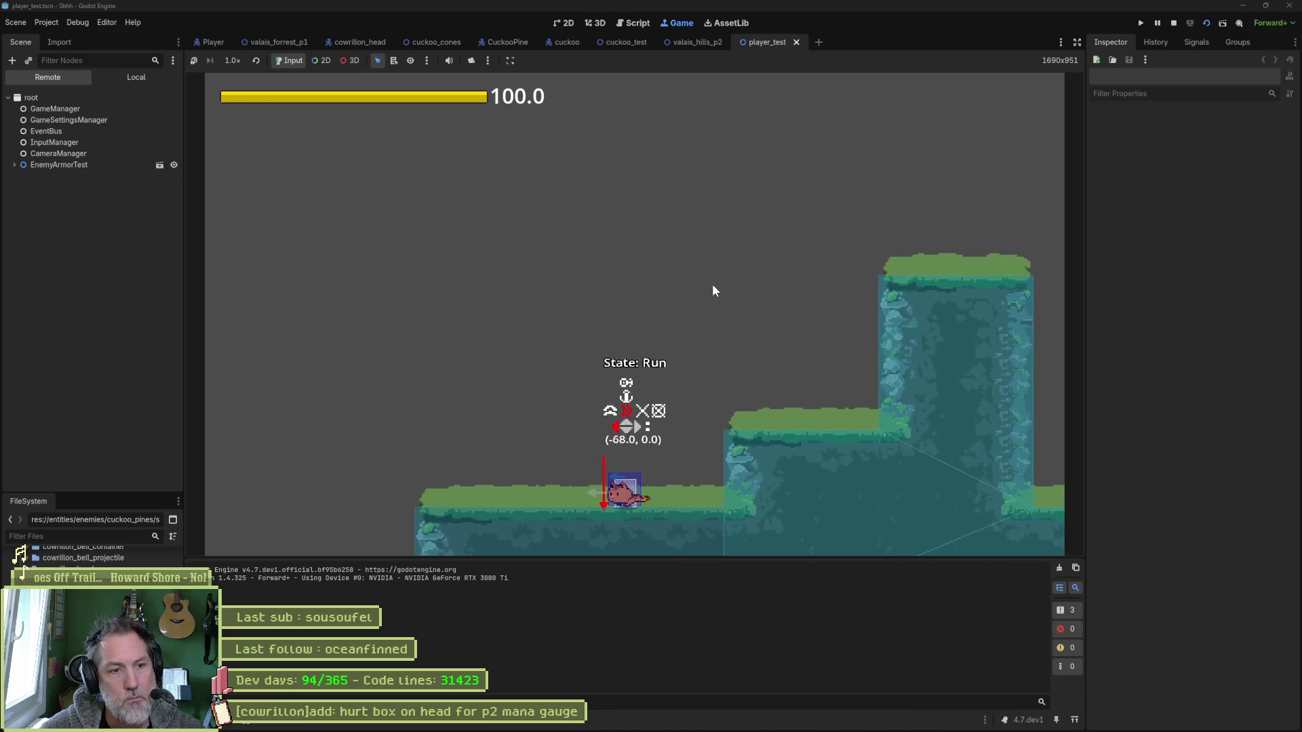
key(Left)
key(space)
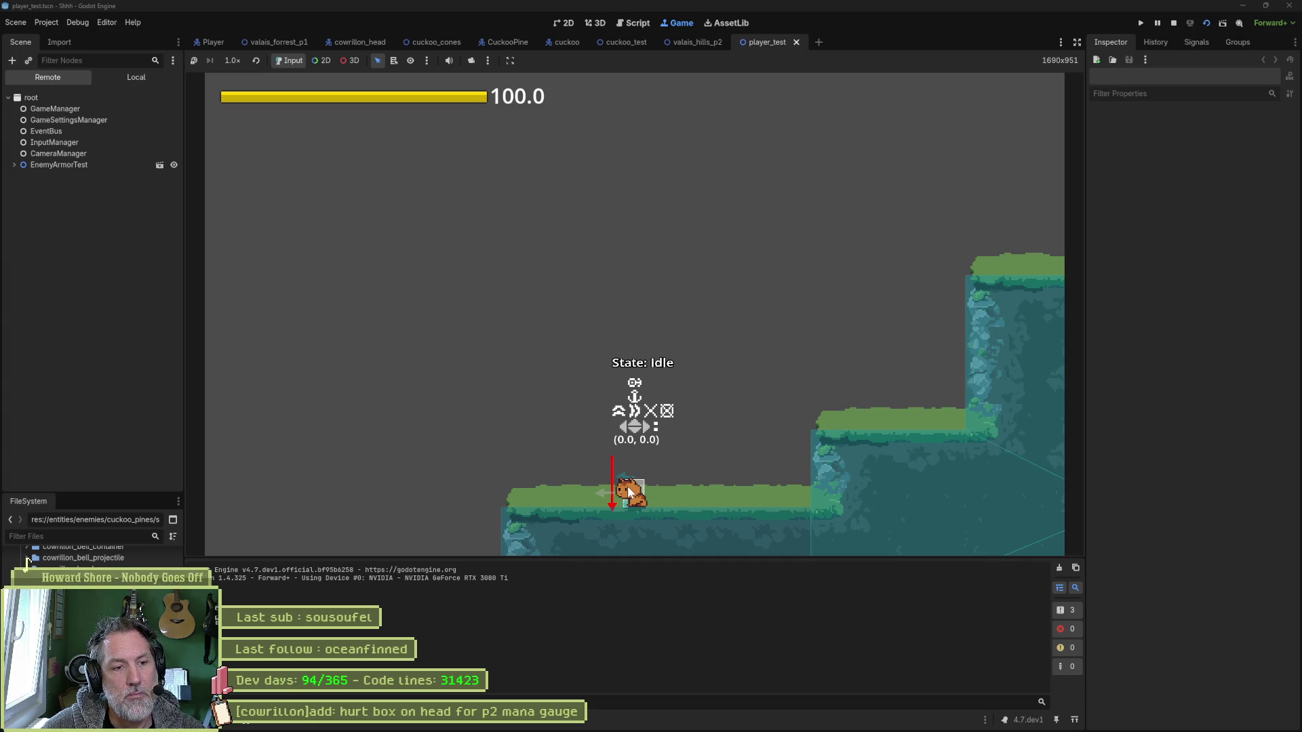
key(F8)
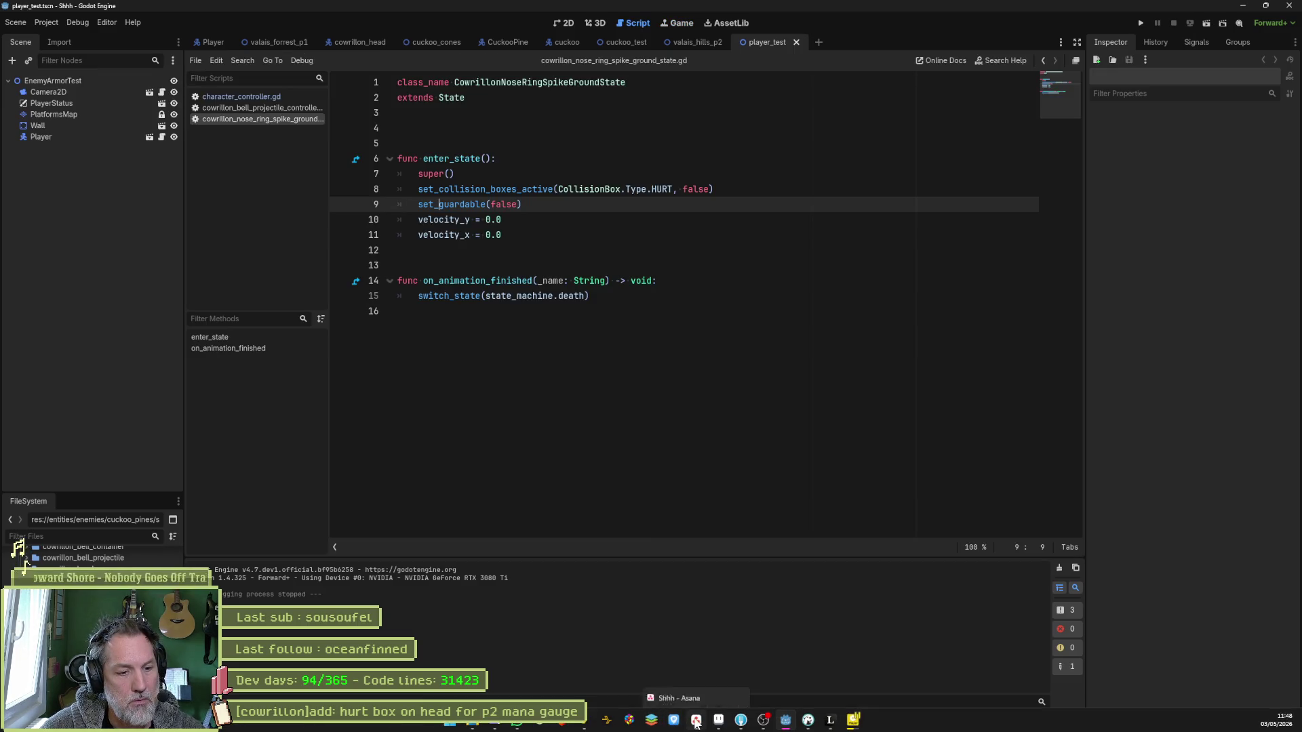
Add '[player controller]bug: guard deactivates hurt box at the end' to Asana's In progress column.
click(696, 724)
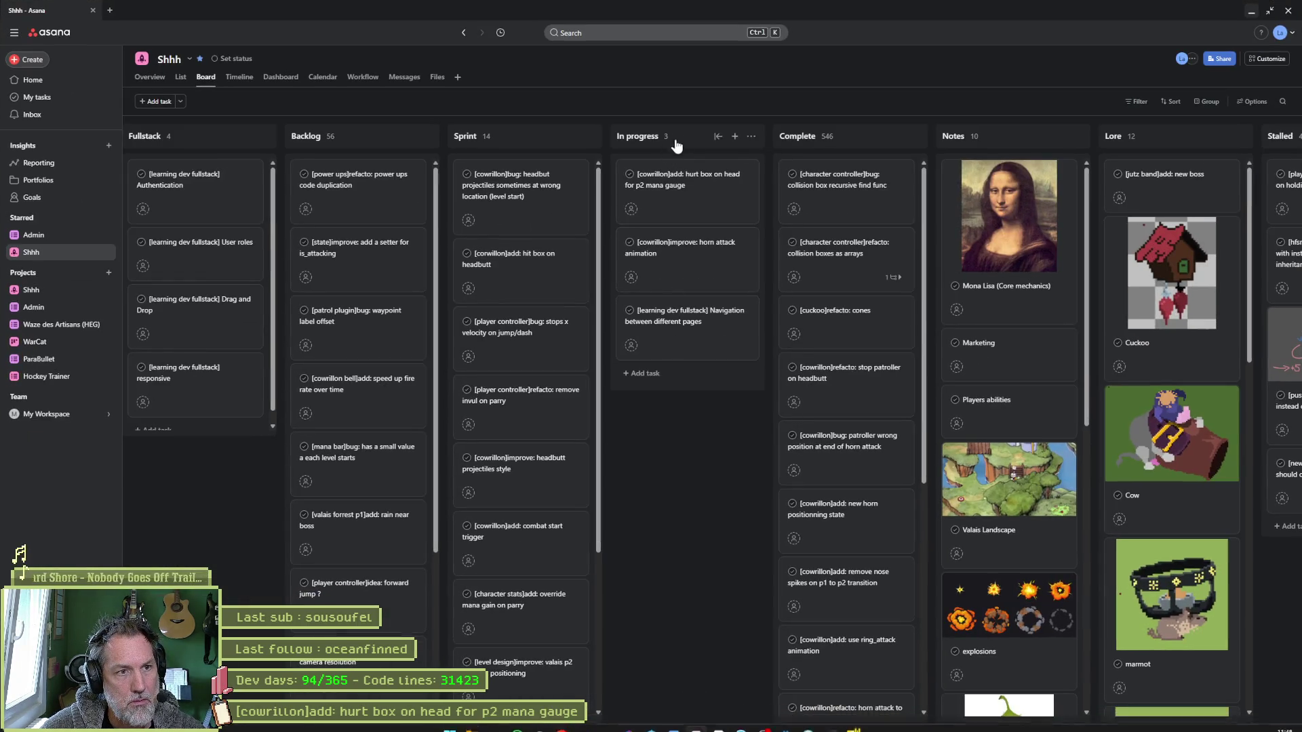
click(736, 138)
text([)
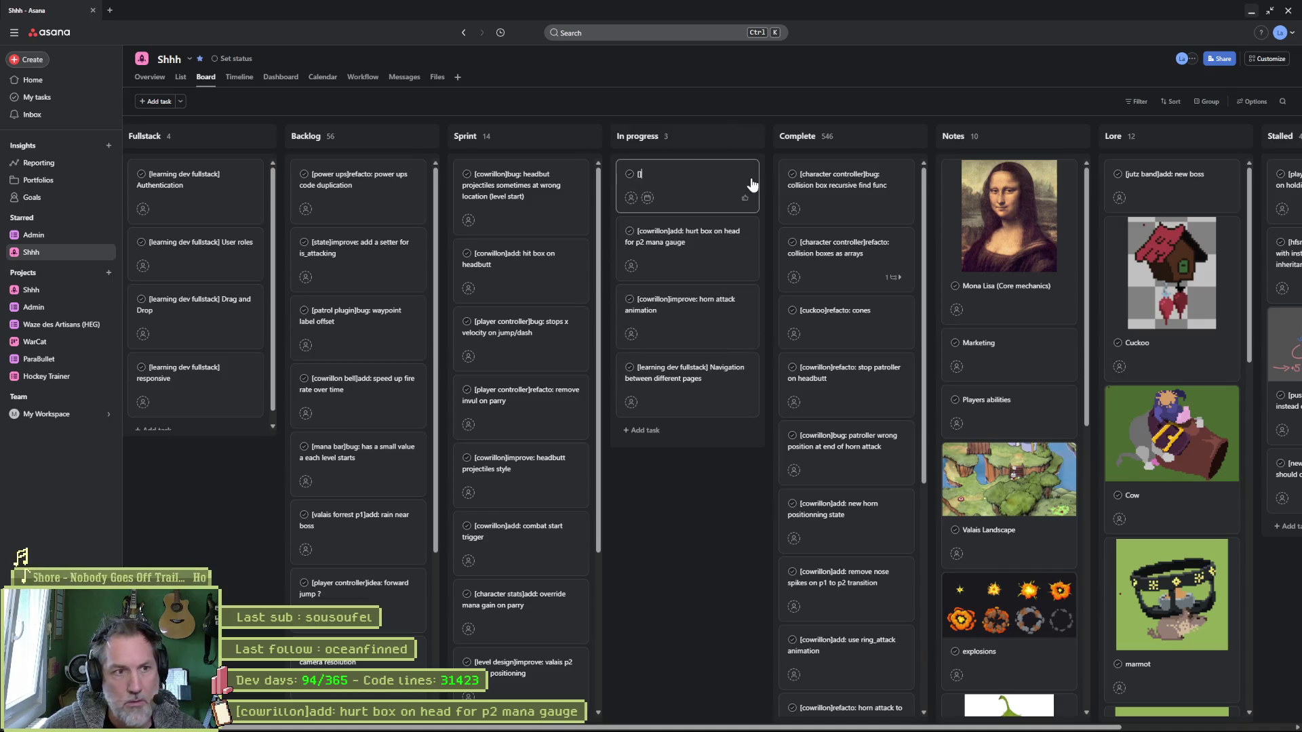
text(player controller]bug: guard d)
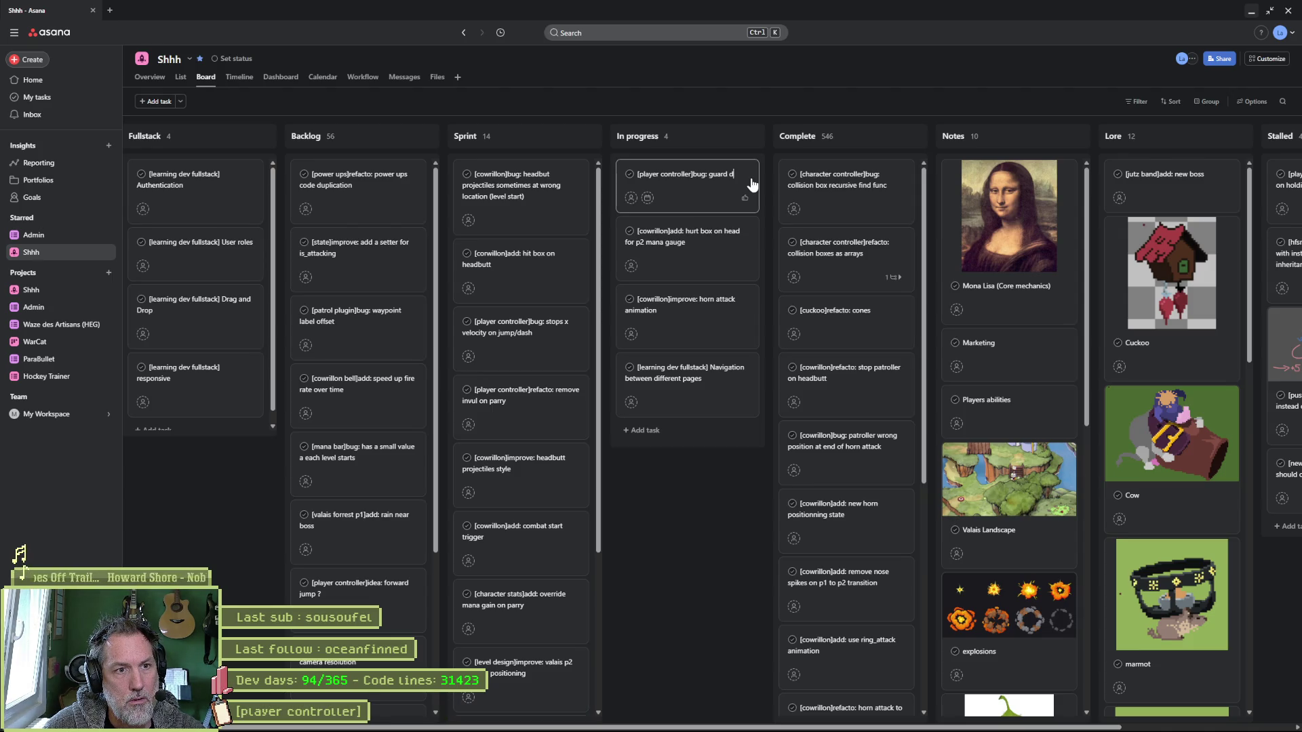
text(ivaters)
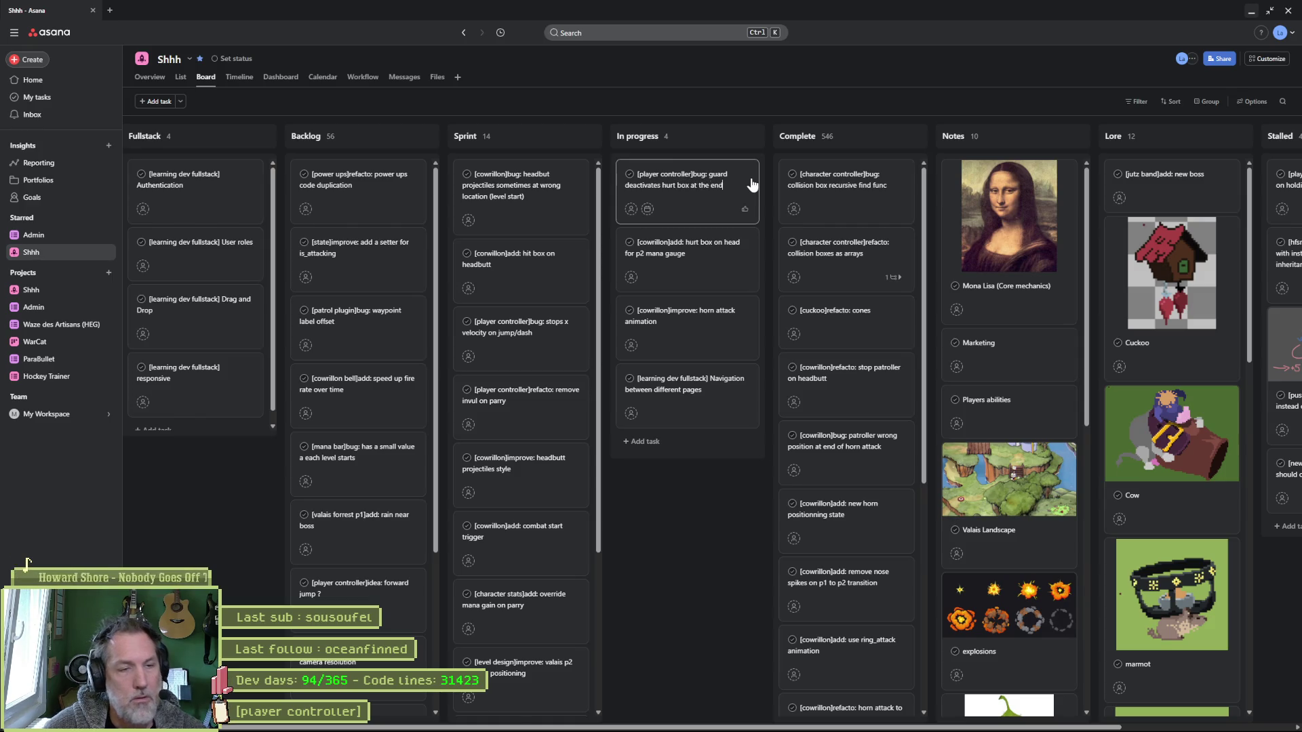
key(Return)
click(1252, 12)
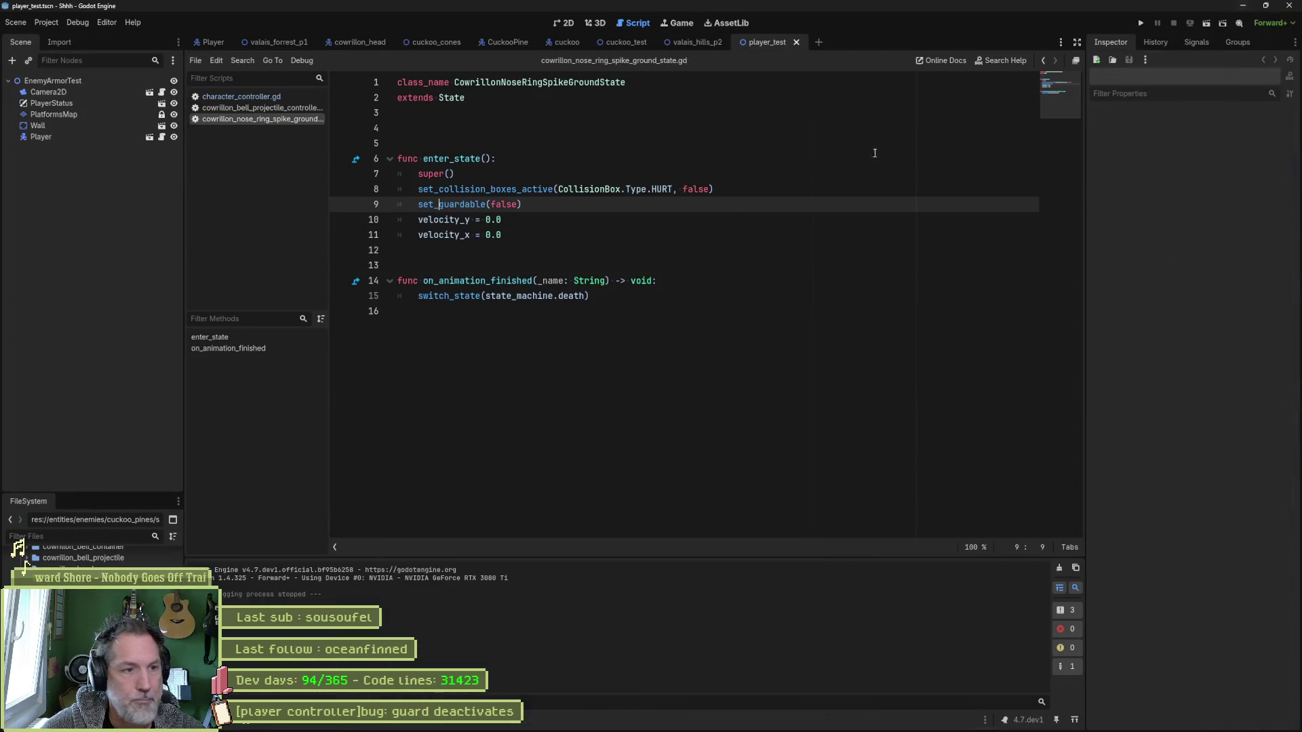
In the Player scene, look over the Guard state's script and the AnimationPlayer's animation list.
mouse_move(656, 726)
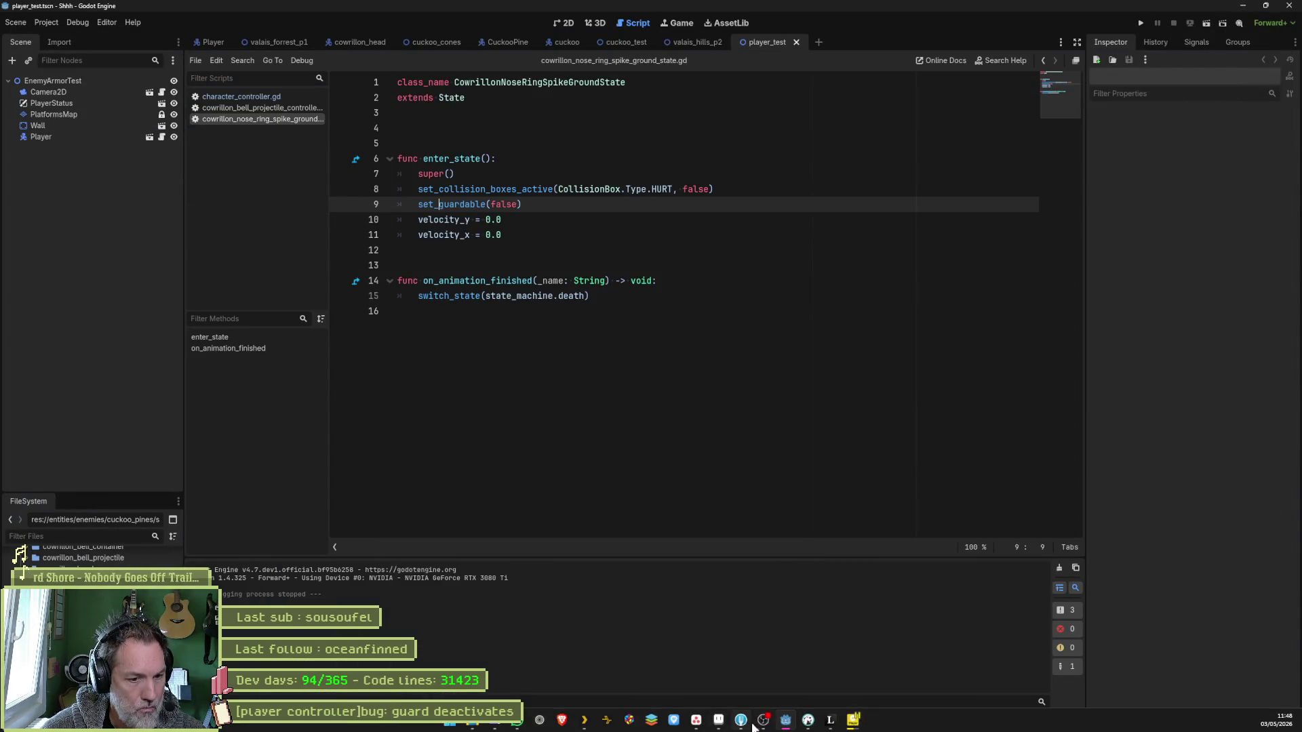
click(151, 137)
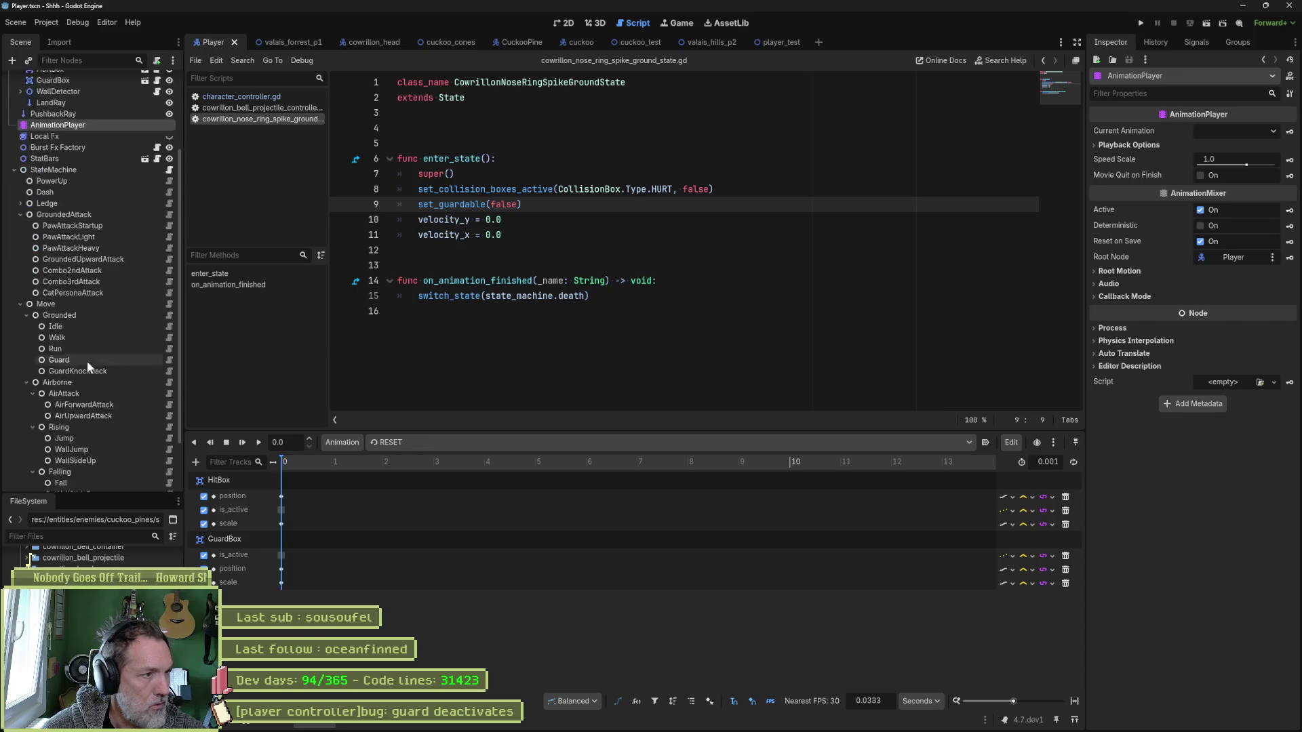
scroll(87, 361, down, 3)
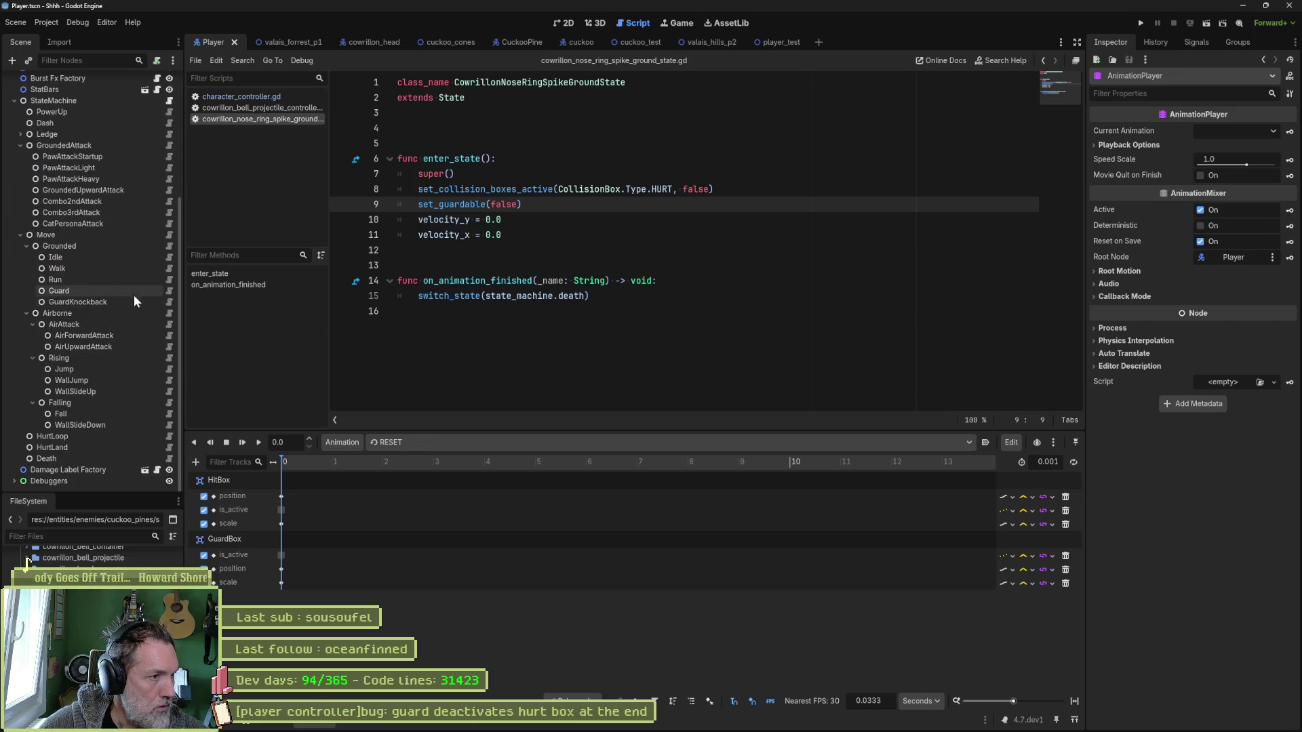
click(169, 290)
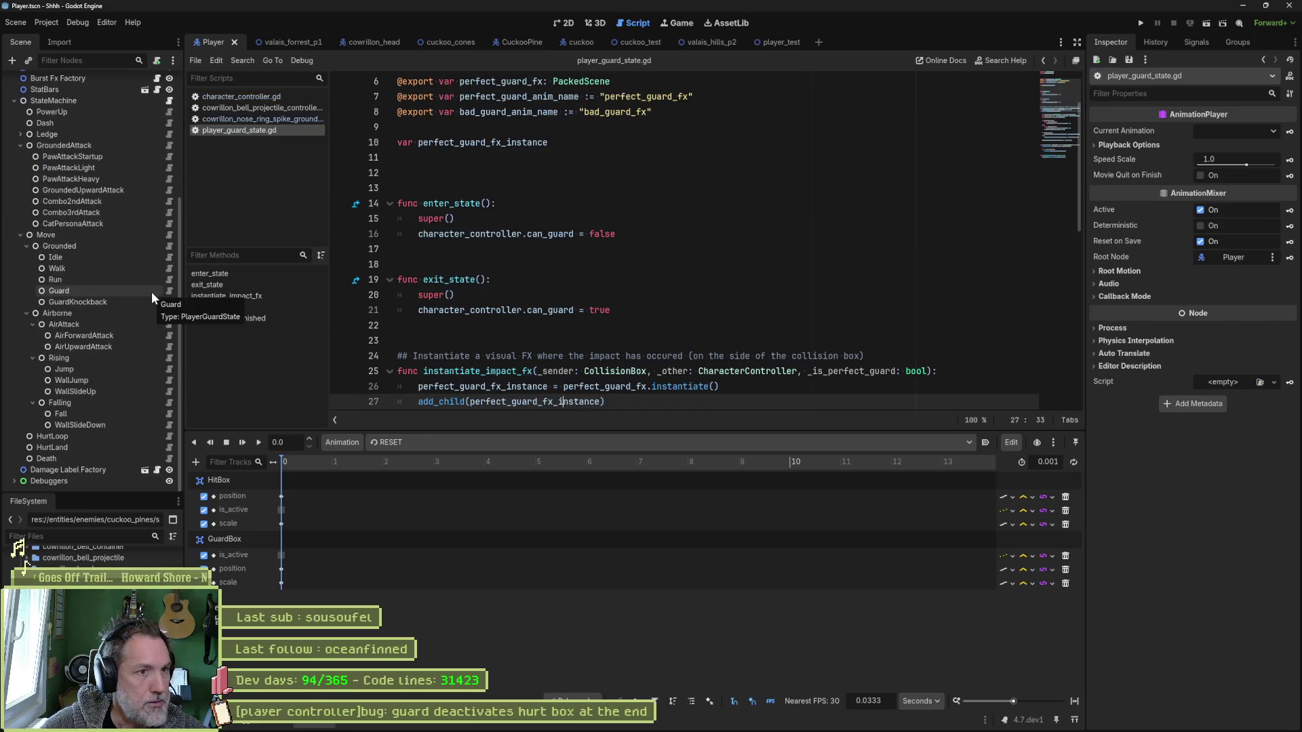
click(152, 292)
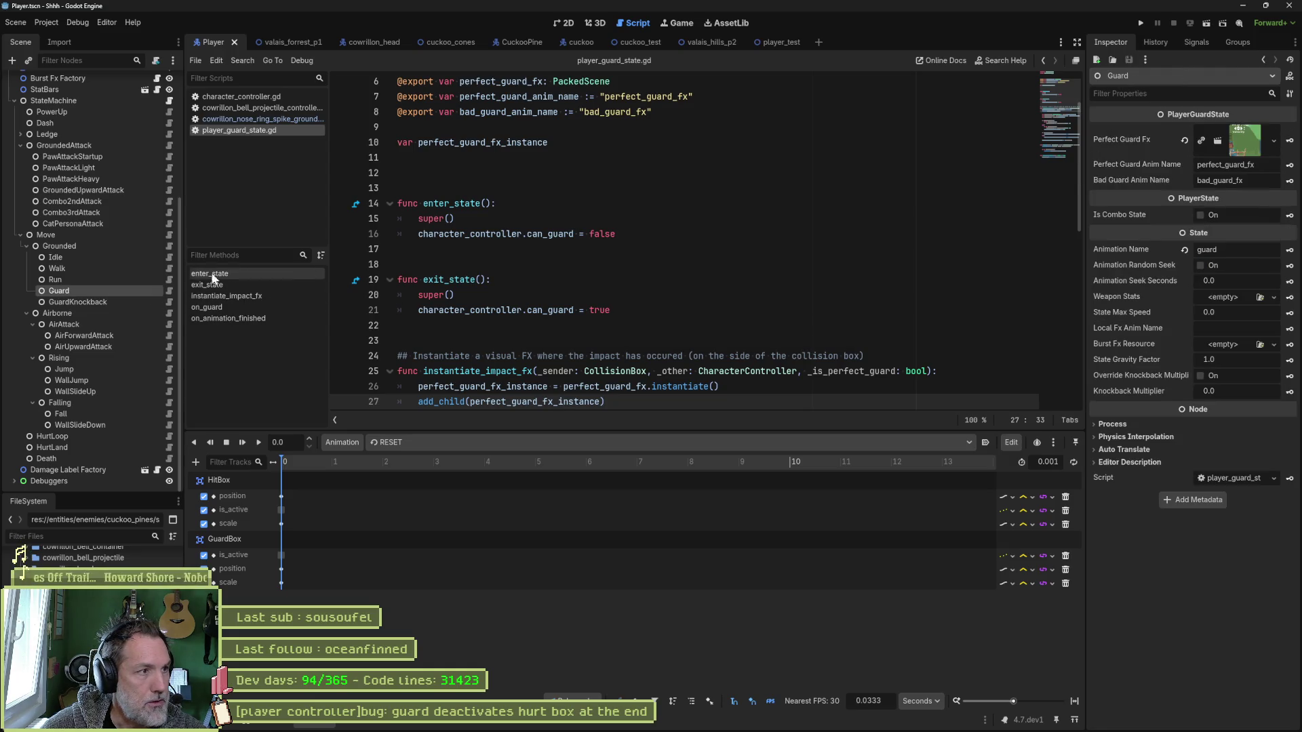
scroll(87, 311, up, 5)
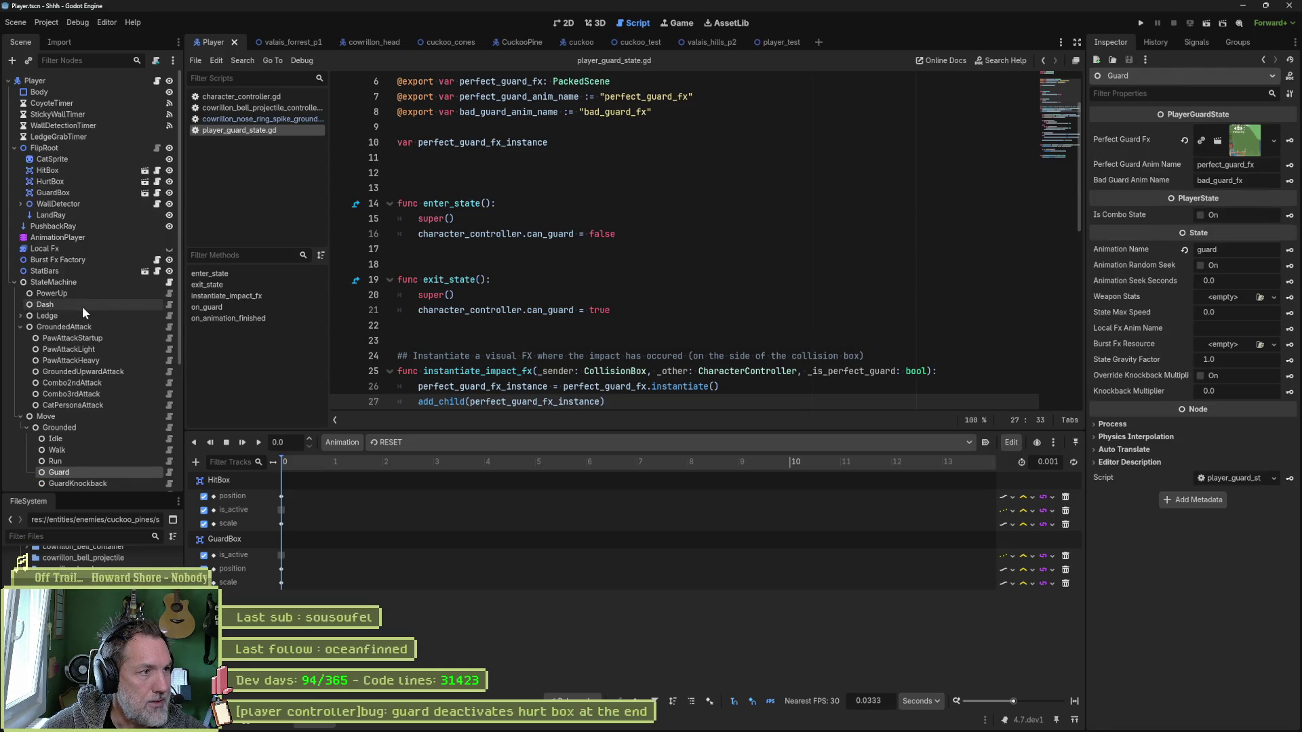
click(91, 237)
click(545, 442)
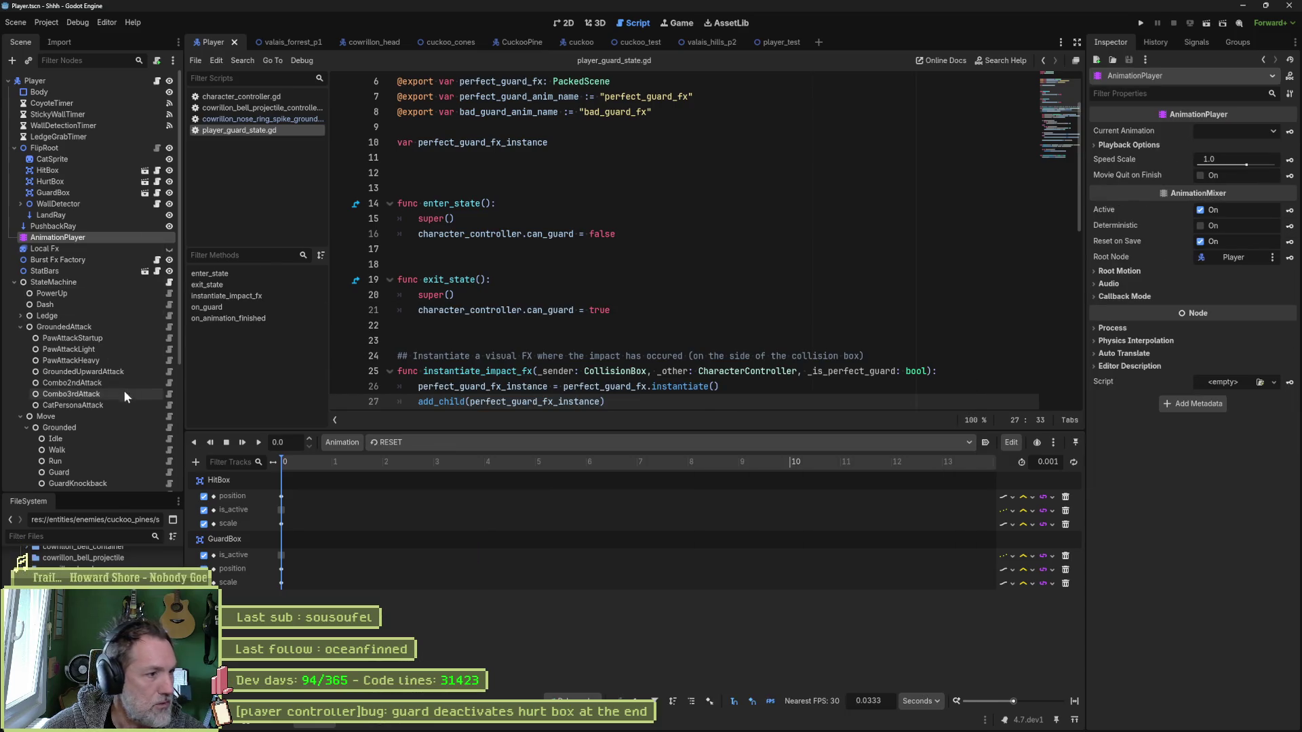
scroll(109, 456, down, 3)
click(111, 368)
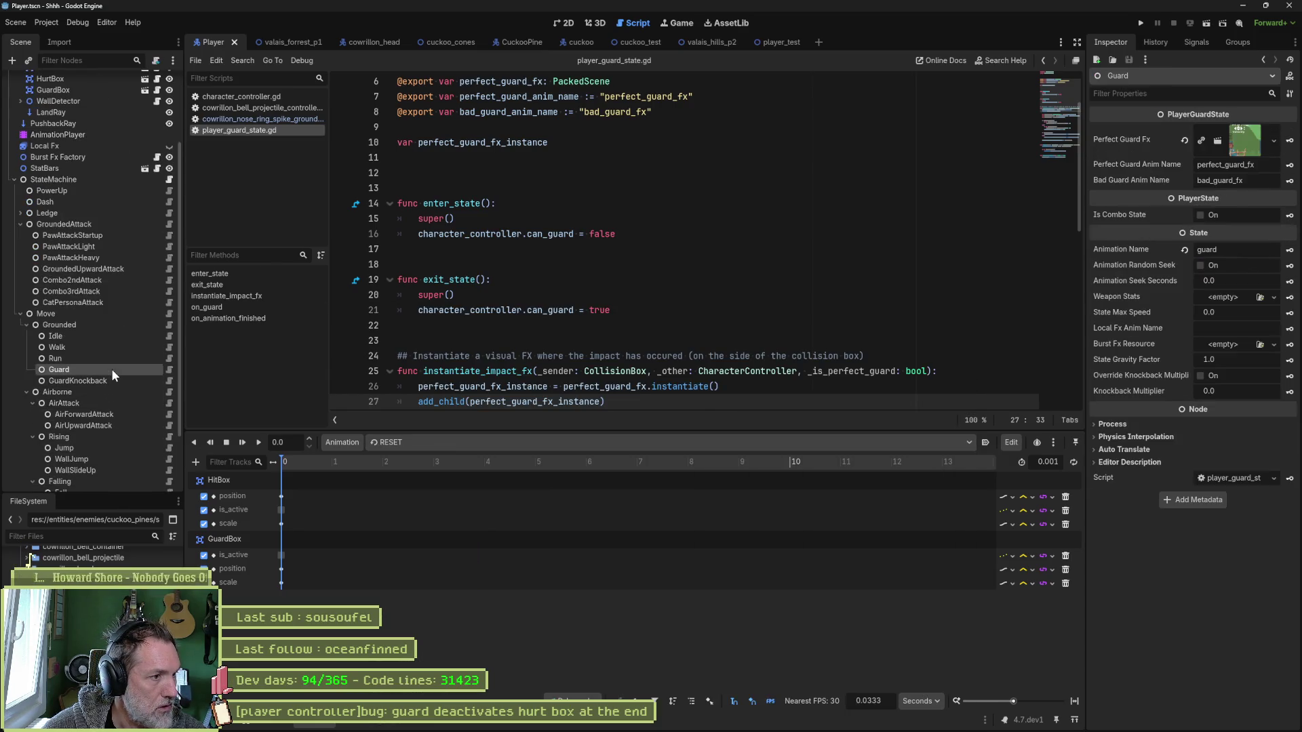
In the guard animation, drag the GuardBox is_active key from 0.7 s to 0.4 s.
click(483, 442)
click(500, 441)
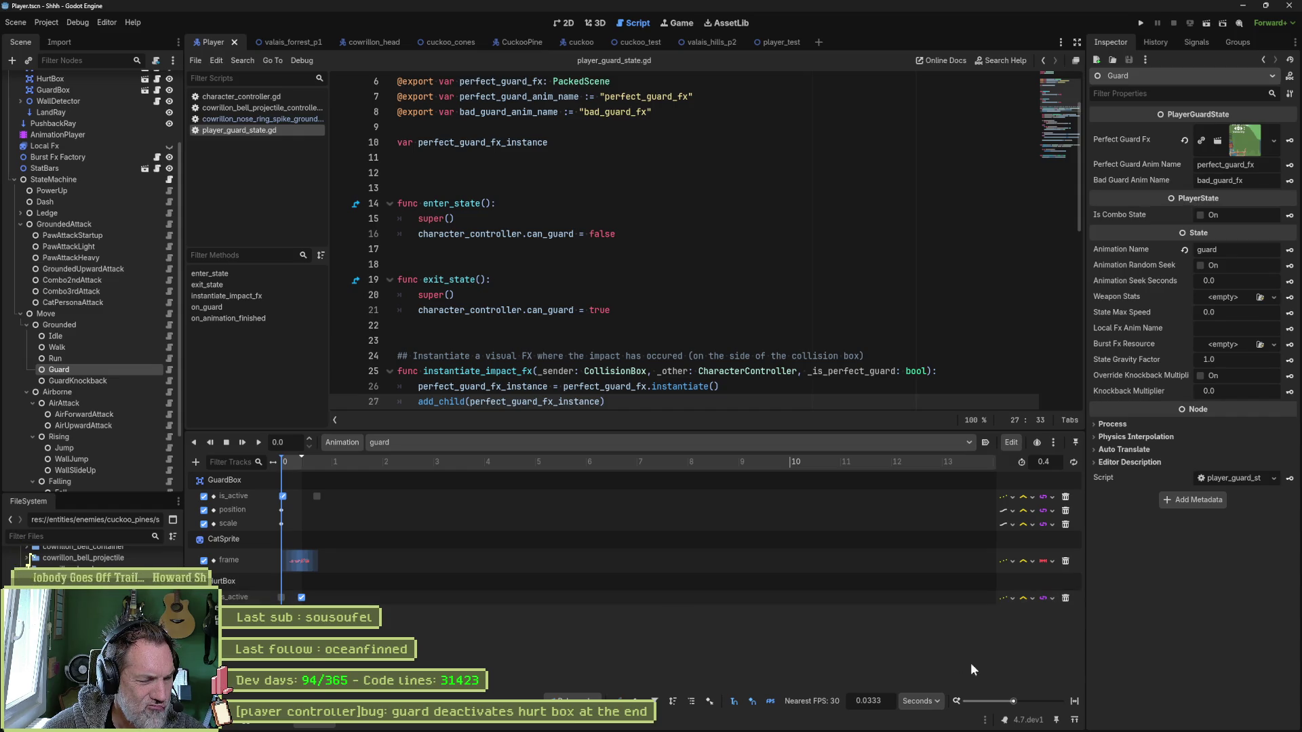
click(1075, 702)
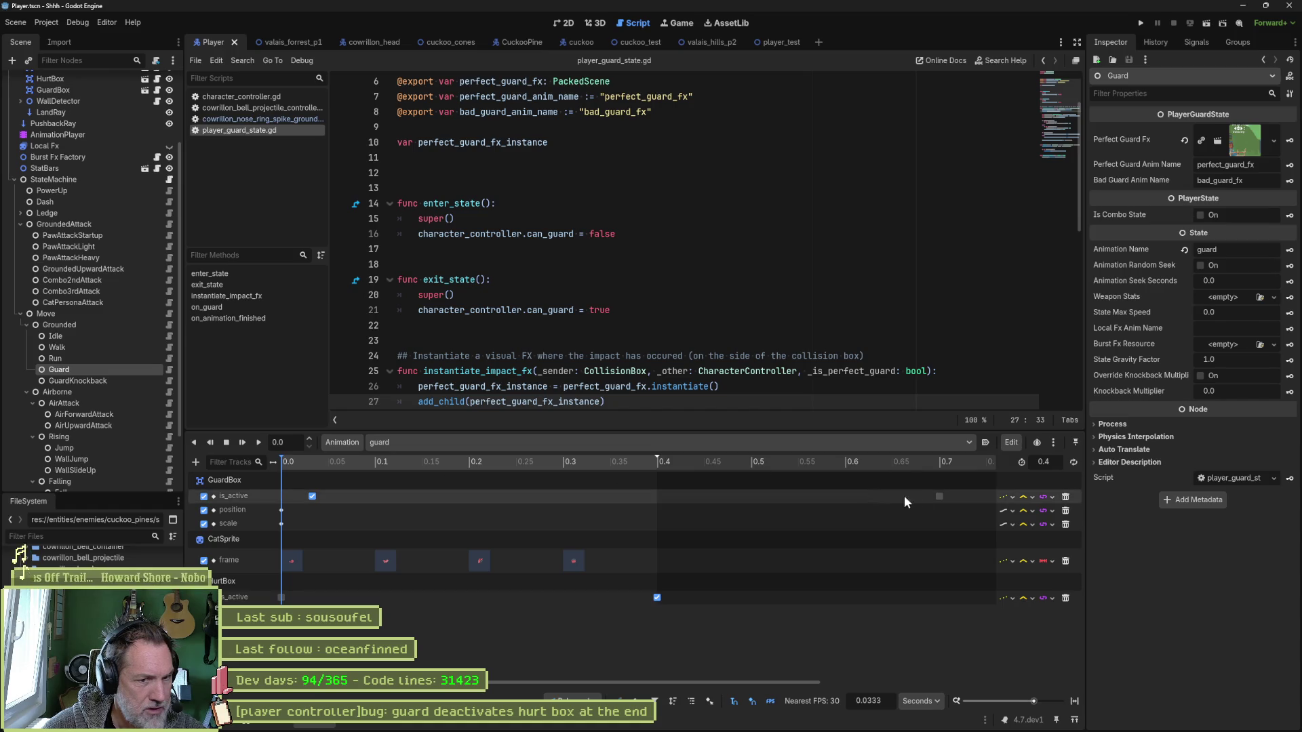
drag(938, 494, 662, 502)
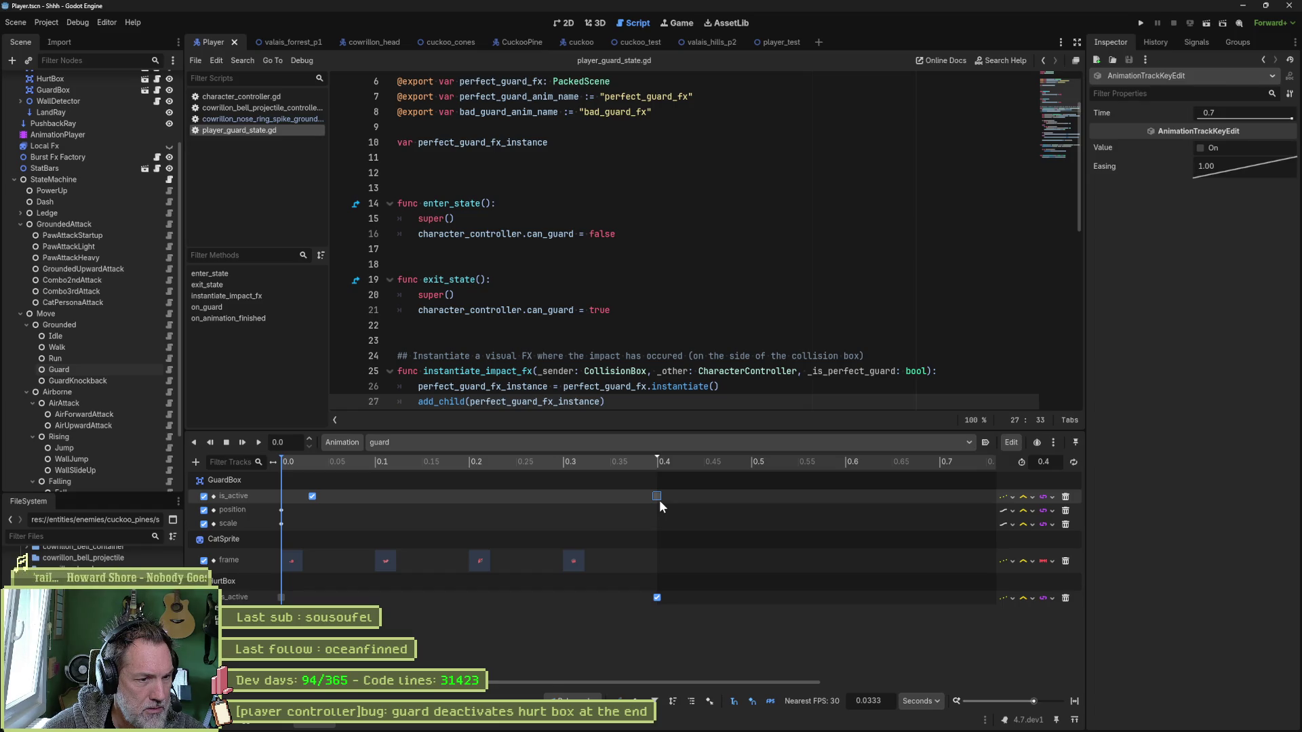
drag(660, 502, 660, 502)
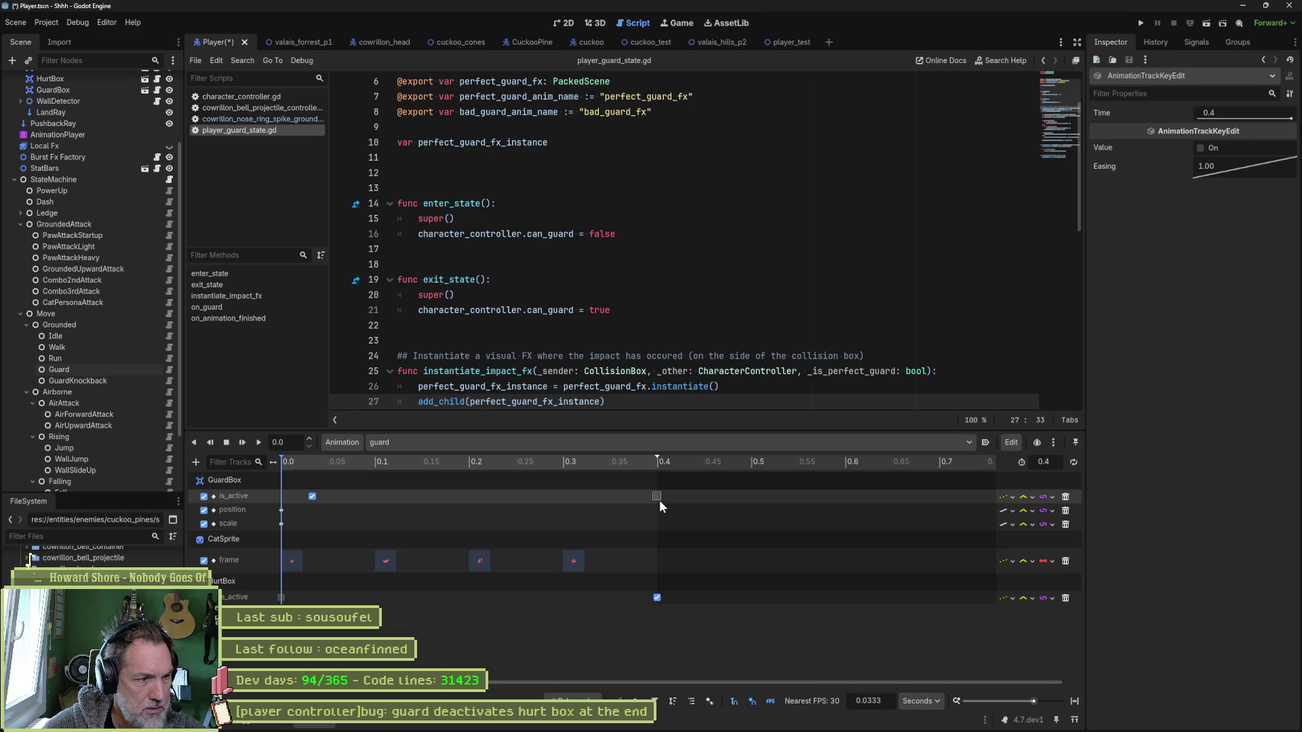
Run player_test, jump once to check the guard fix, and stop it.
click(767, 44)
key(F6)
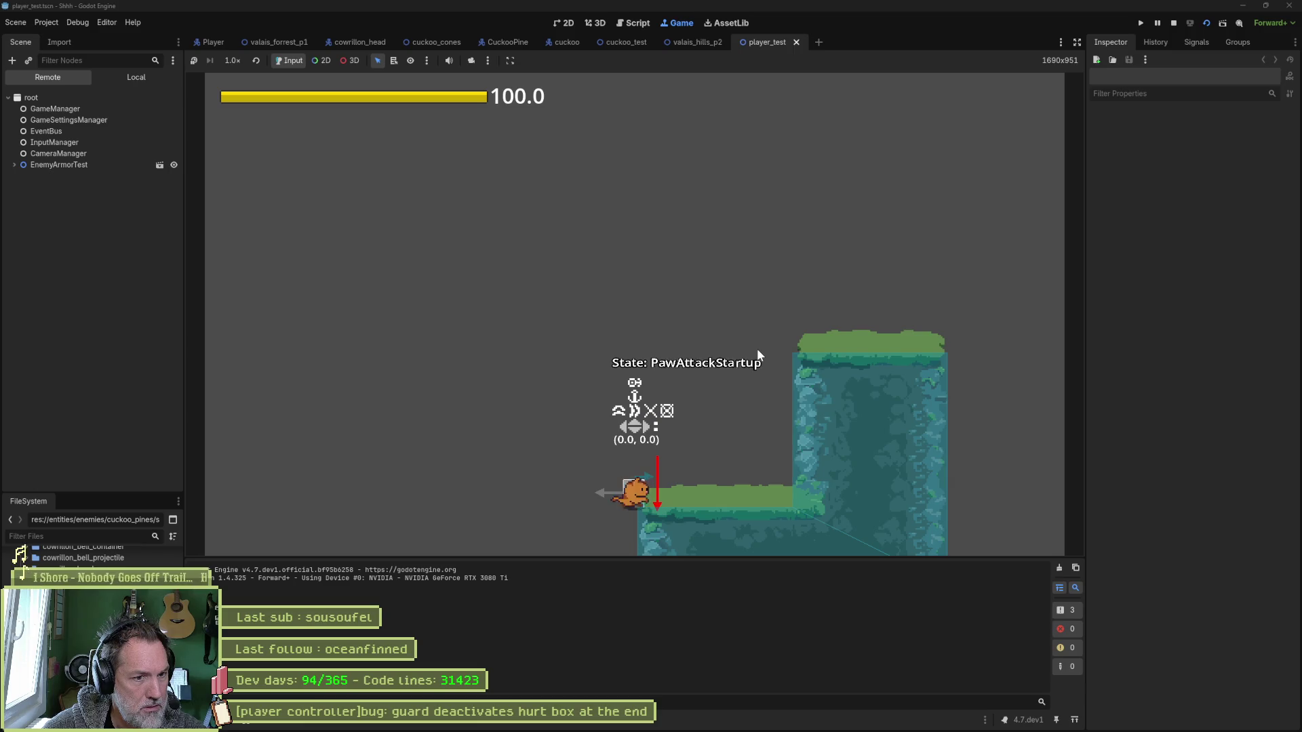
key(space)
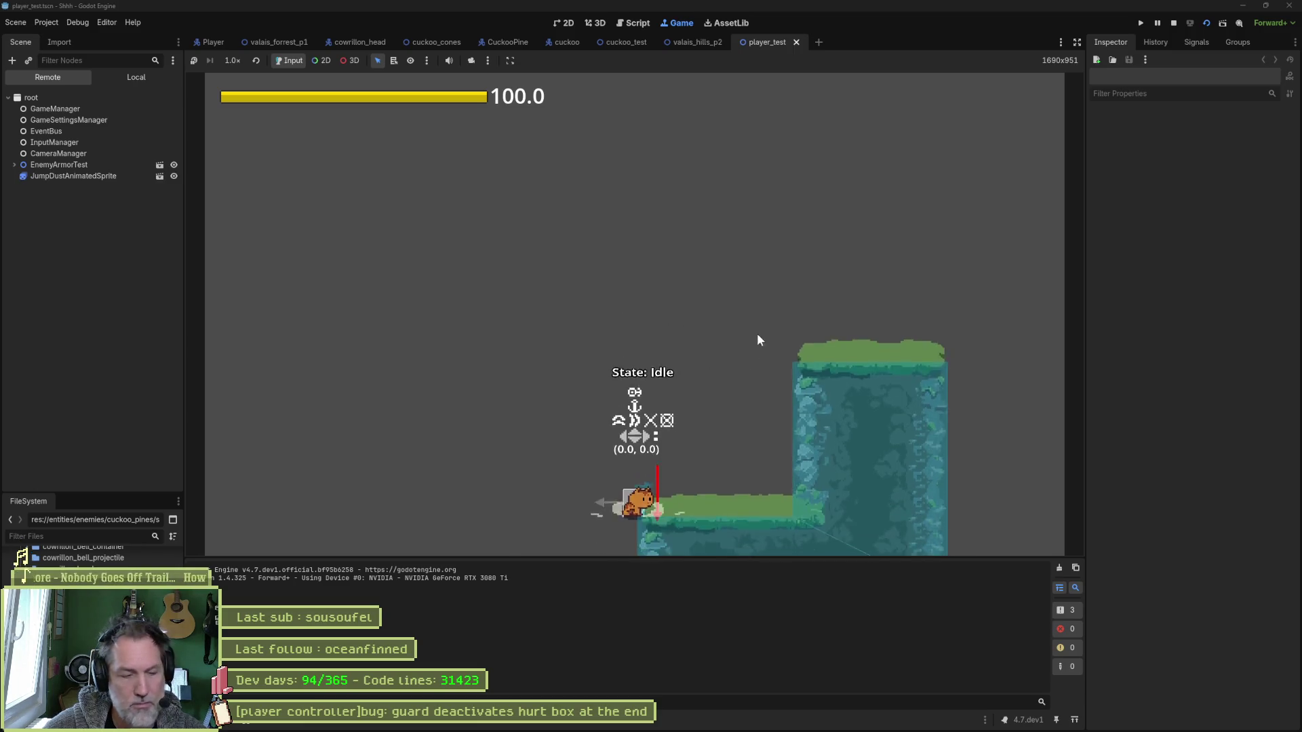
key(F8)
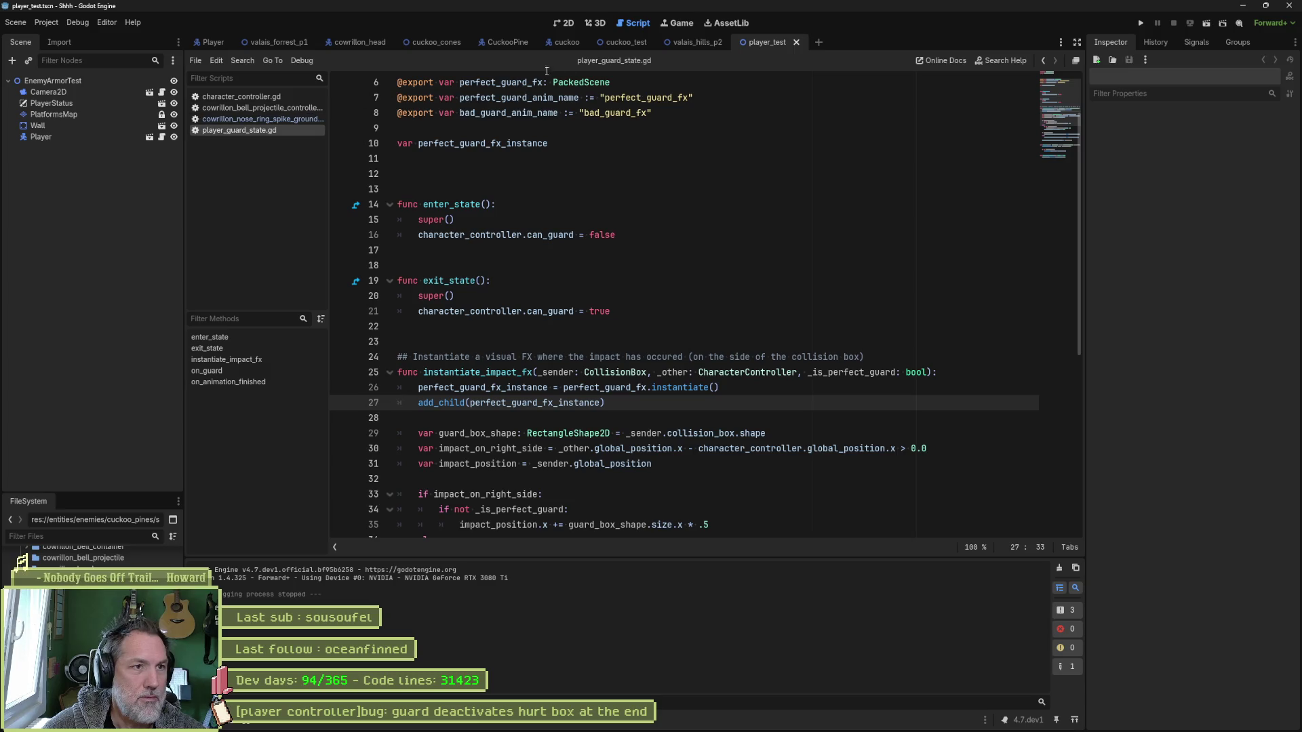
Enable Is Active on the Player's HurtBox in the Inspector.
click(214, 43)
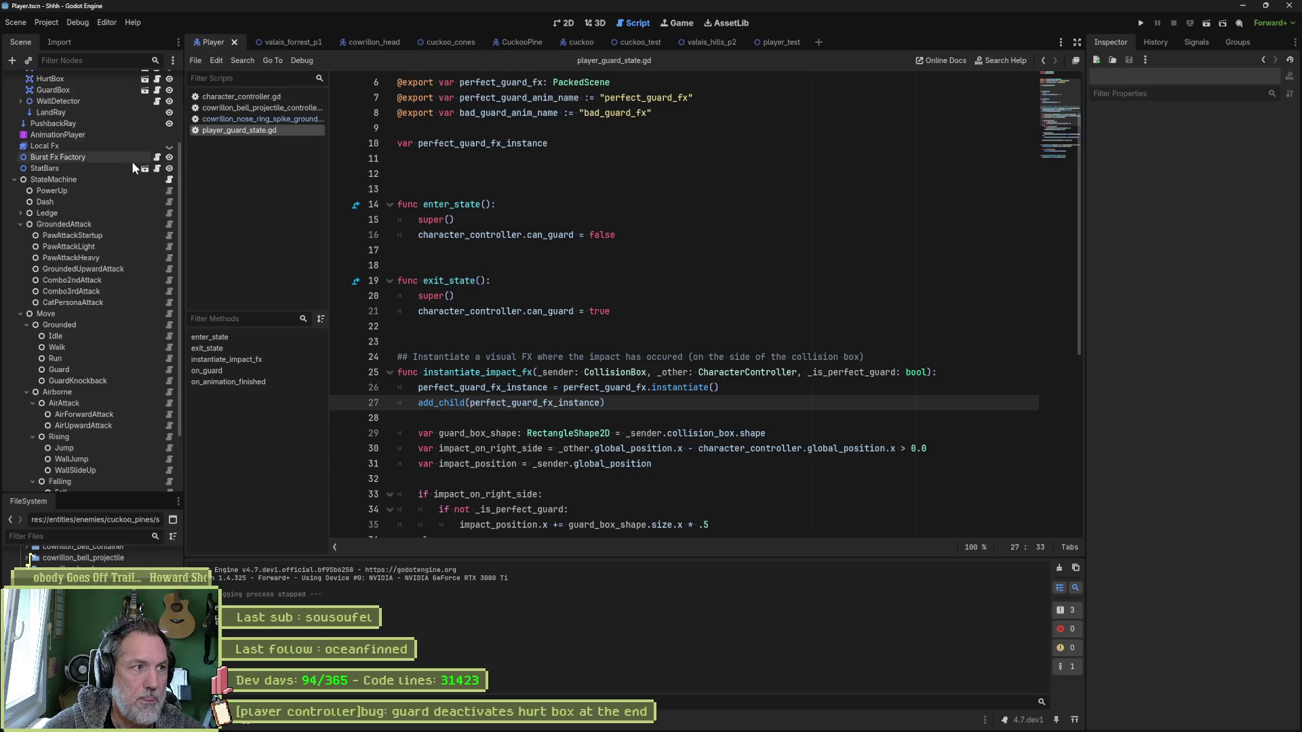
scroll(99, 129, up, 3)
click(50, 182)
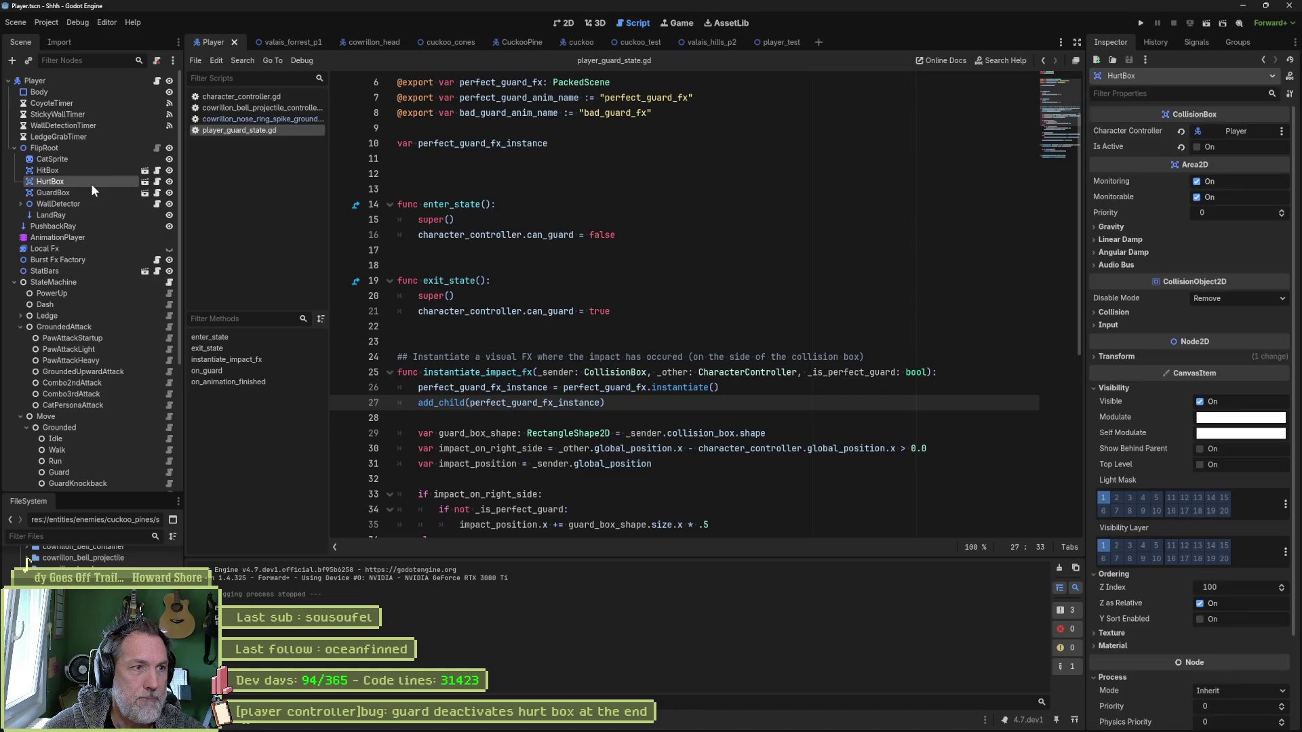
click(1185, 145)
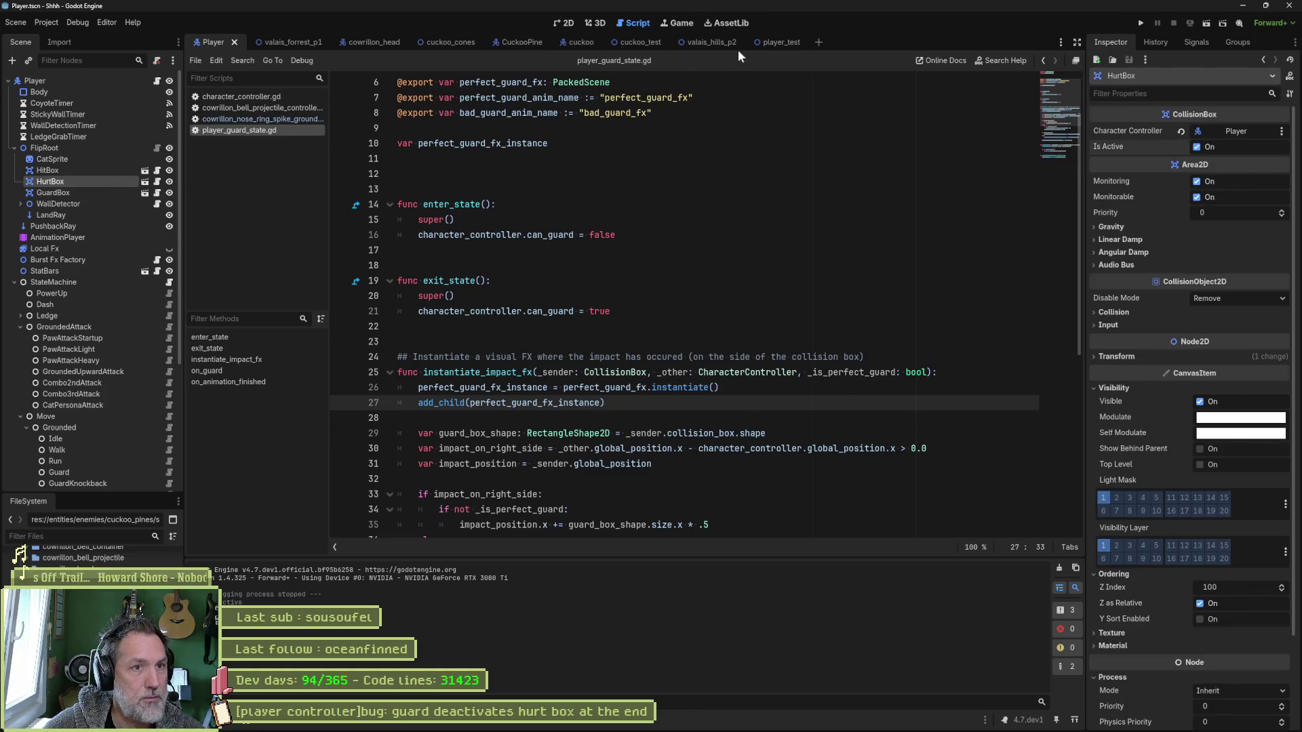
Play-test player_test again with a light attack and a jump, then stop.
click(775, 42)
key(F6)
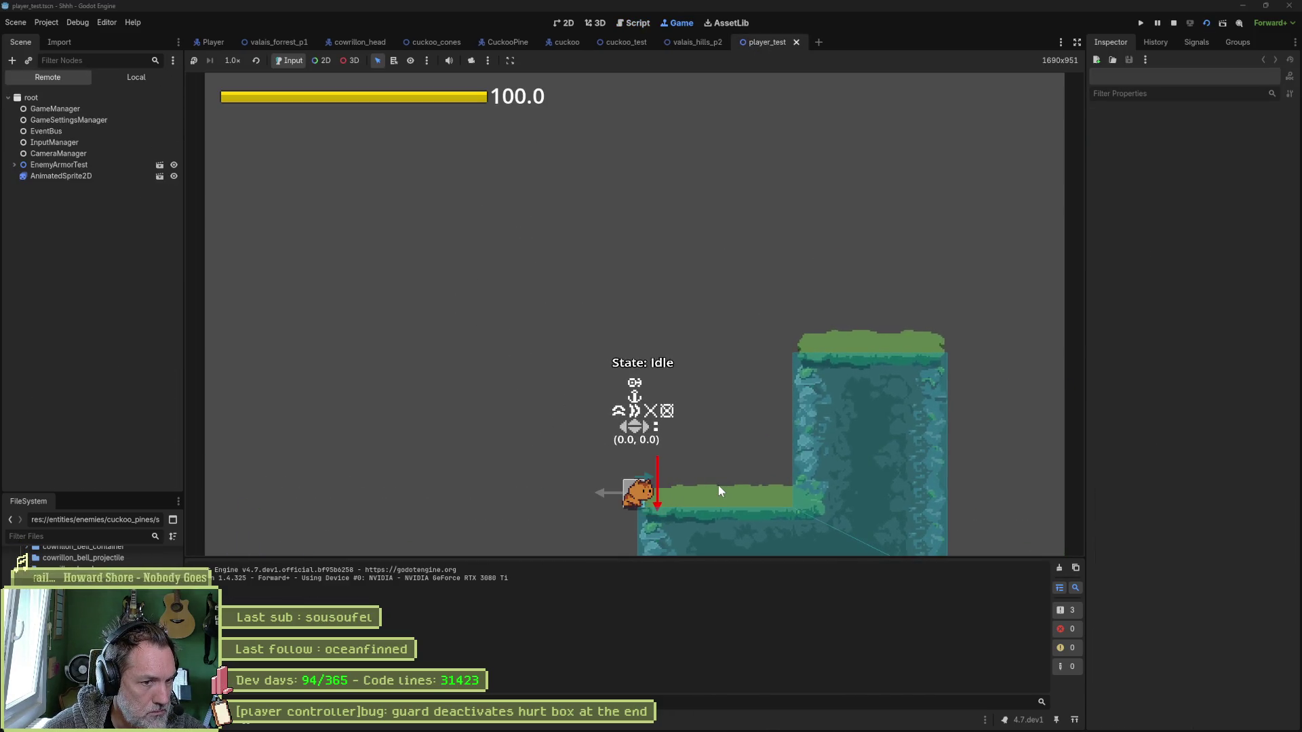
click(718, 486)
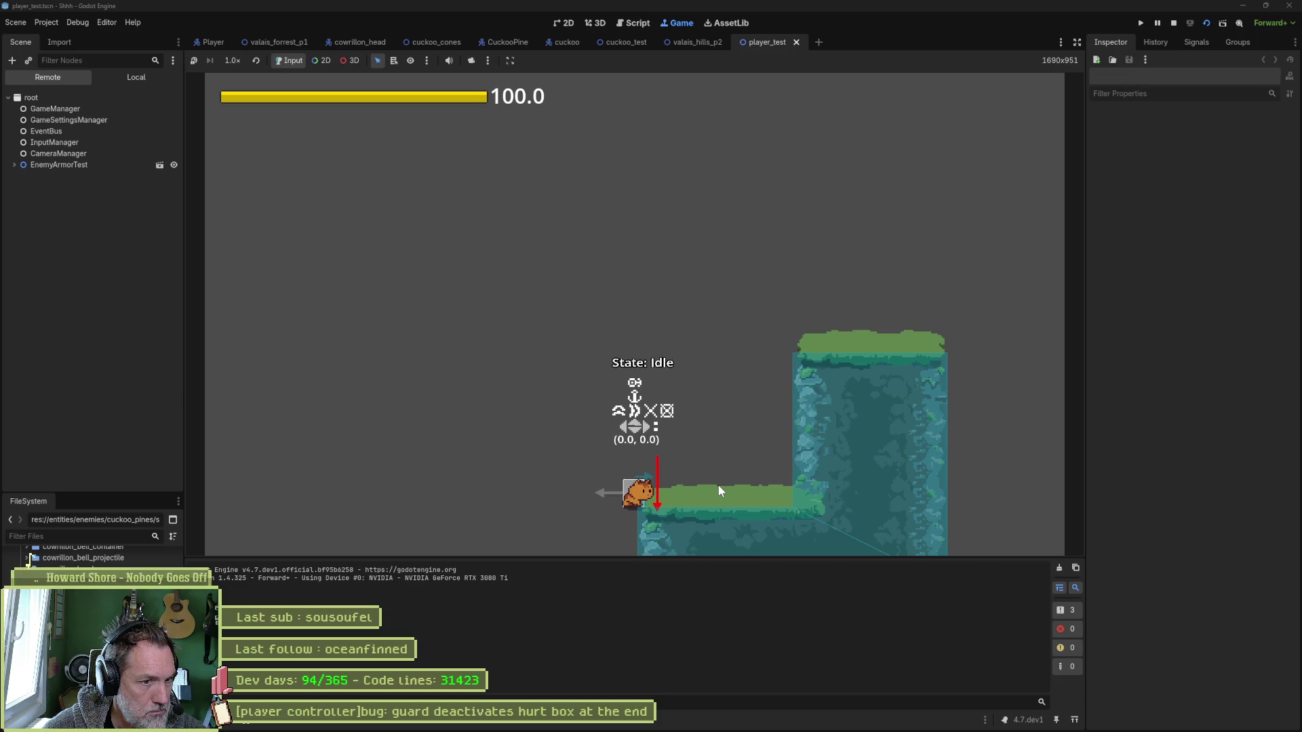
key(space)
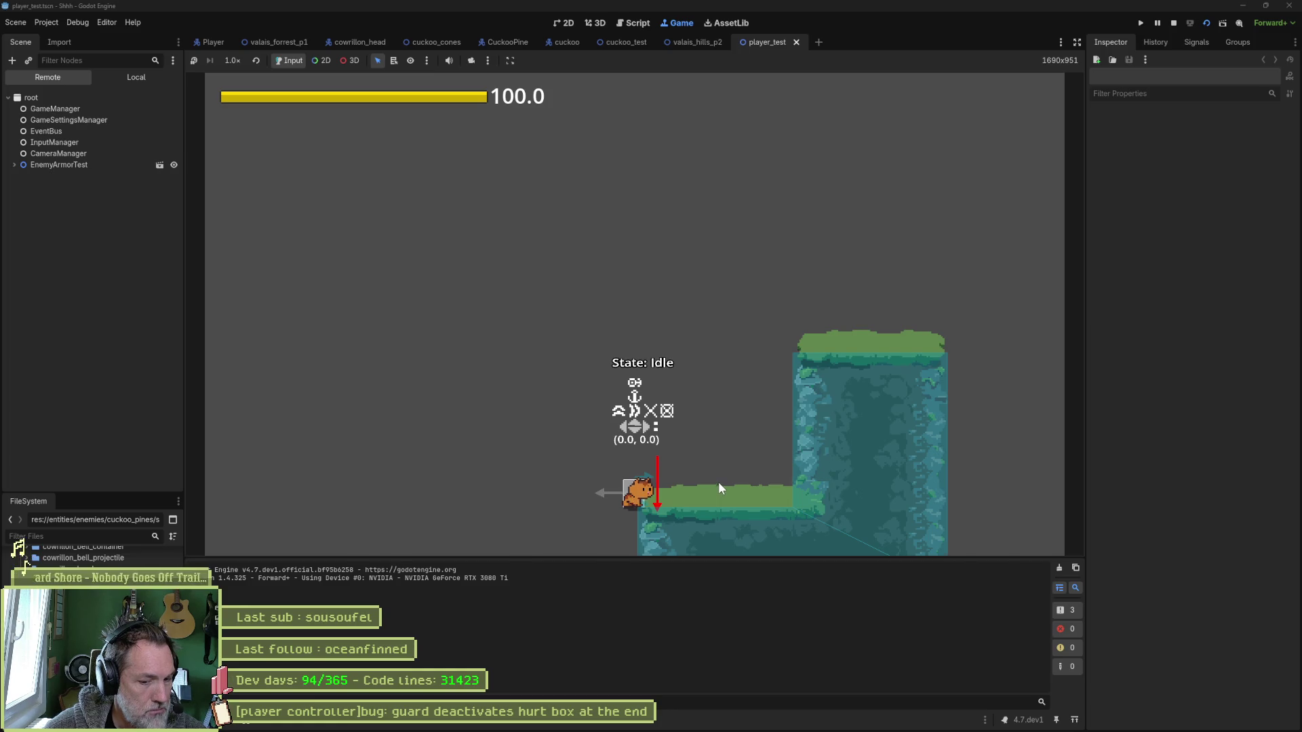
key(F8)
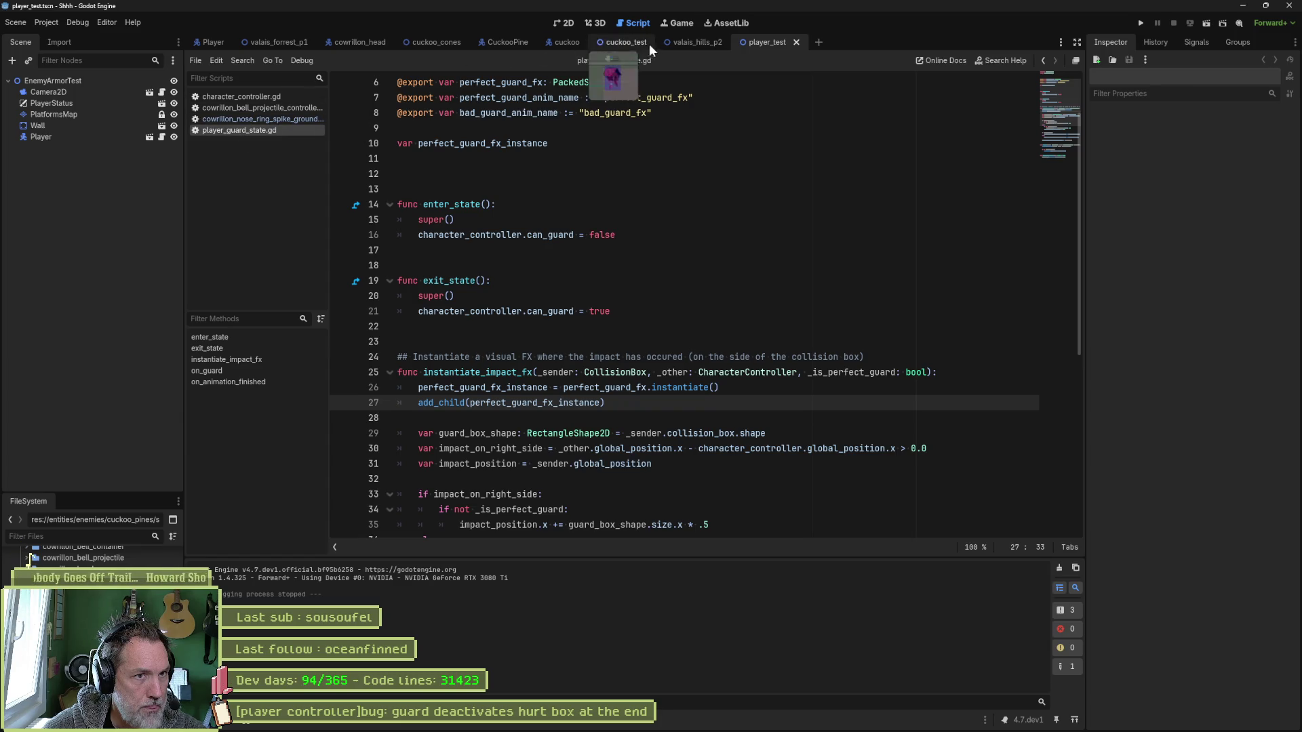
Drag the guard animation's GuardBox and HurtBox is_active keys from 0.4 s to 0.3 s and save.
click(212, 42)
click(75, 237)
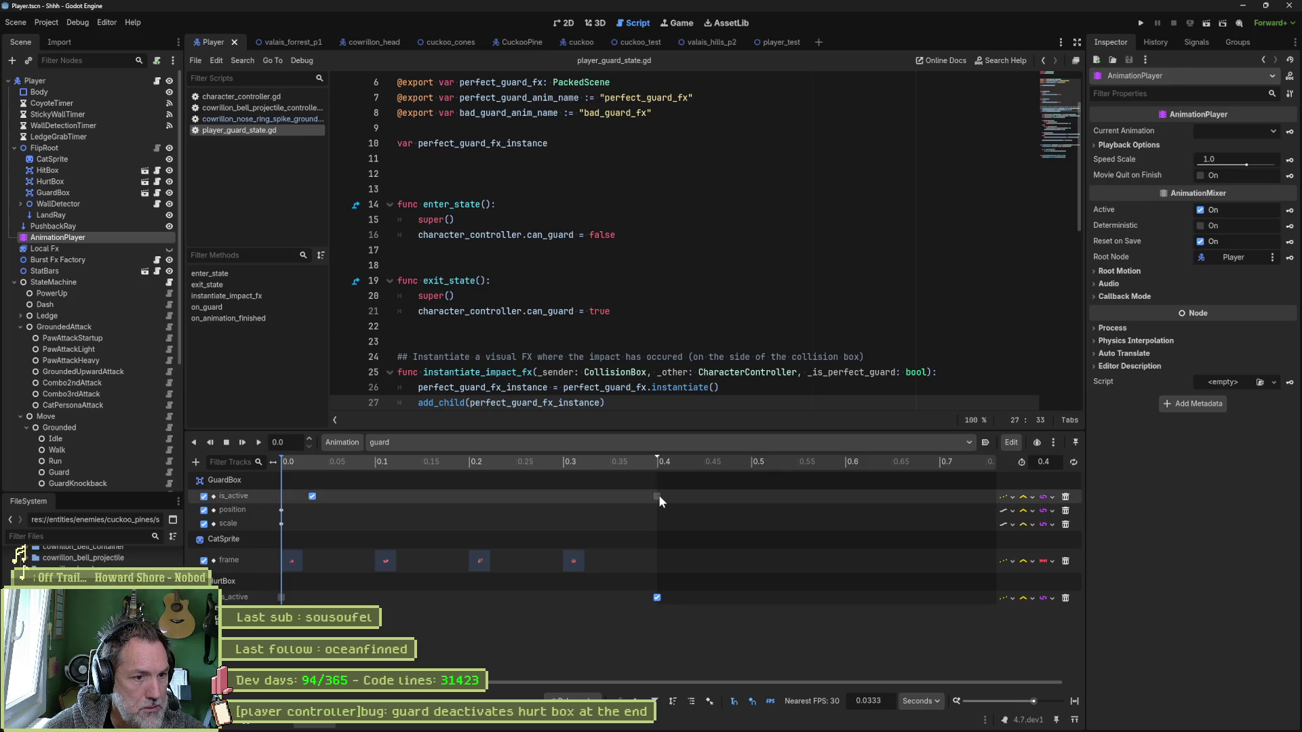
click(656, 496)
drag(656, 496, 568, 499)
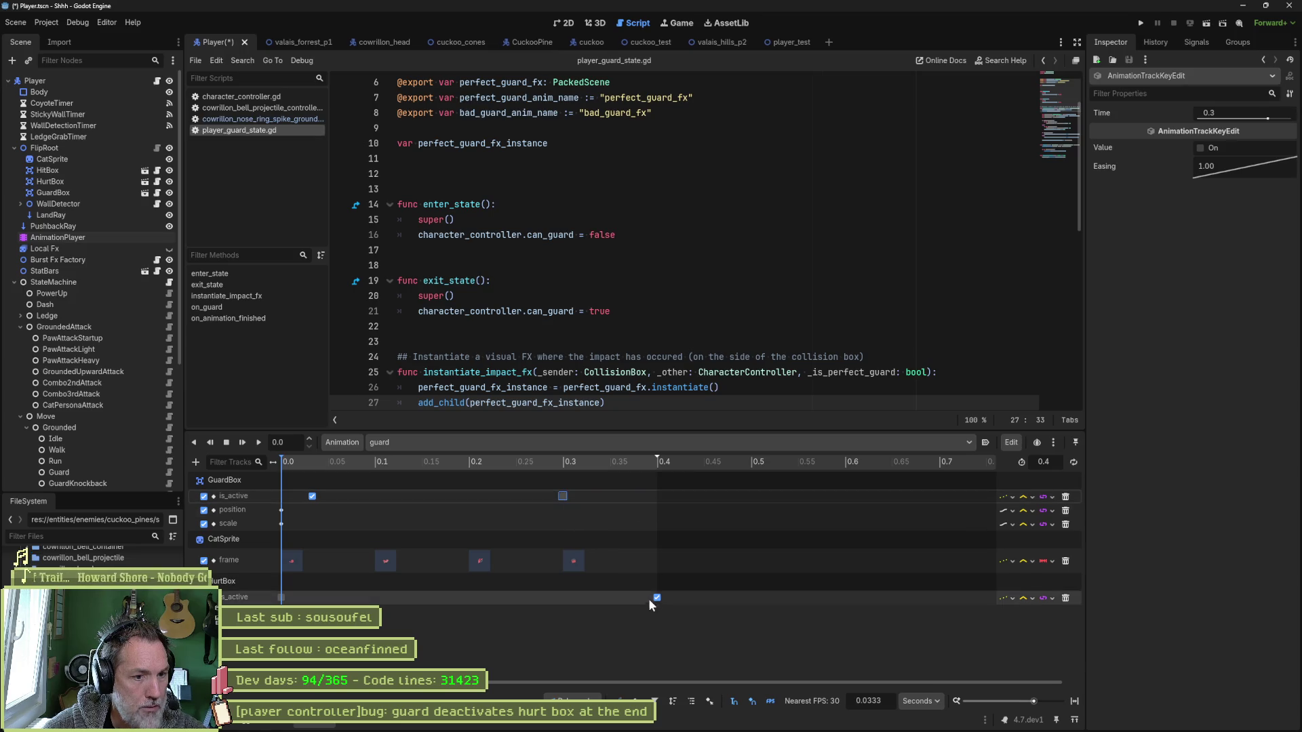
drag(655, 598, 563, 598)
key(ctrl+s)
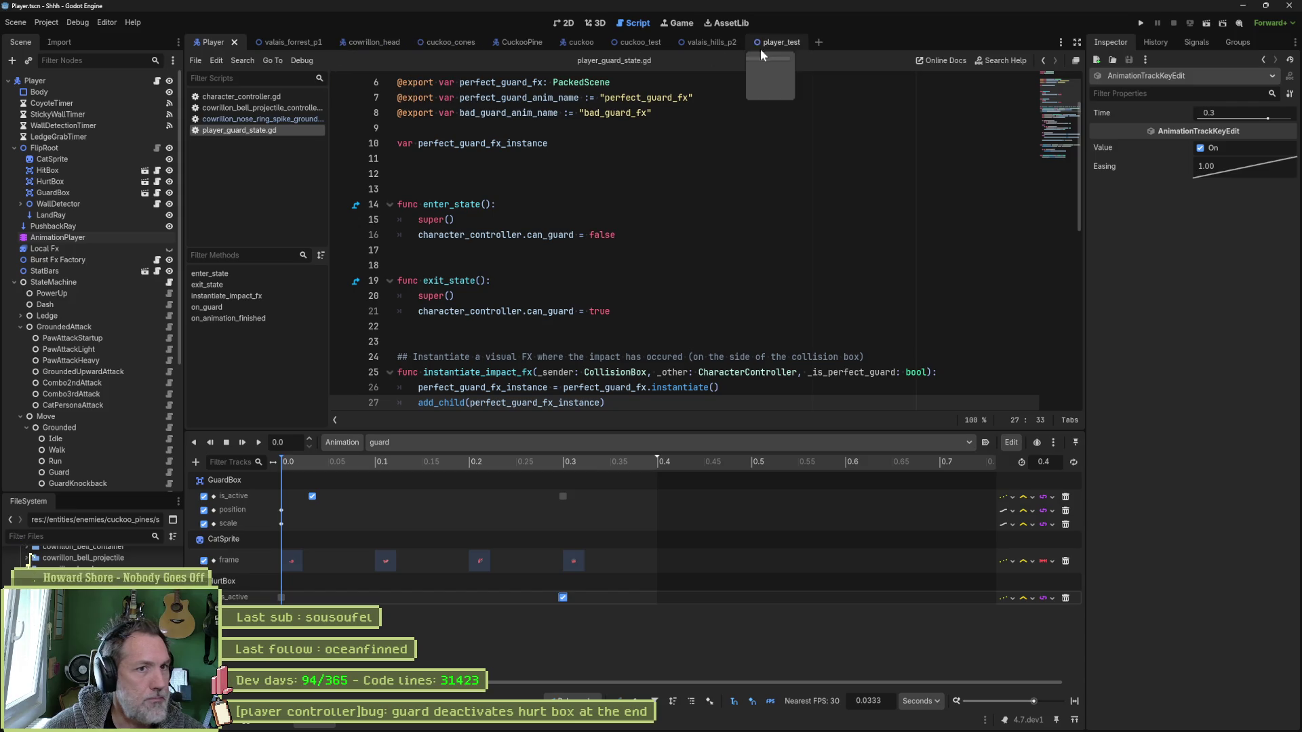
Check Is Active on the HurtBox, then run the project briefly and stop it.
click(128, 183)
click(1188, 147)
key(F5)
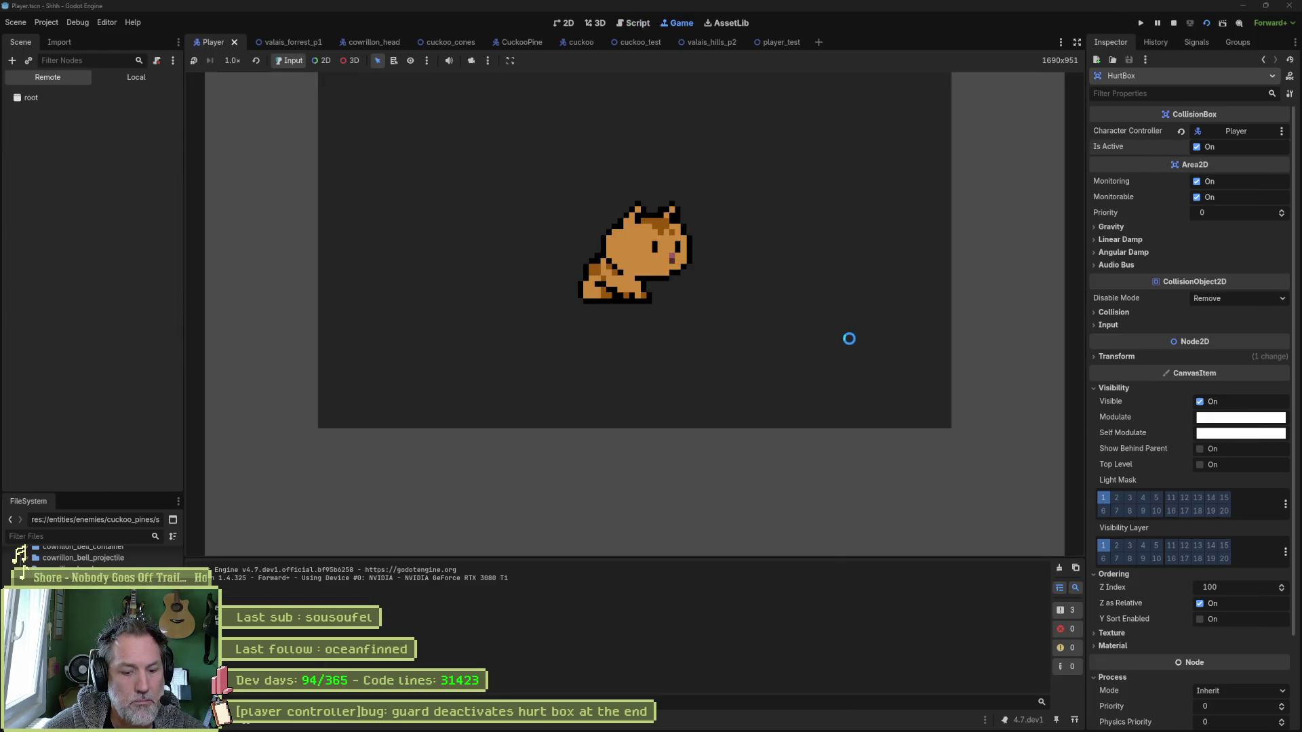
key(F8)
Run player_test, make the player guard with a right-click, then stop.
click(767, 42)
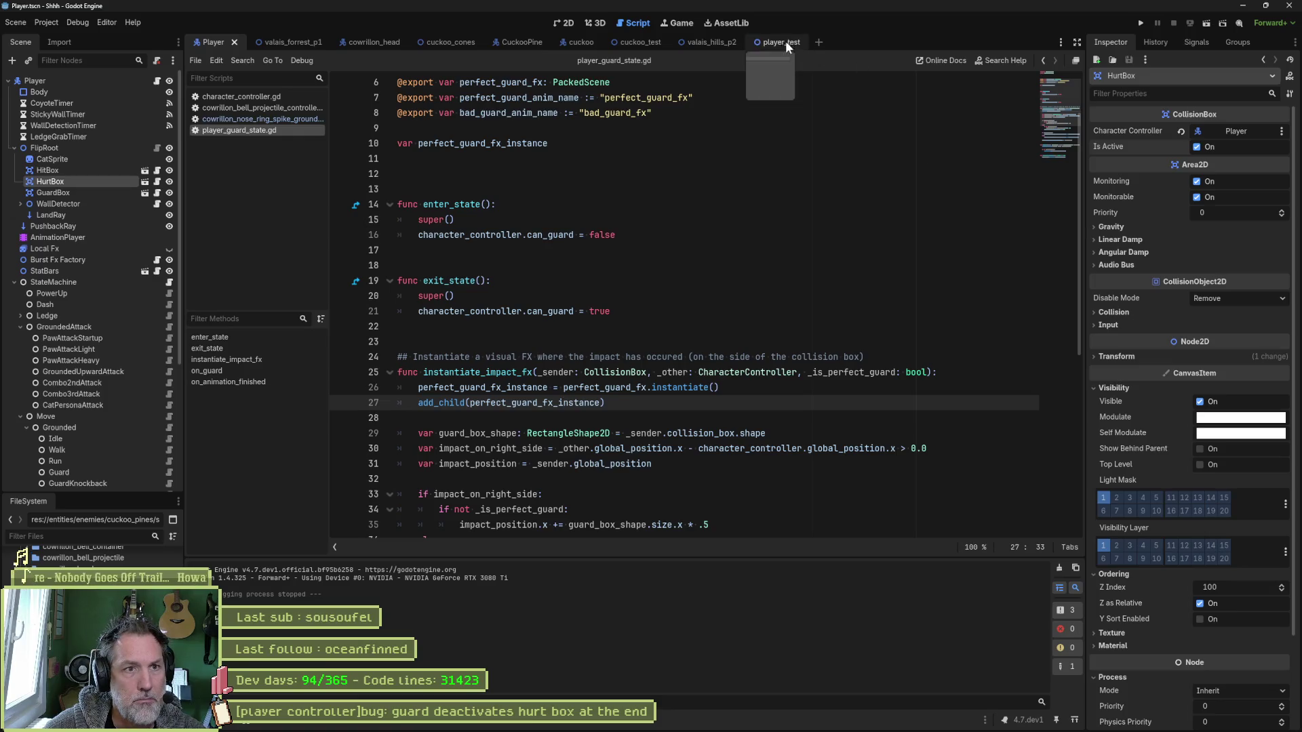
key(F6)
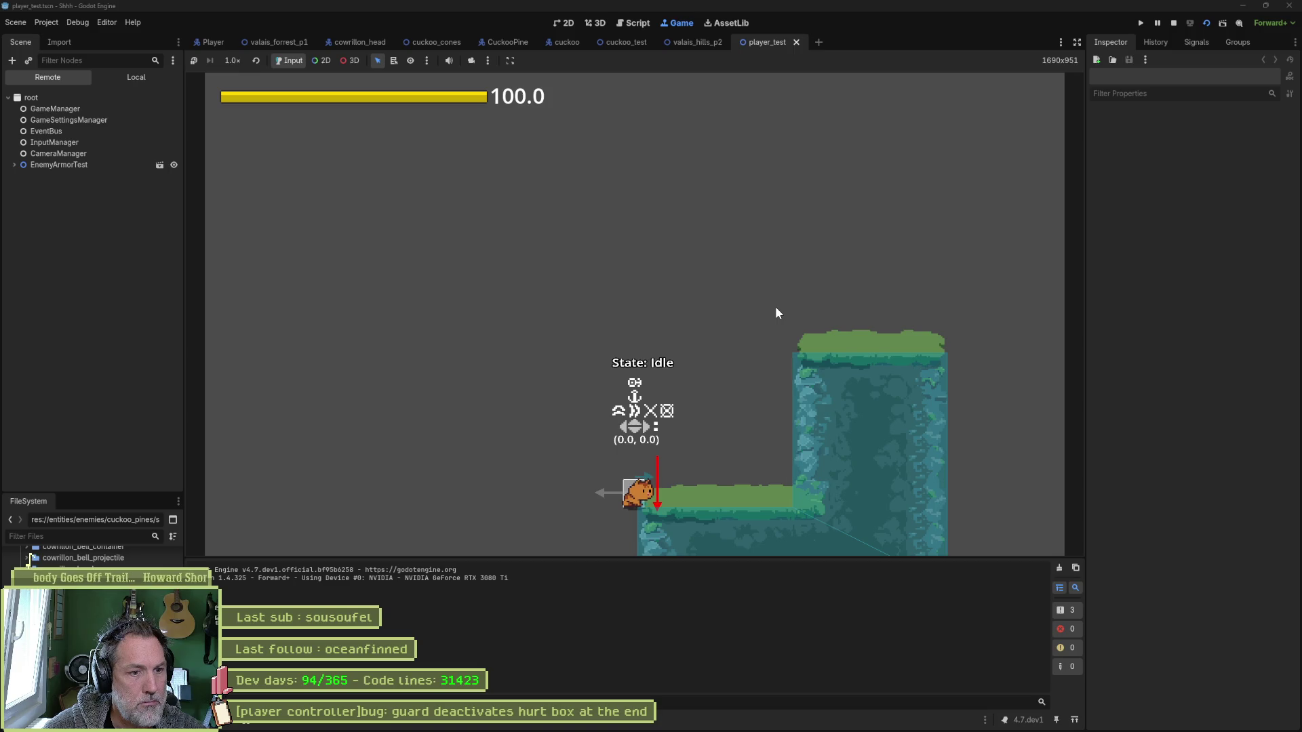
right_click(654, 503)
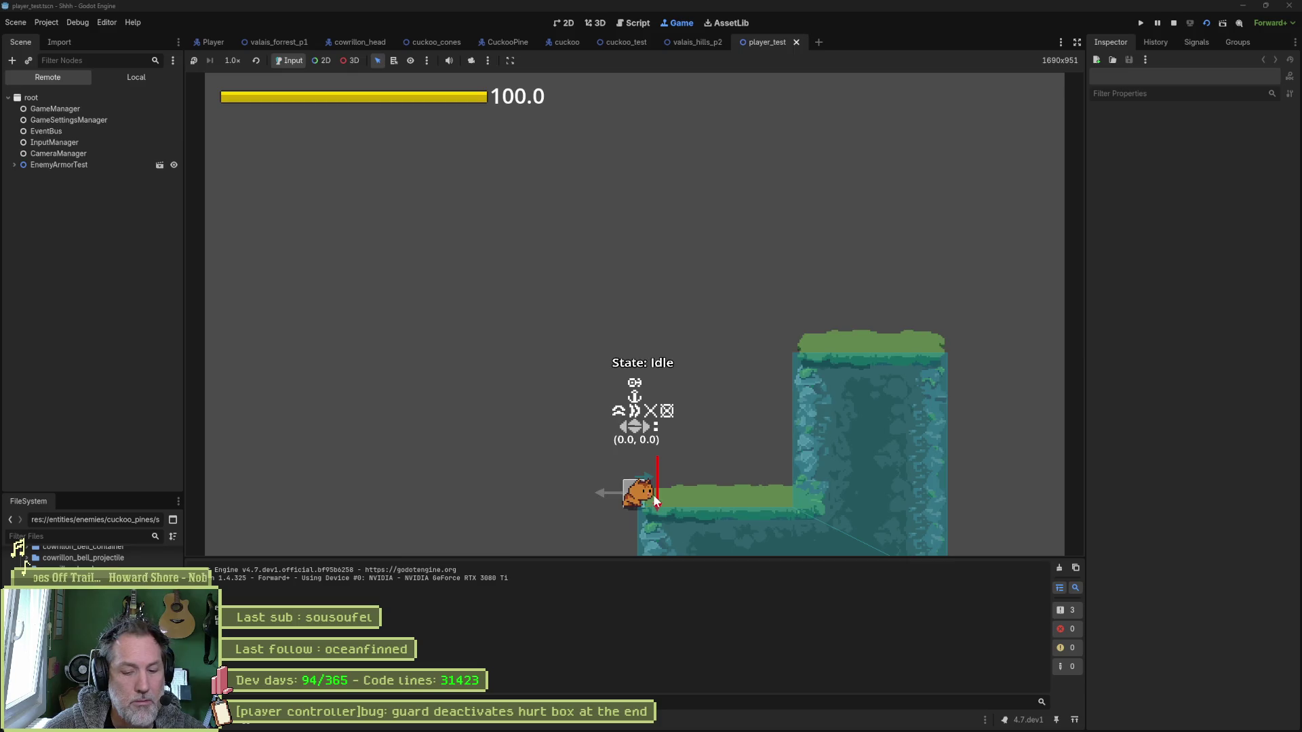
key(F8)
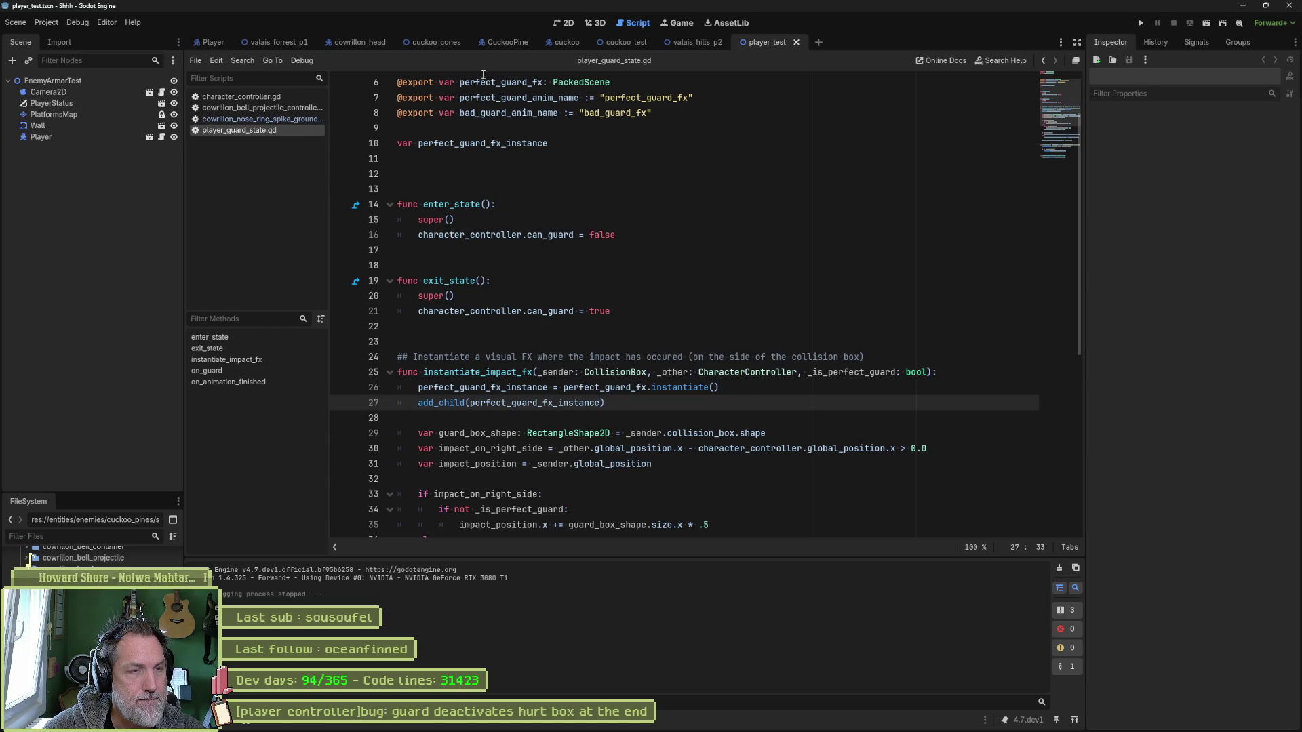
Review the Guard state's script, including the can_guard line in enter_state.
click(210, 42)
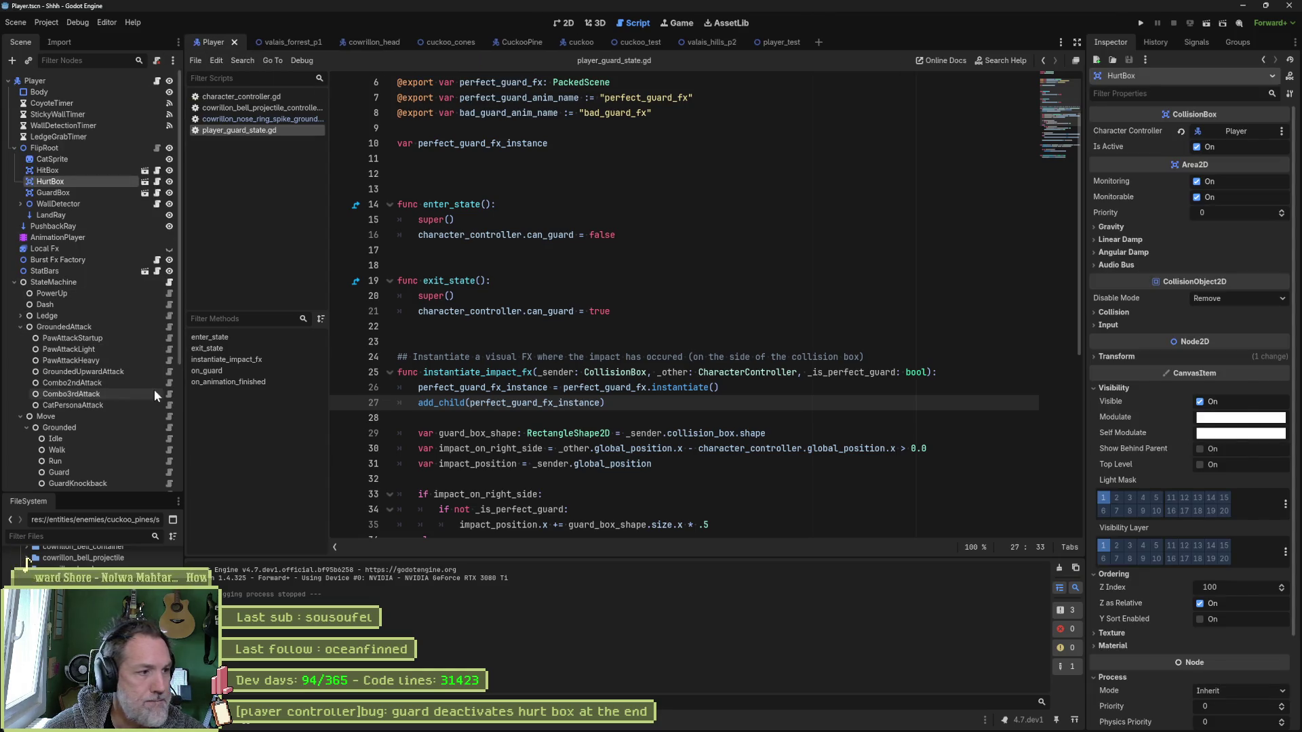
scroll(148, 428, down, 5)
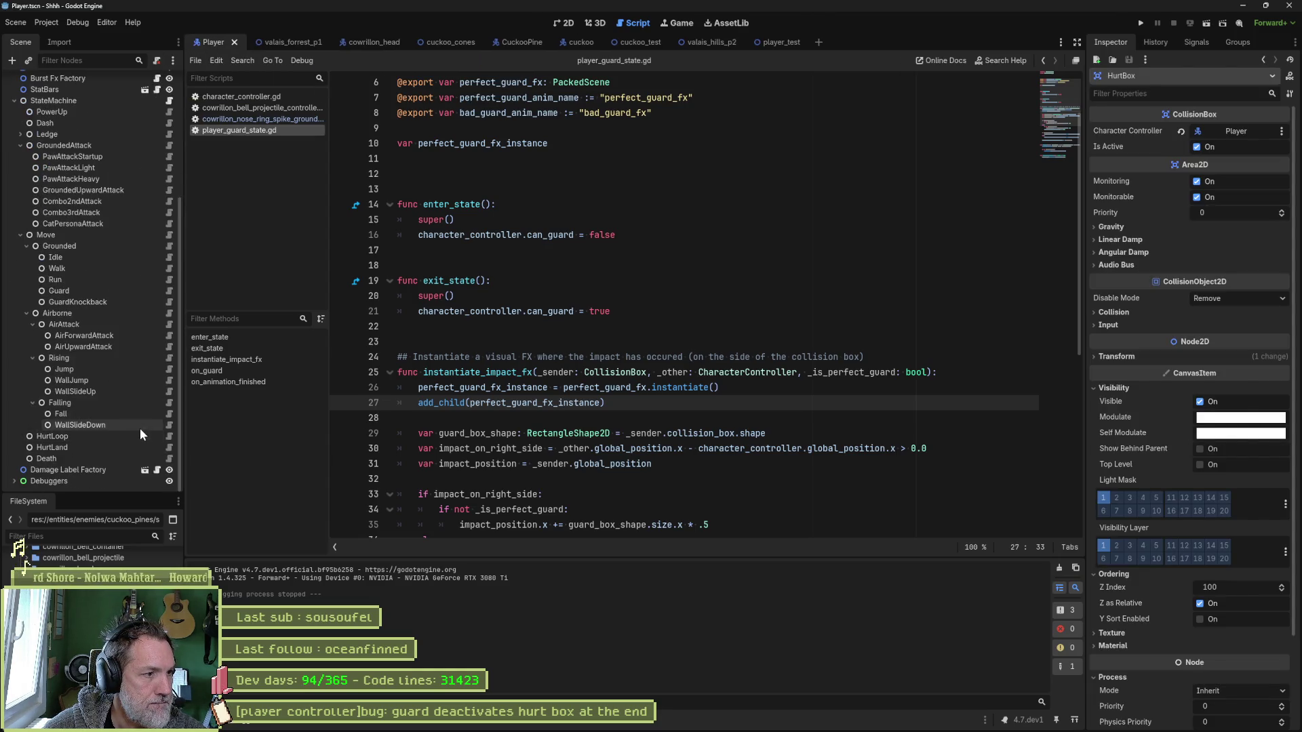
scroll(140, 429, up, 2)
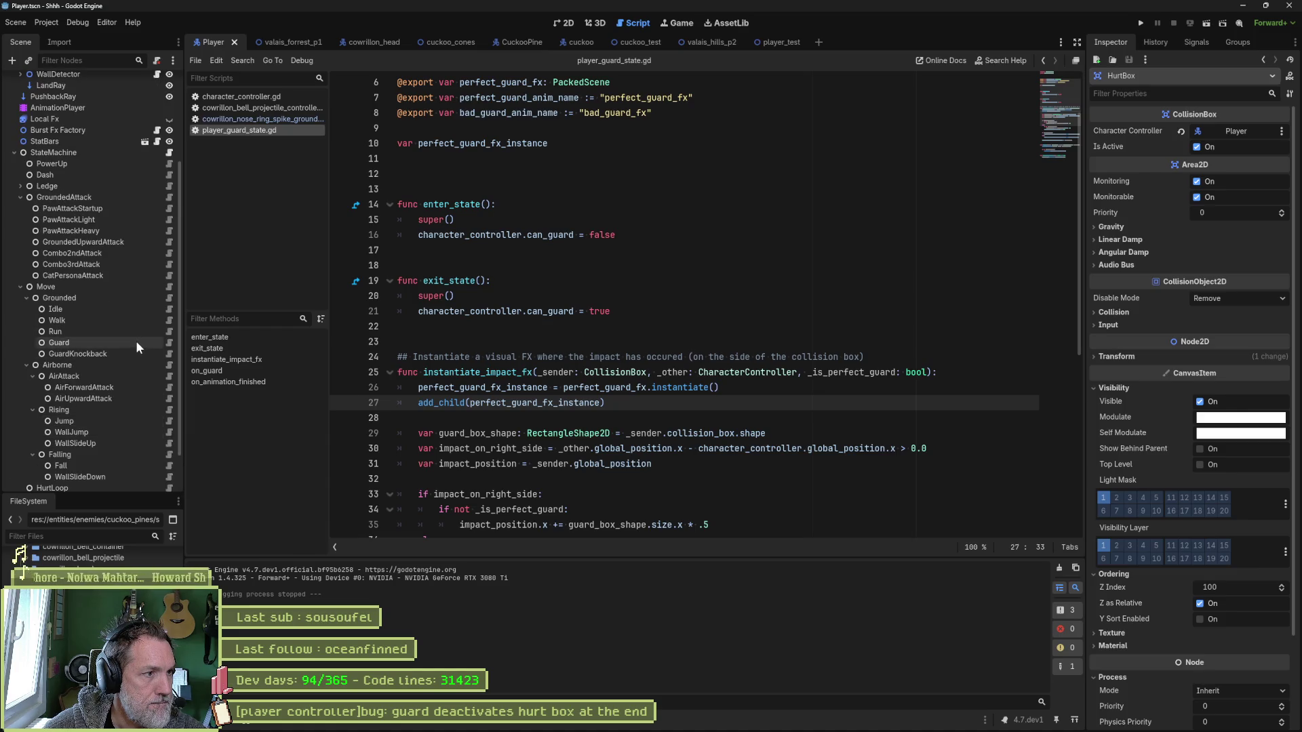
click(168, 342)
drag(621, 235, 663, 219)
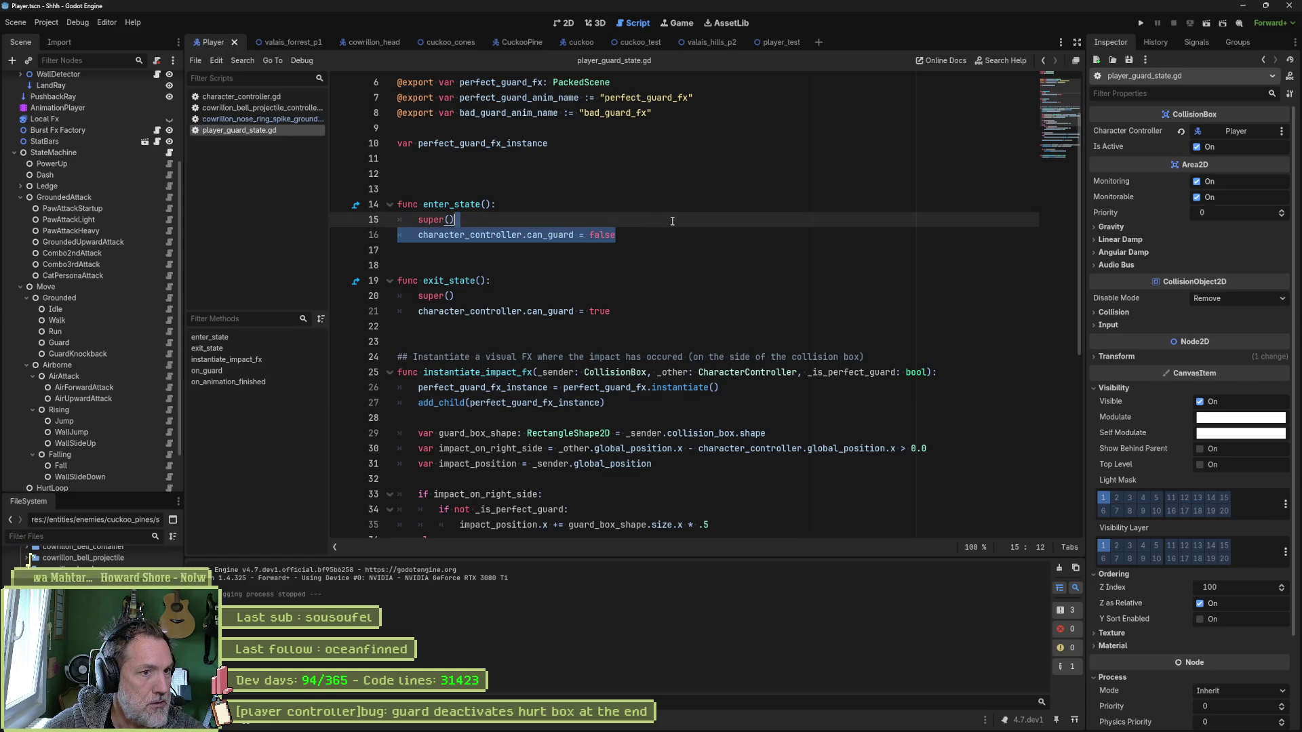
click(641, 310)
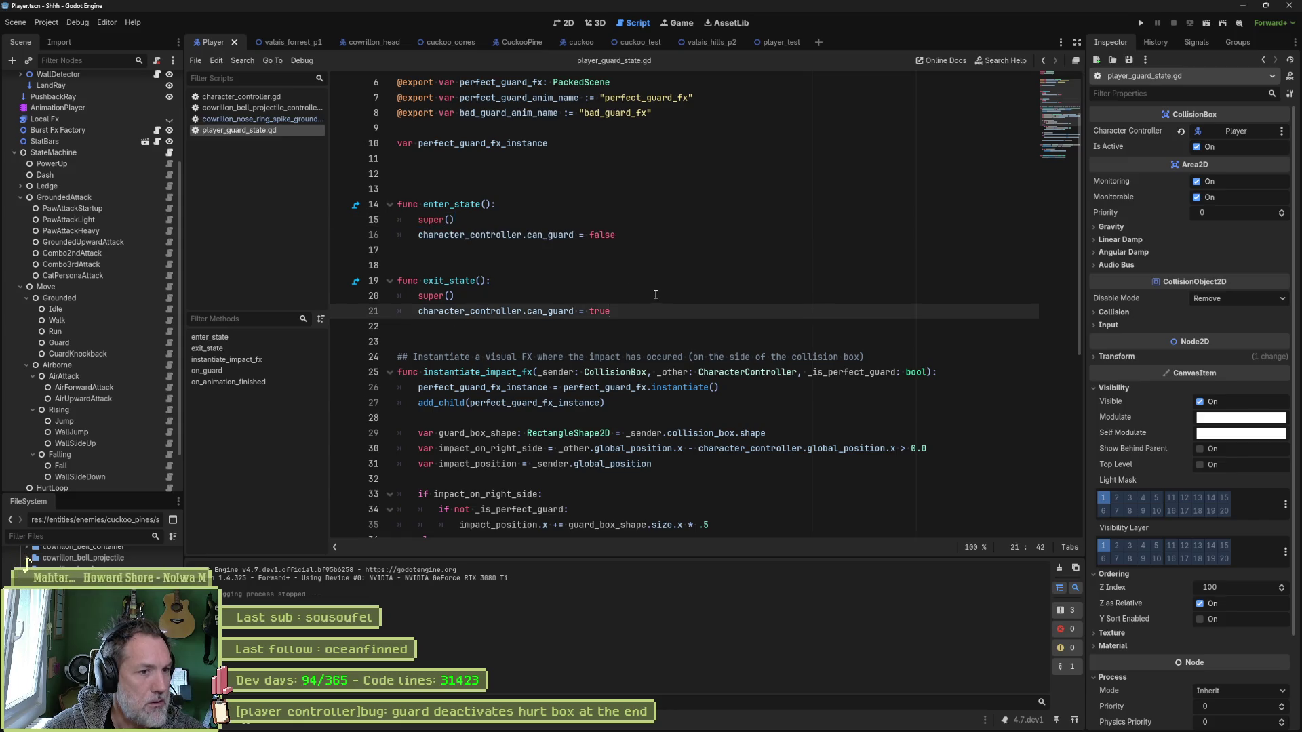
scroll(656, 294, down, 1)
scroll(662, 296, down, 6)
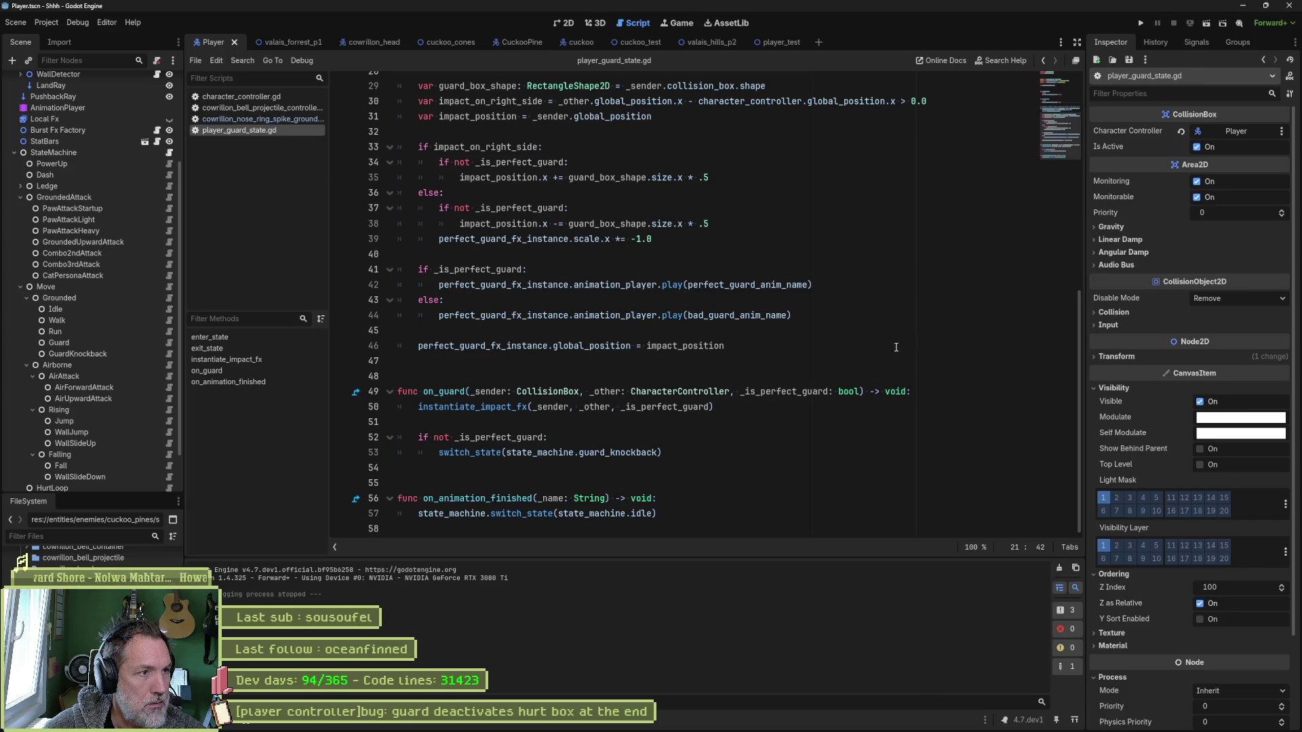
Open player_idle_state.gd, collapse GroundedAttack, and show the guard animation timeline.
click(168, 309)
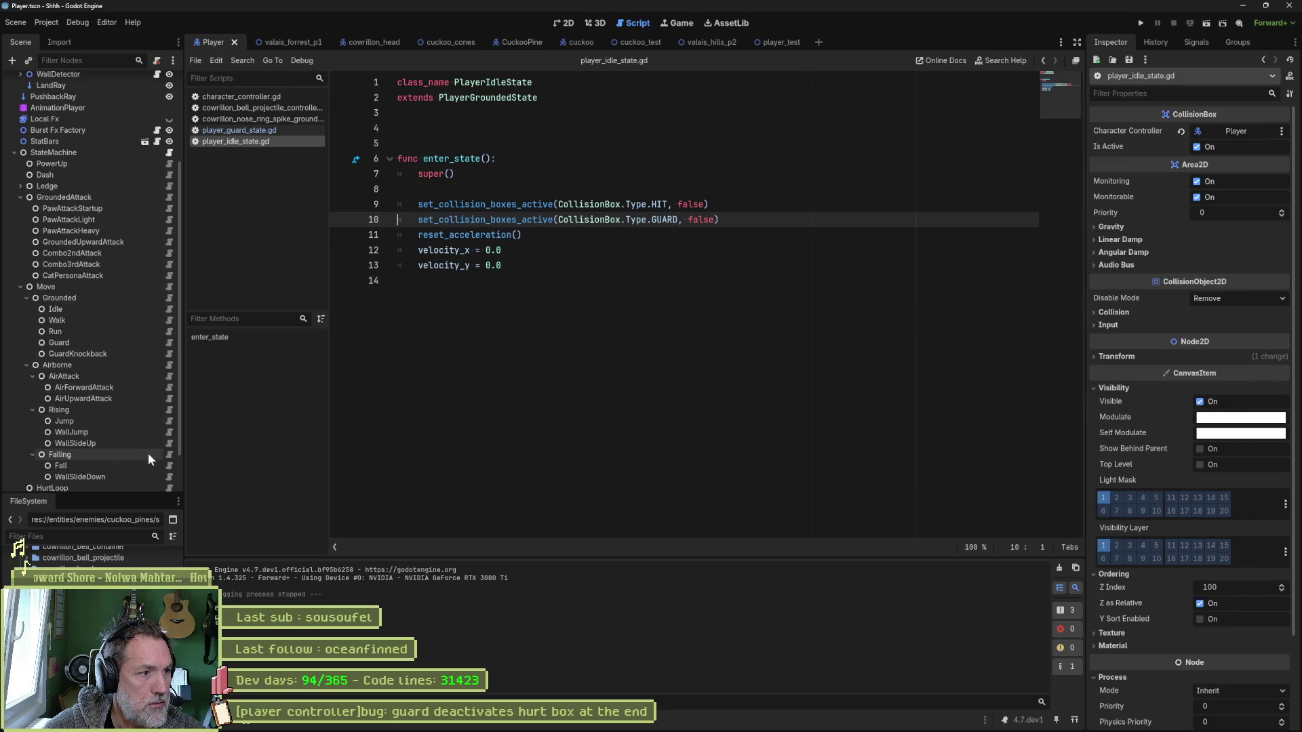
click(20, 197)
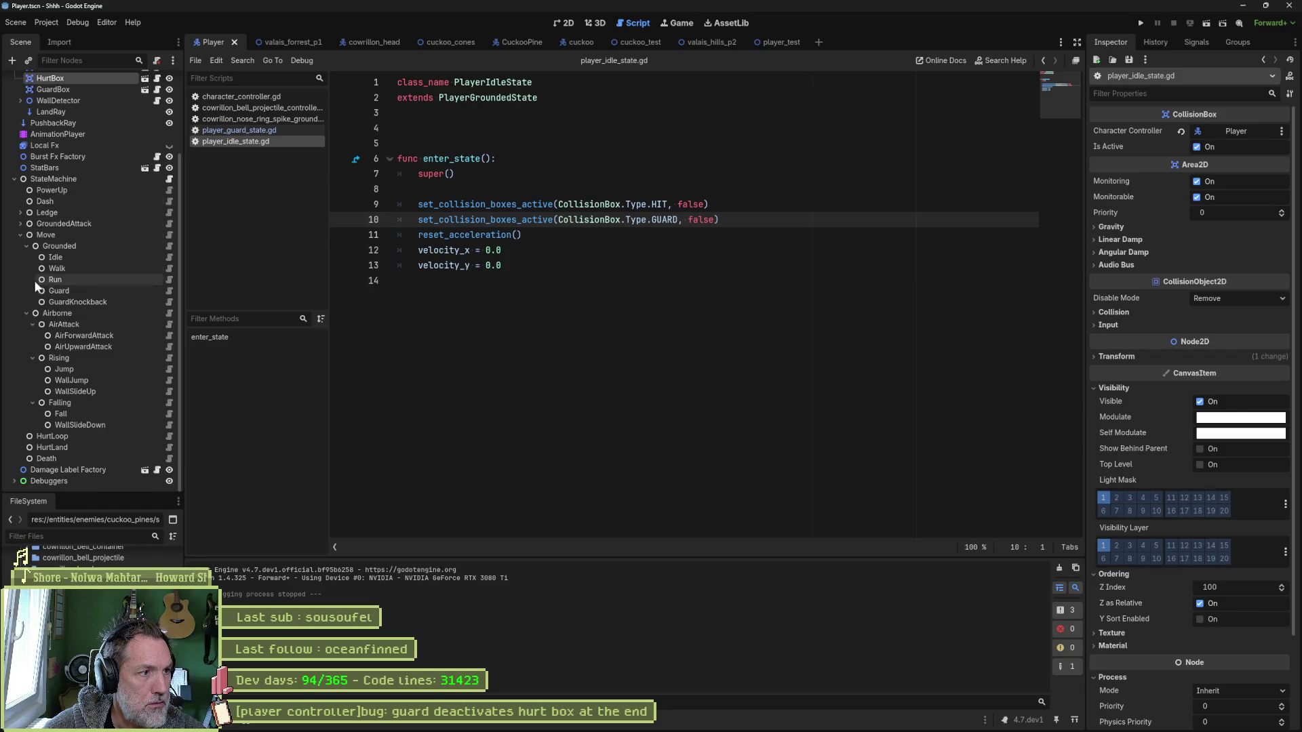
click(150, 291)
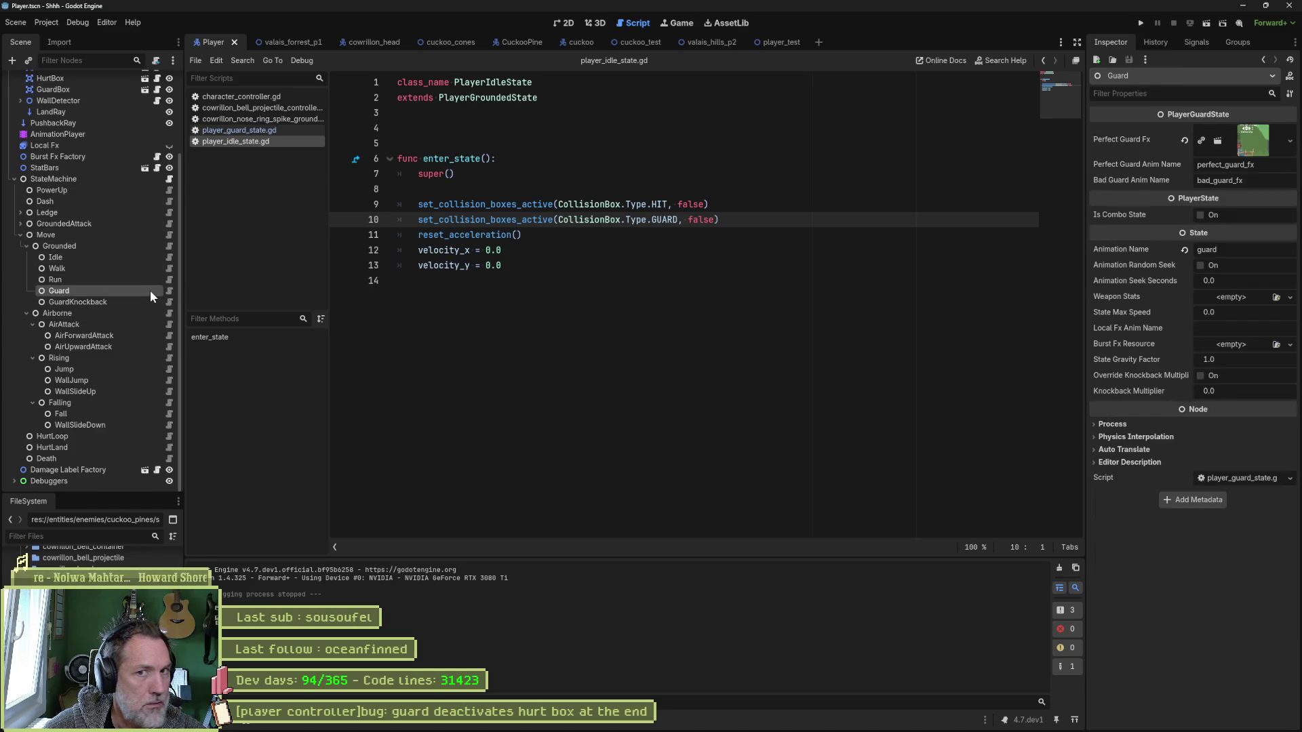
click(71, 134)
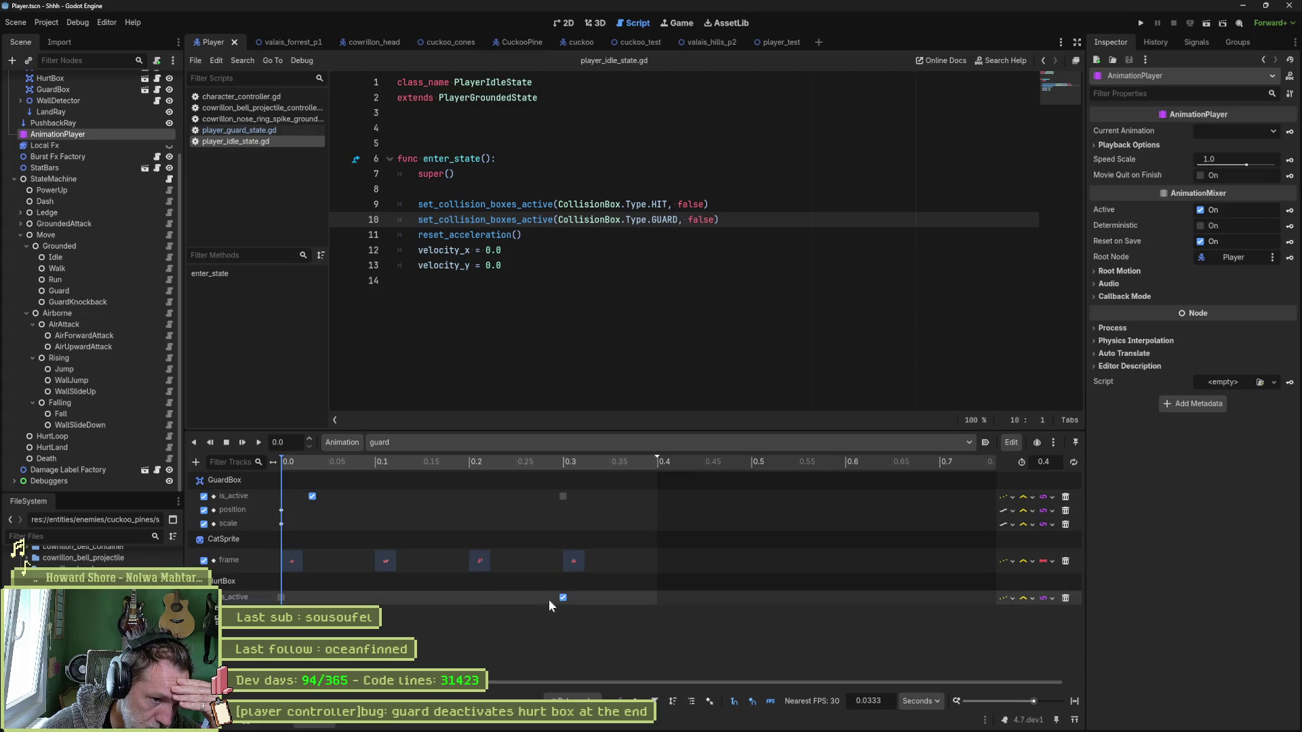
Delete the guard's HurtBox is_active track and start a new line after super() in enter_state.
click(1066, 599)
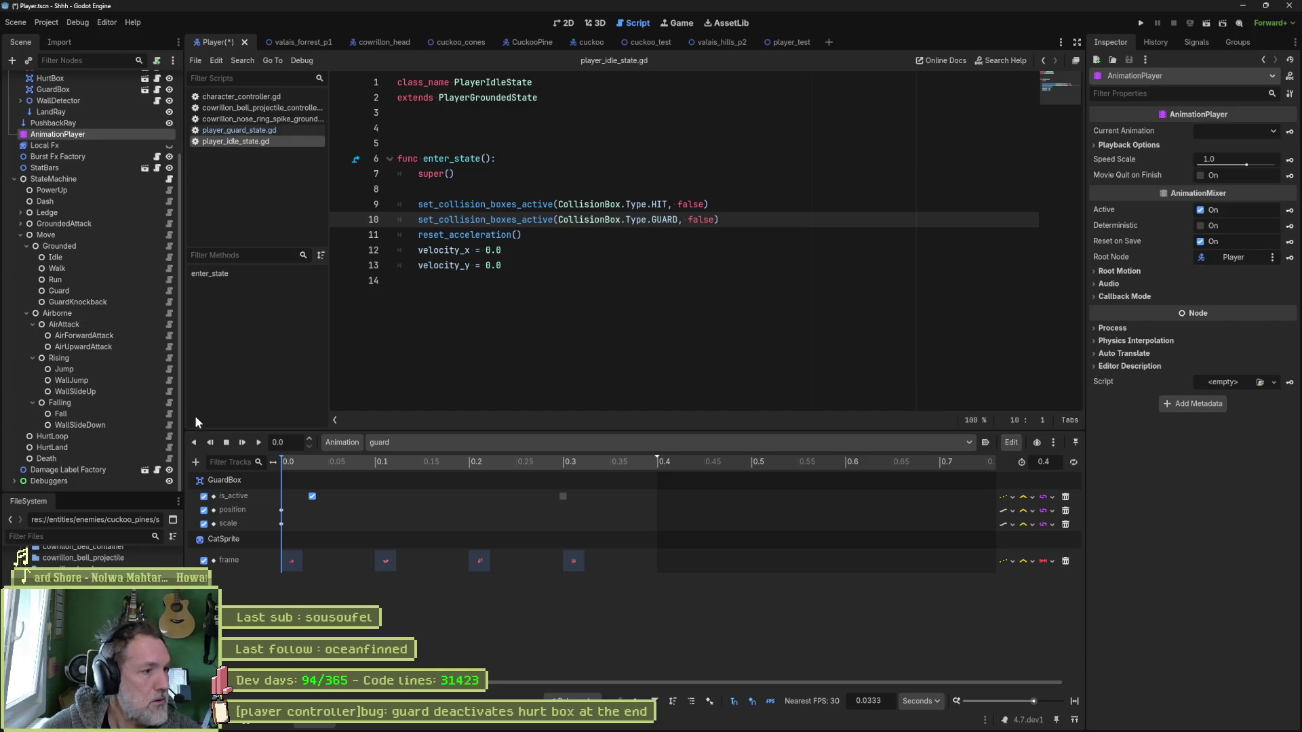
click(168, 290)
scroll(587, 296, up, 5)
click(644, 218)
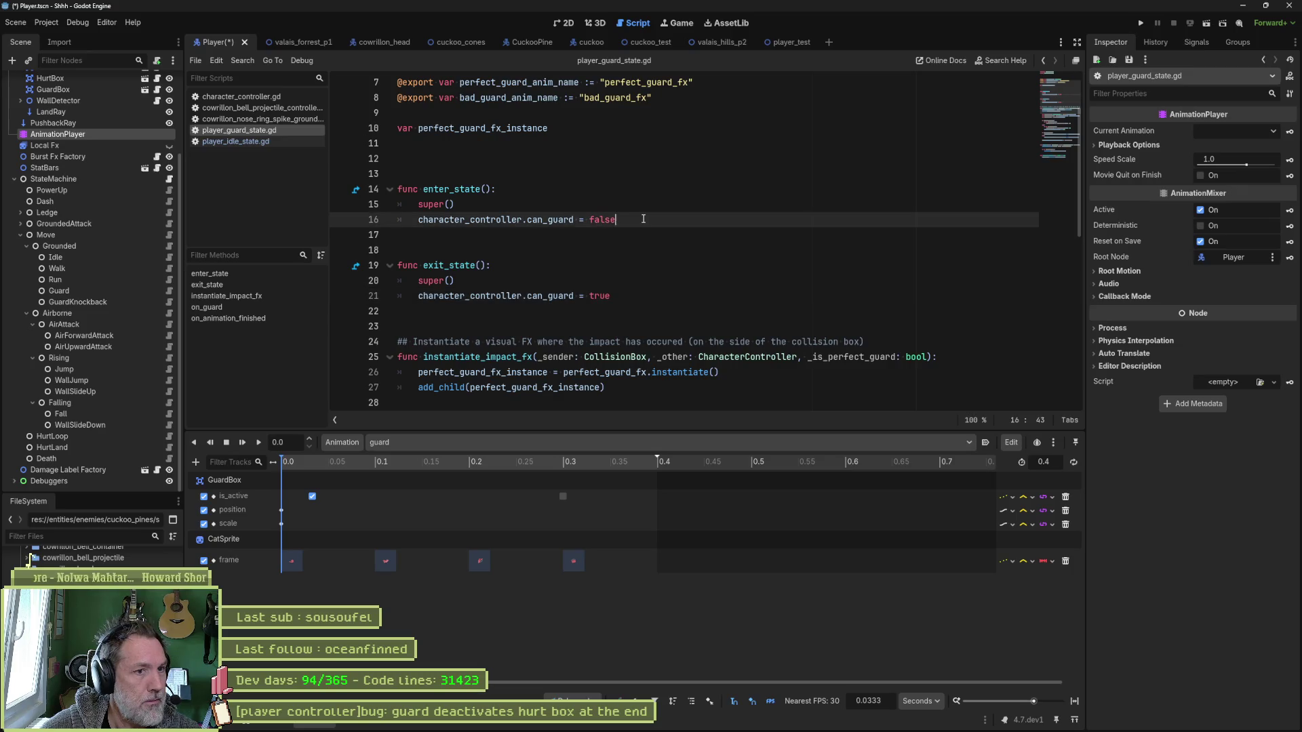
click(650, 210)
key(Return)
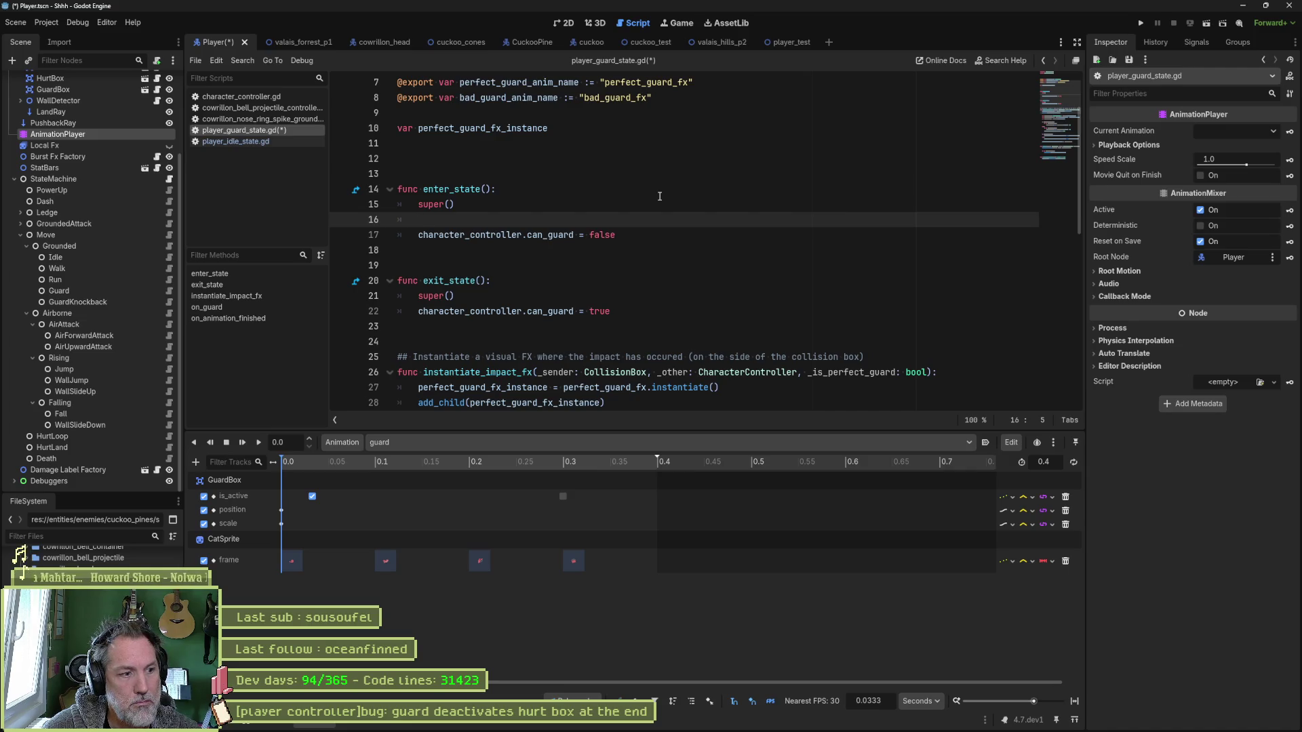
Add set_collision_boxes_active(CollisionBox.Type.HURT, false) to enter_state in player_guard_state.gd.
text(set_col)
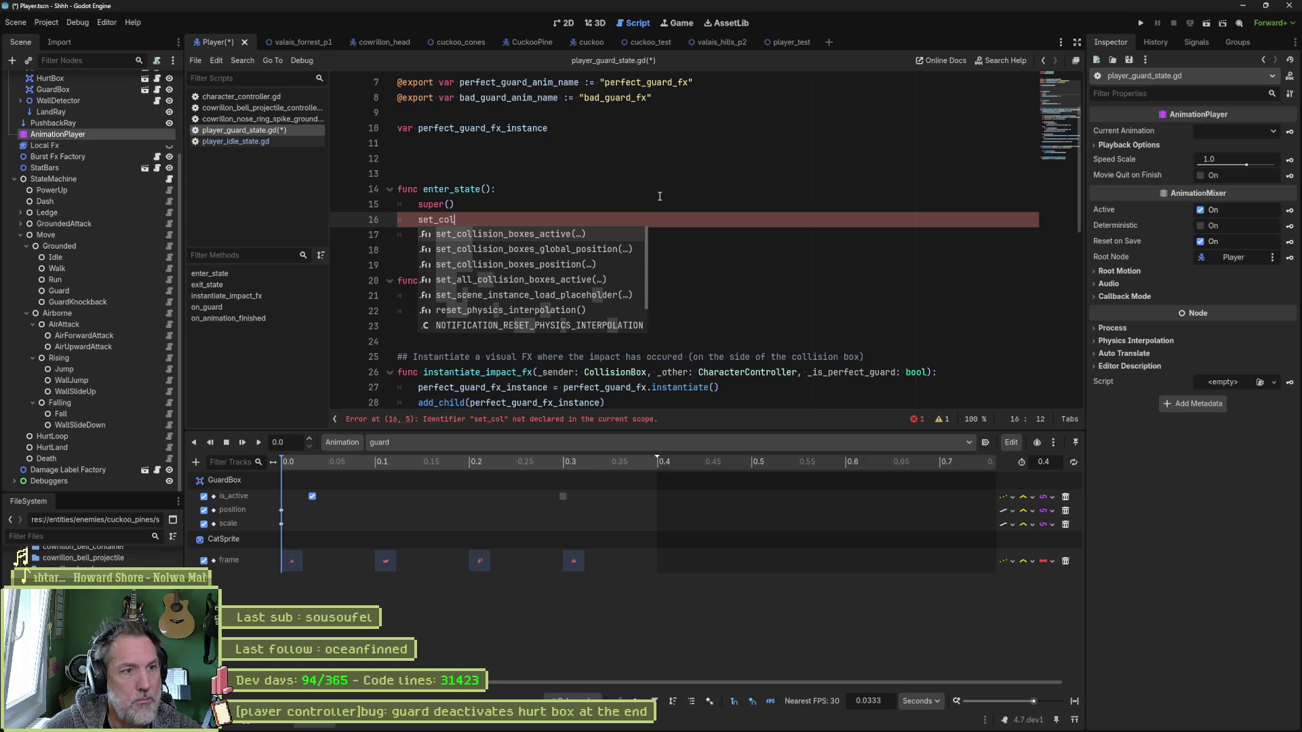
key(Return)
text(Col)
key(Return)
text(.T)
key(Return)
text(.HU)
key(Return)
text(, false)
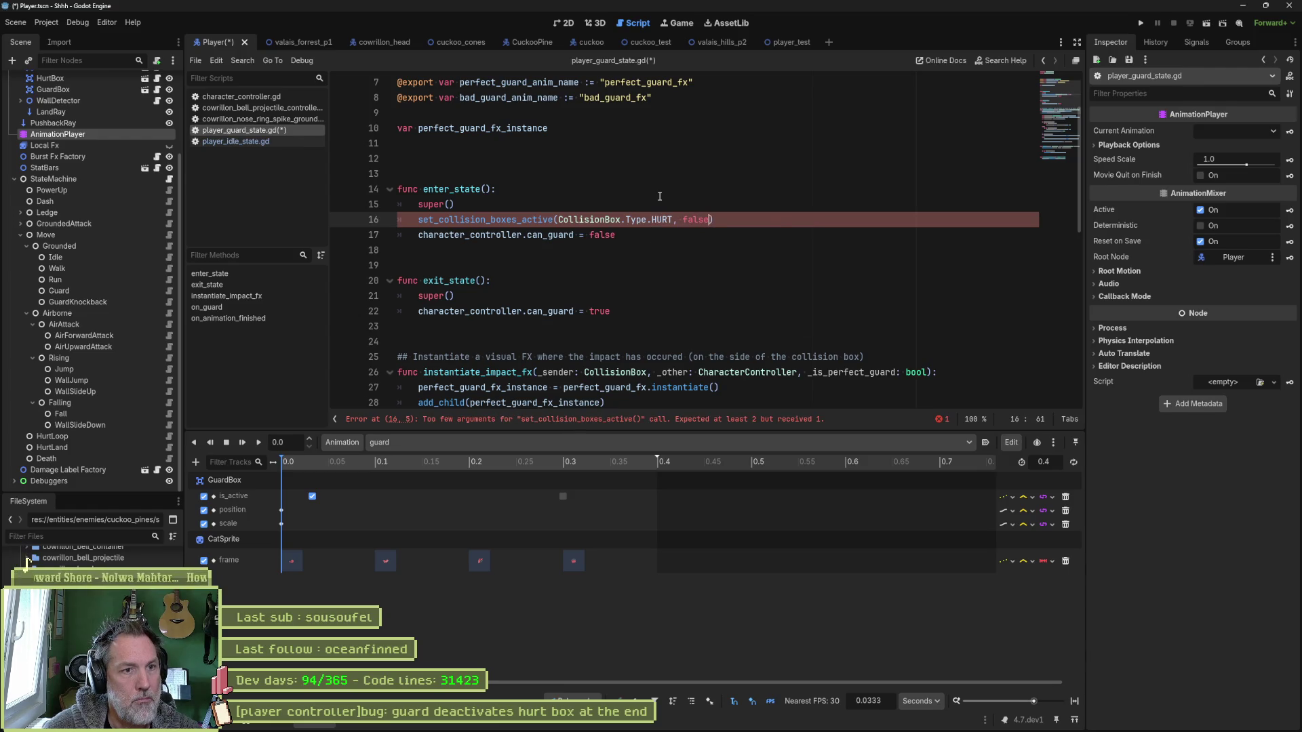
Paste the call into exit_state with true, save the script, and run player_test.
key(shift+Up)
key(ctrl+c)
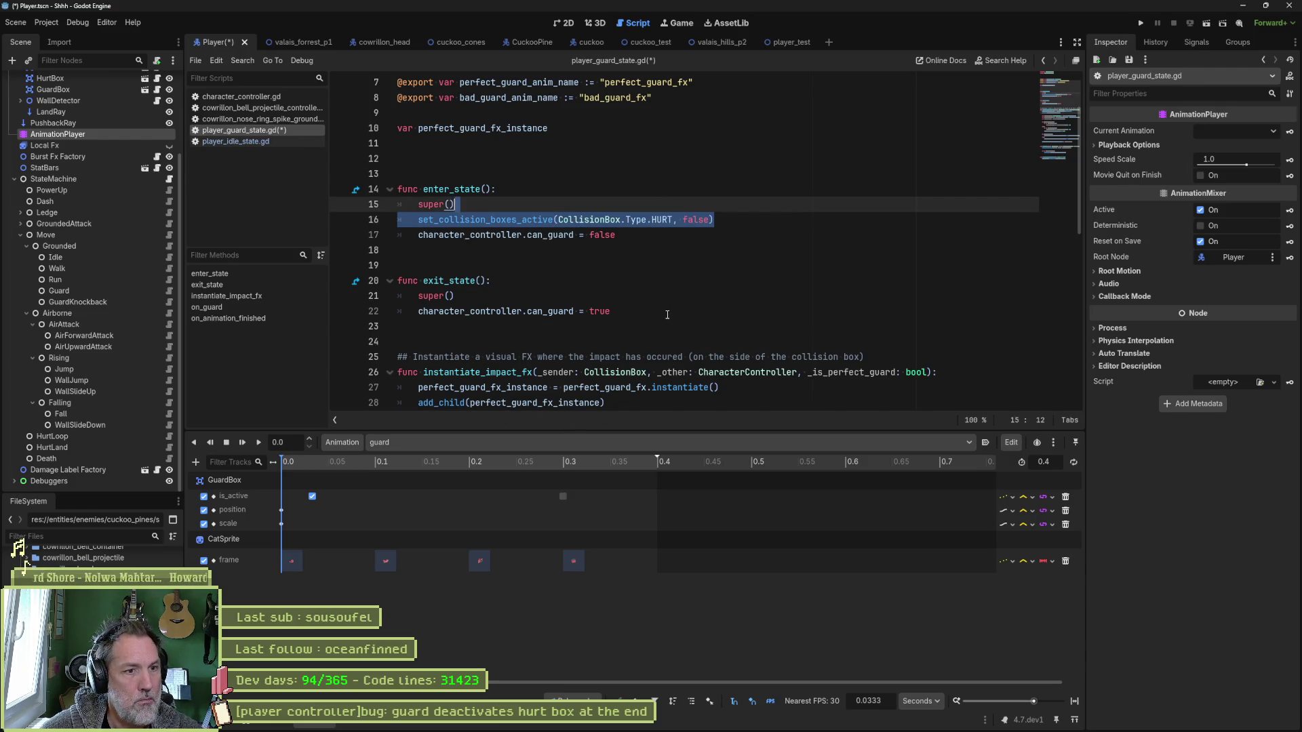
click(667, 312)
key(ctrl+v)
double_click(695, 326)
text(true)
key(ctrl+s)
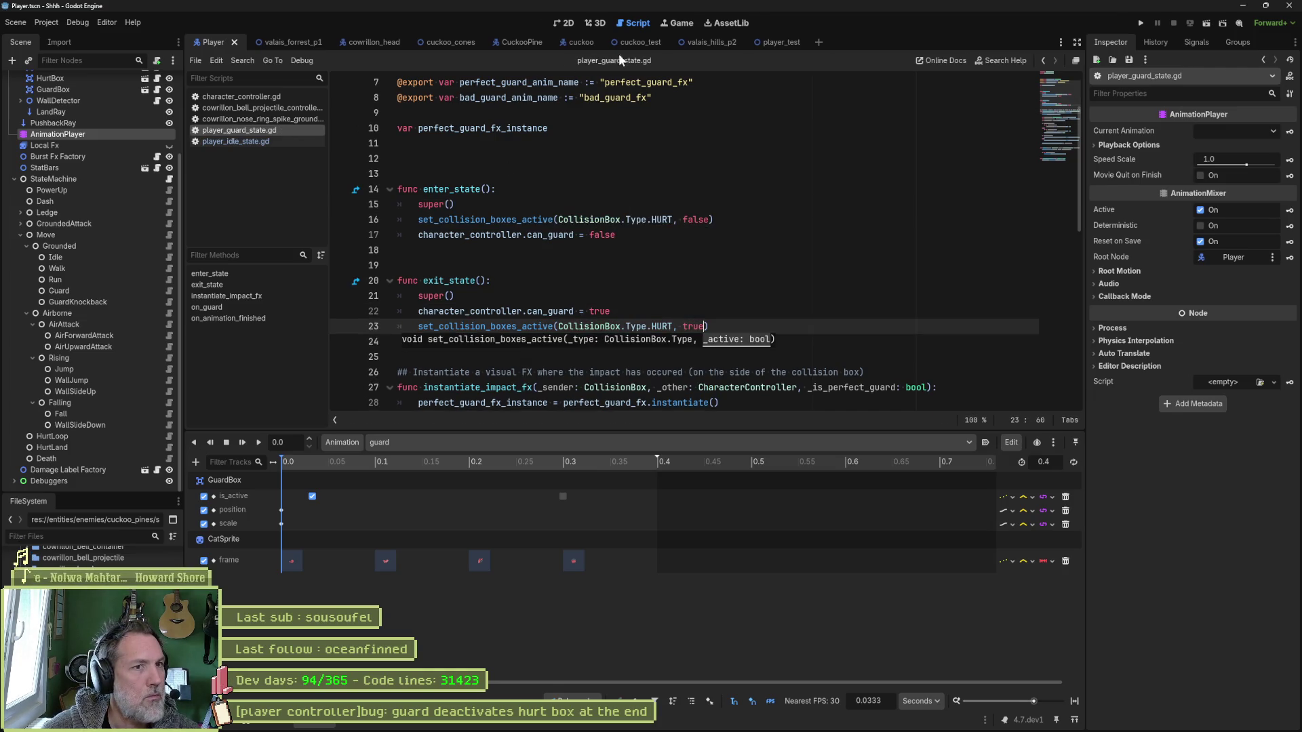
click(764, 42)
key(F6)
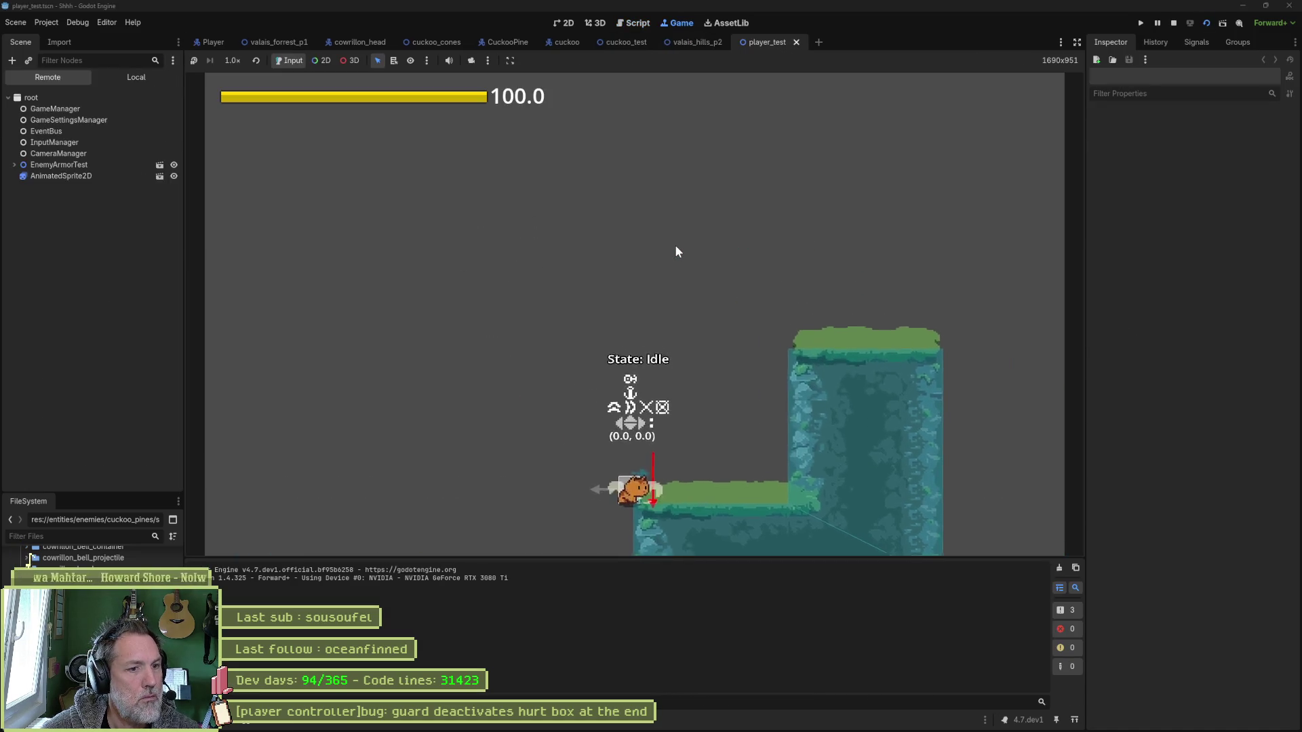
Play-test guard (Shift), jump (Space), attack (J) and dash (K), then stop the game with F8.
key(shift)
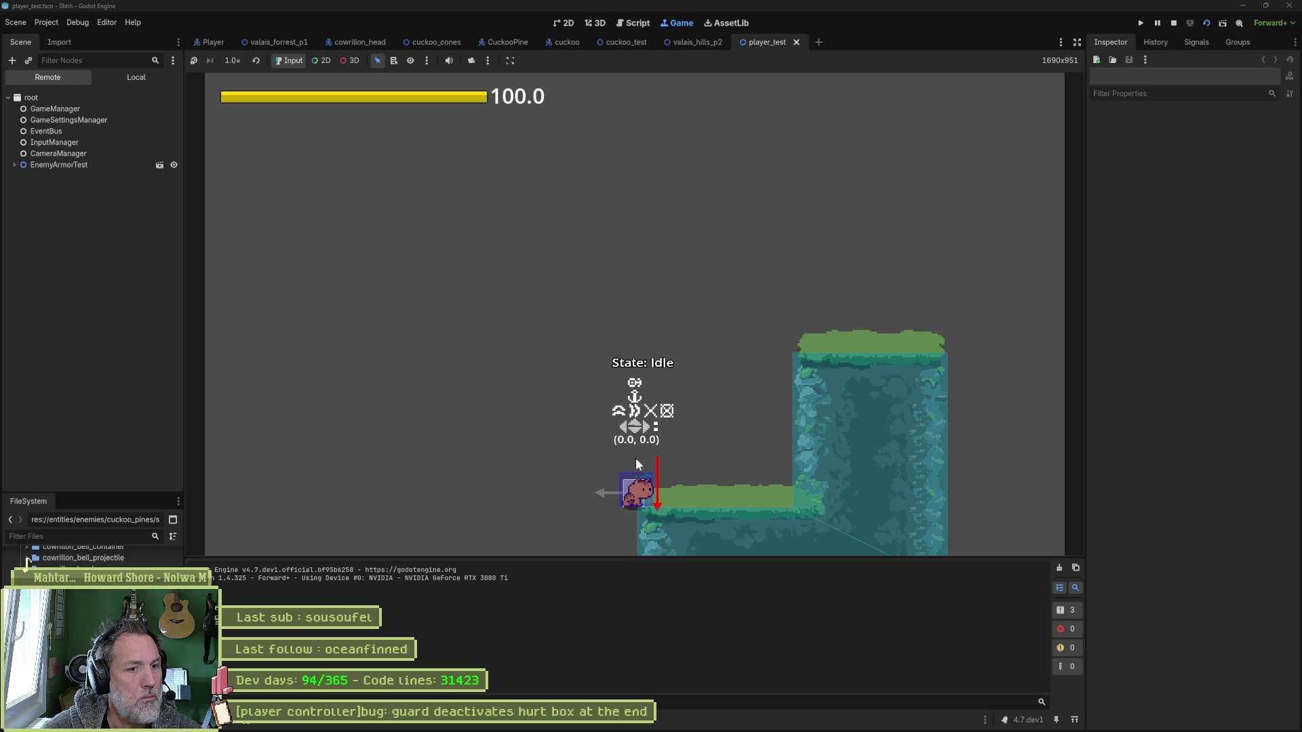
key(space)
key(j)
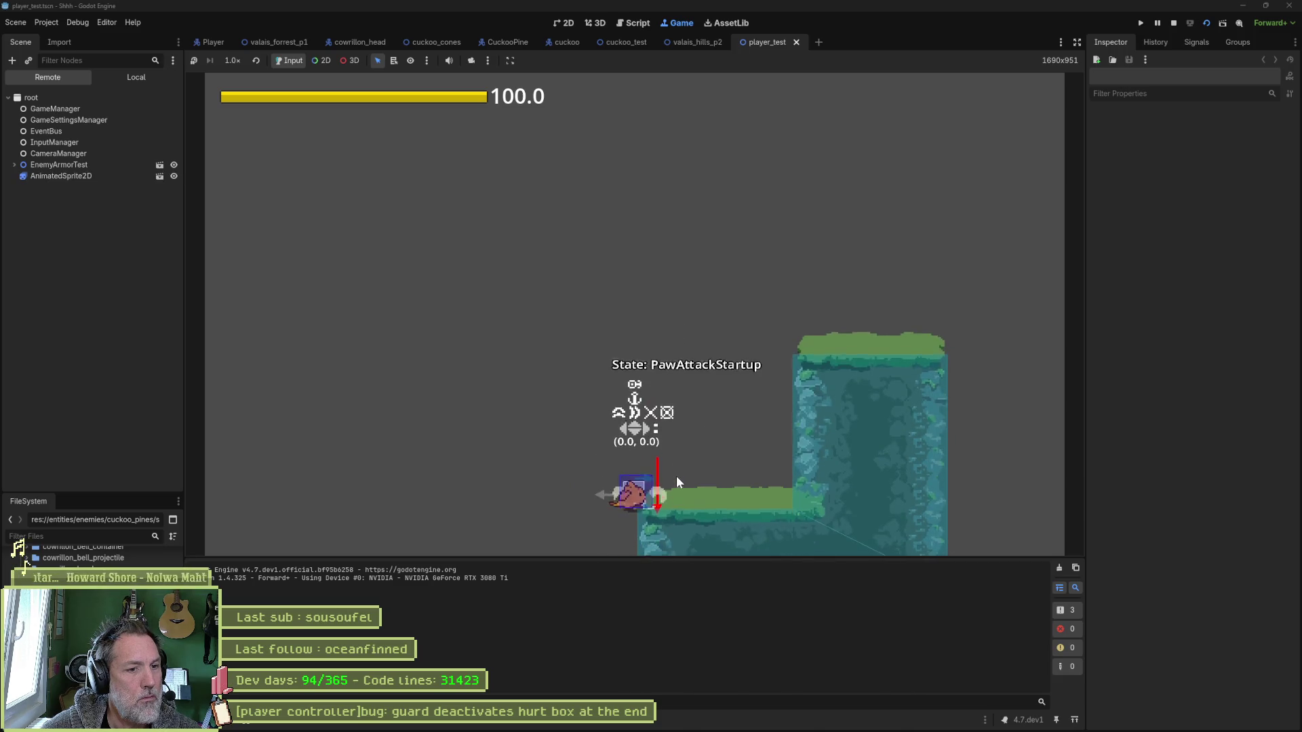
key(k)
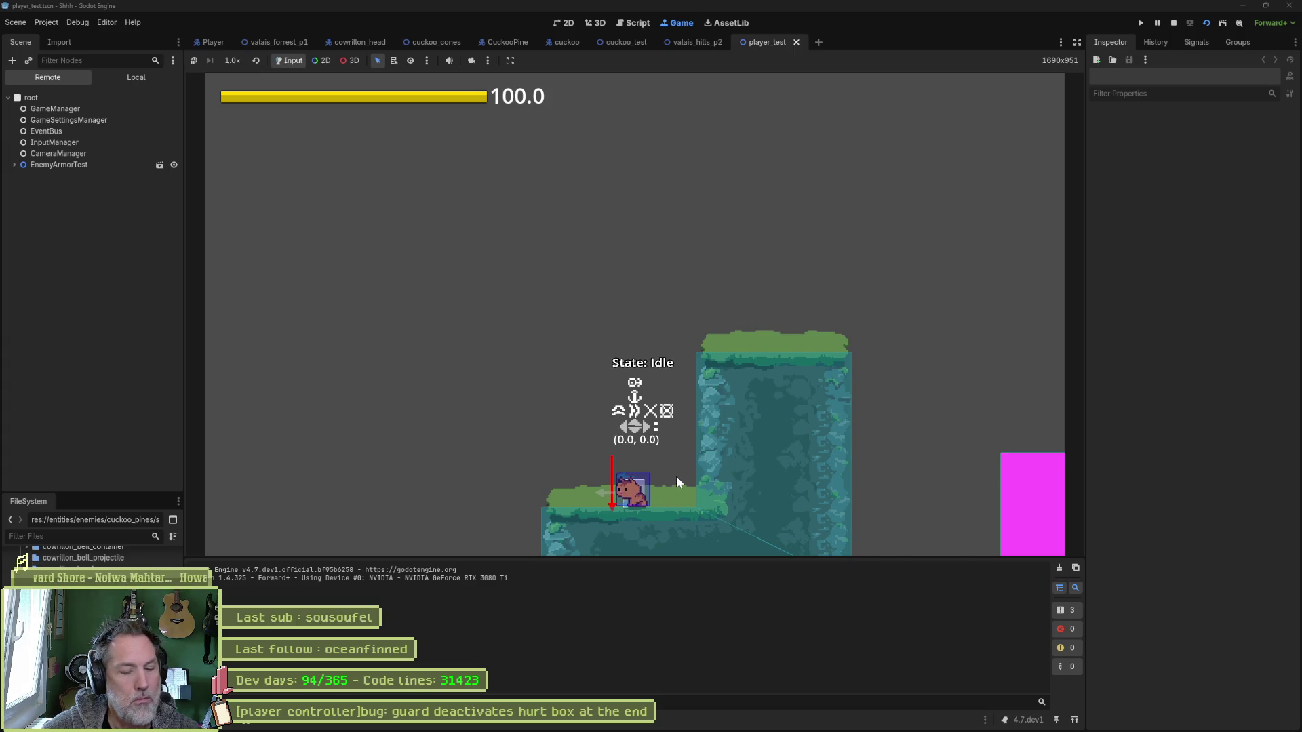
key(F8)
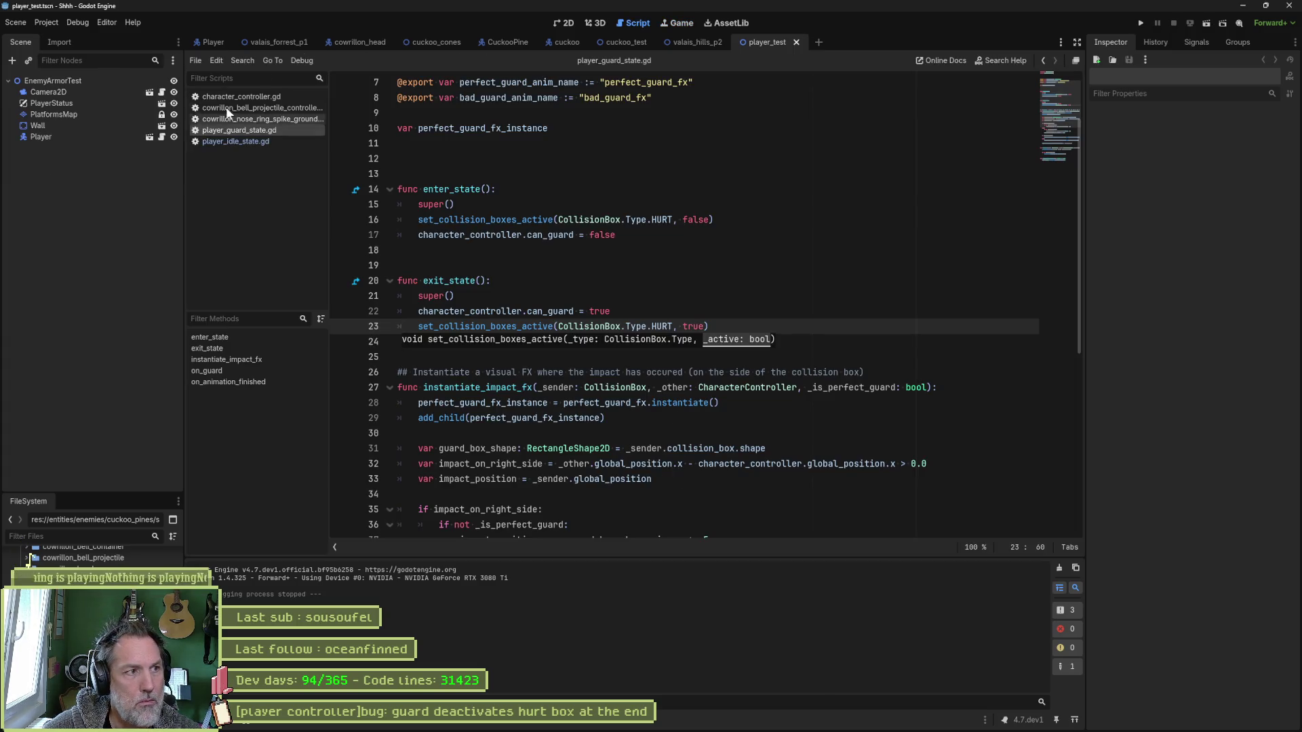
In the Player scene, briefly re-run and stop the game, then tick Is Active on the HurtBox node.
click(207, 46)
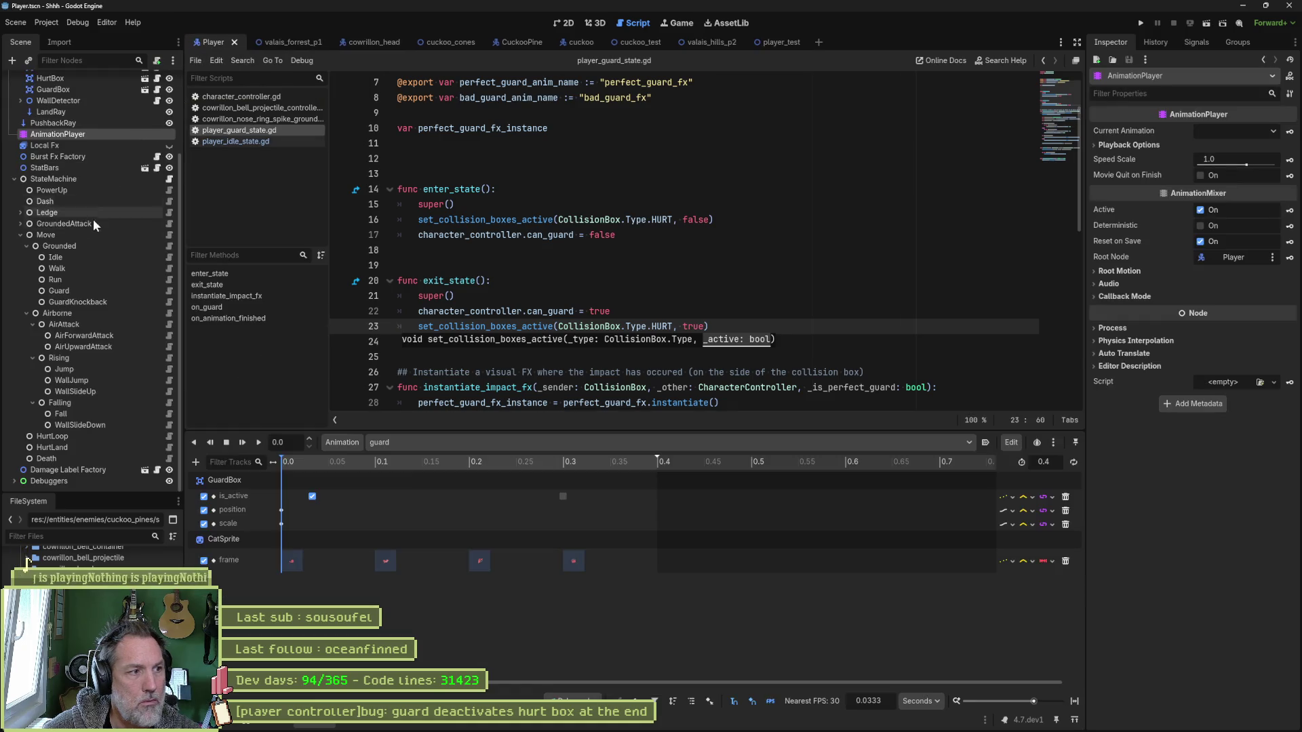
click(62, 180)
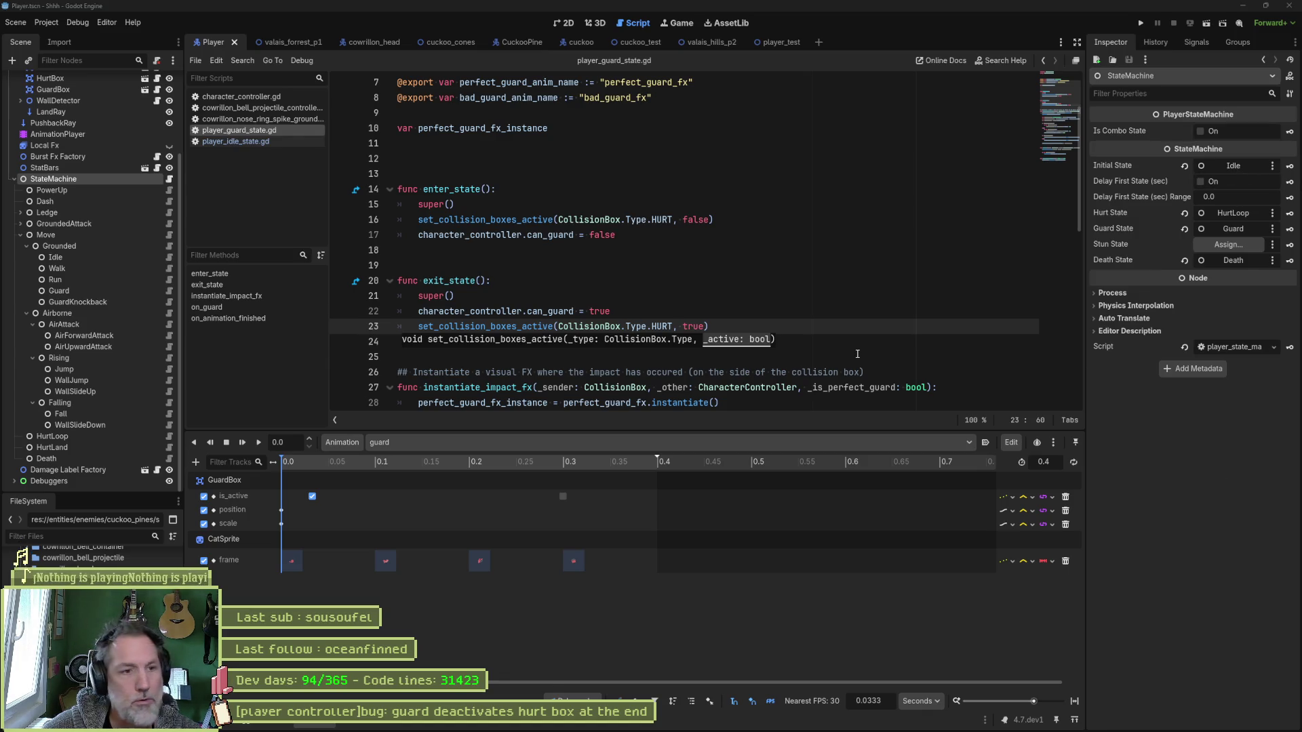
click(763, 268)
key(F6)
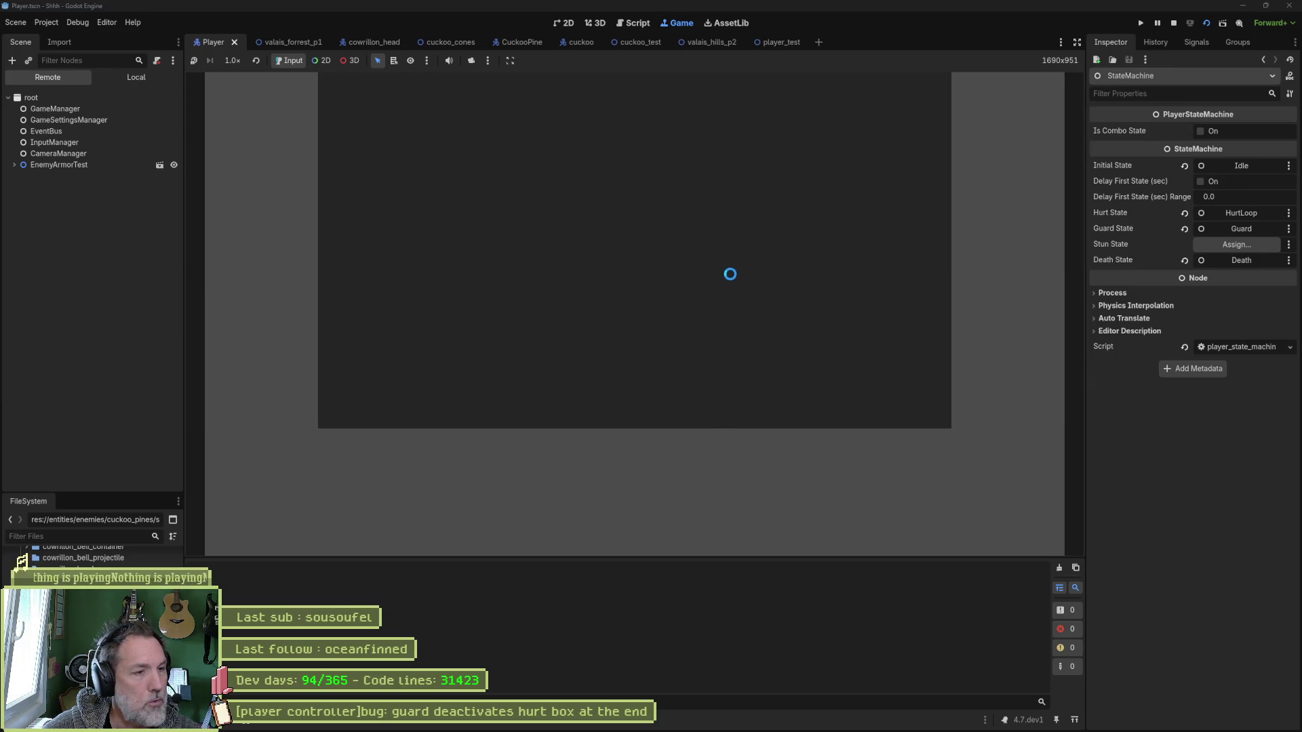
key(F8)
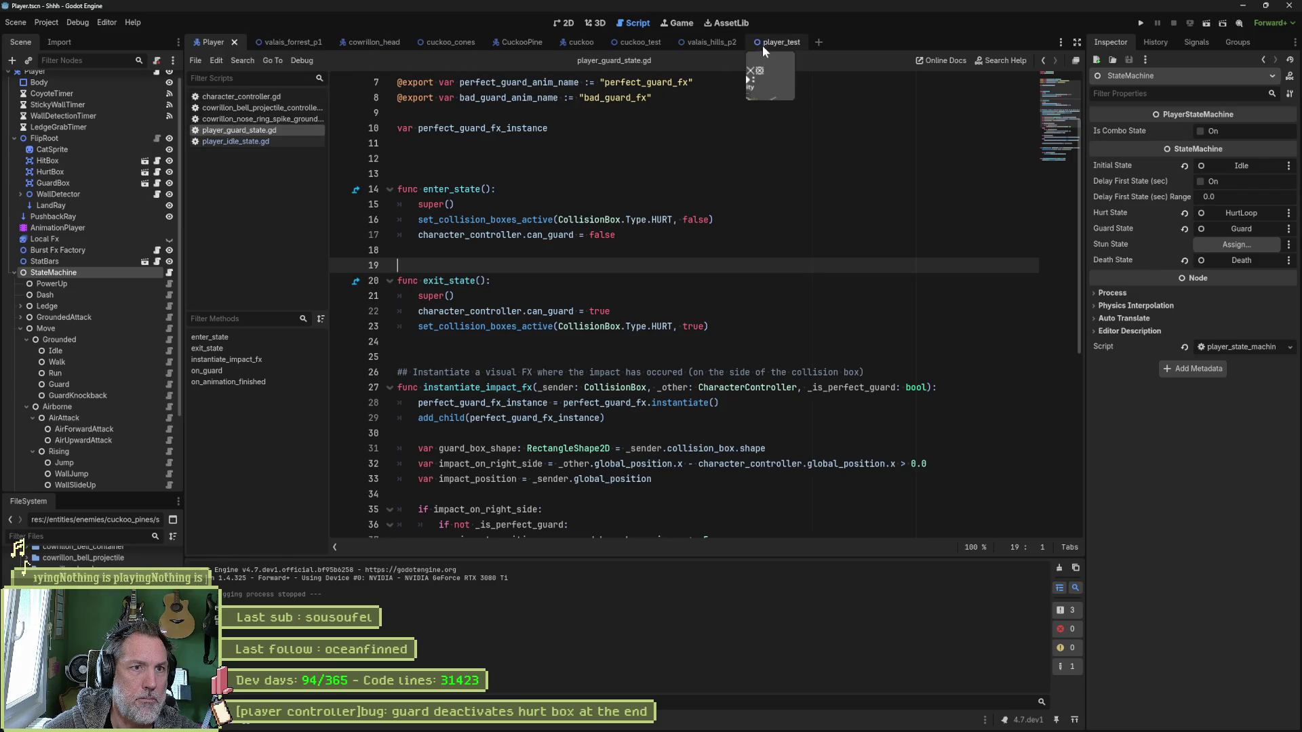
click(81, 173)
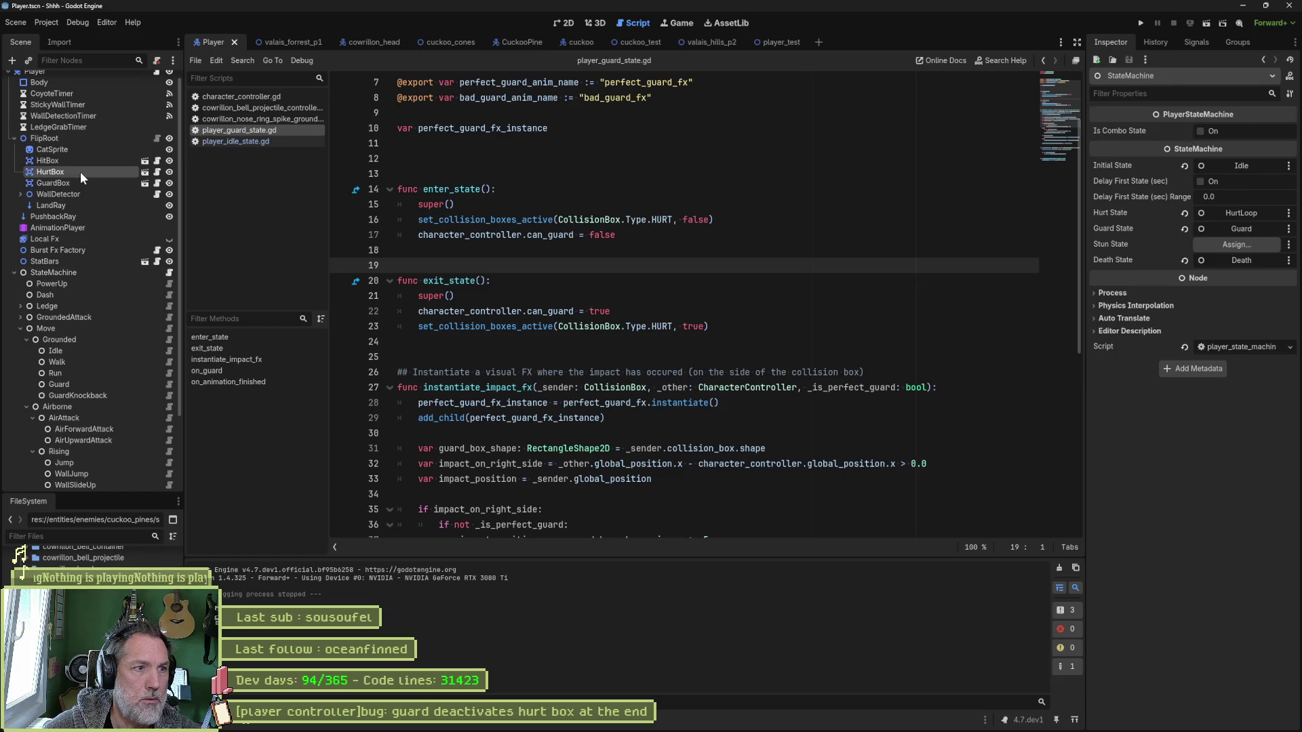
click(1181, 147)
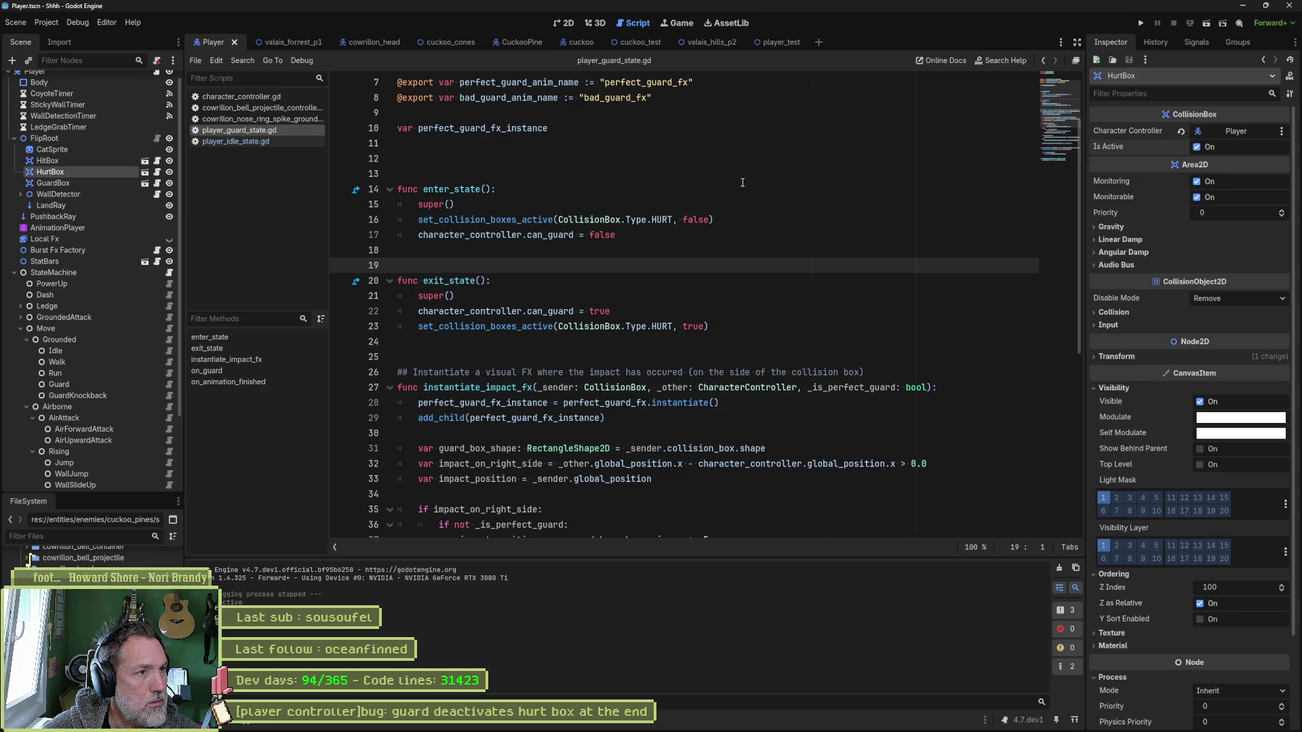
Open hurt_box.gd, jump to the CollisionBox script, and expand the is_active getter and setter.
key(shift+alt+o)
text(hurt)
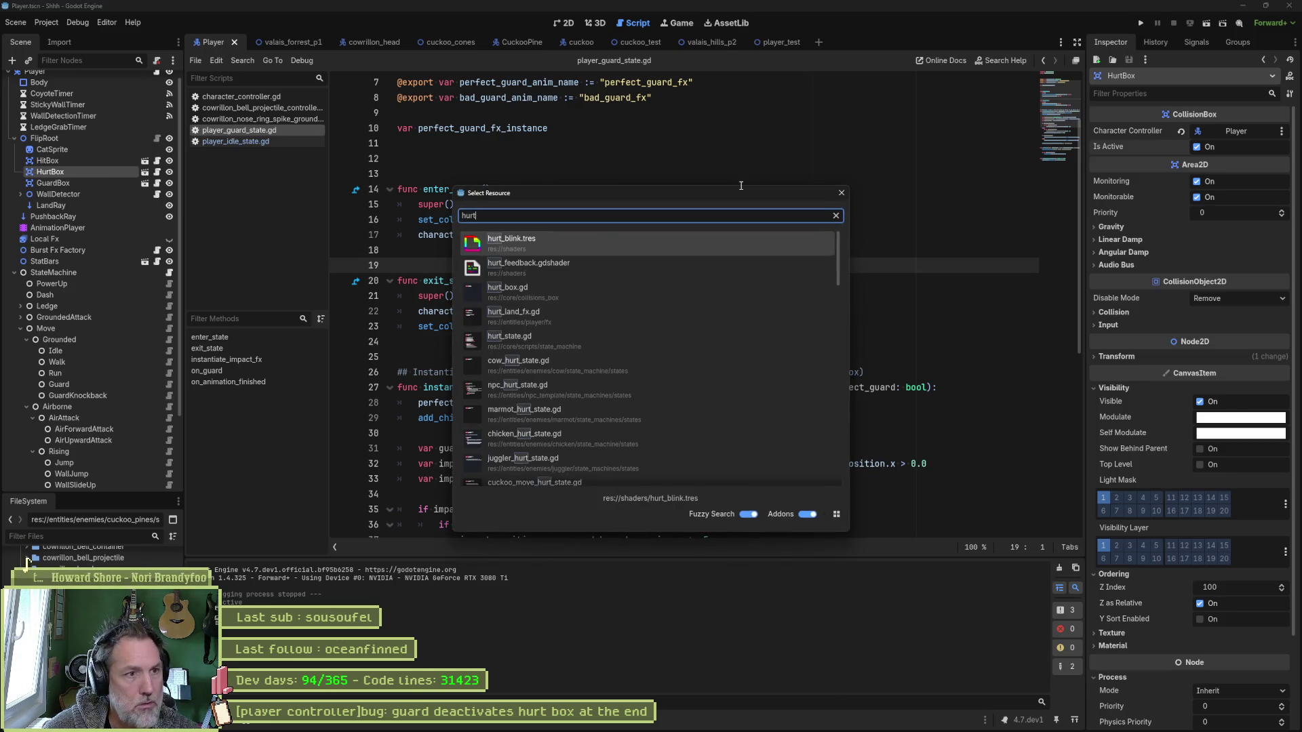
text(box)
key(Return)
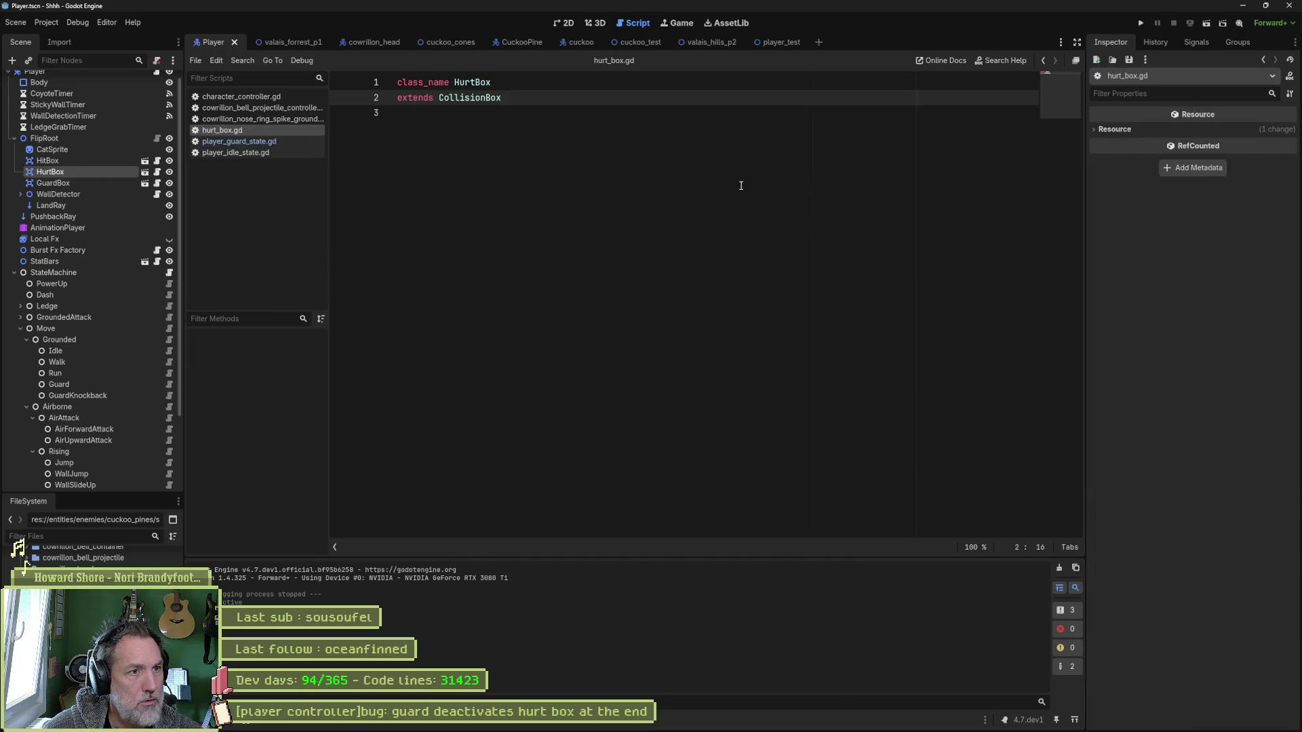
click(481, 99)
ctrl+click(480, 99)
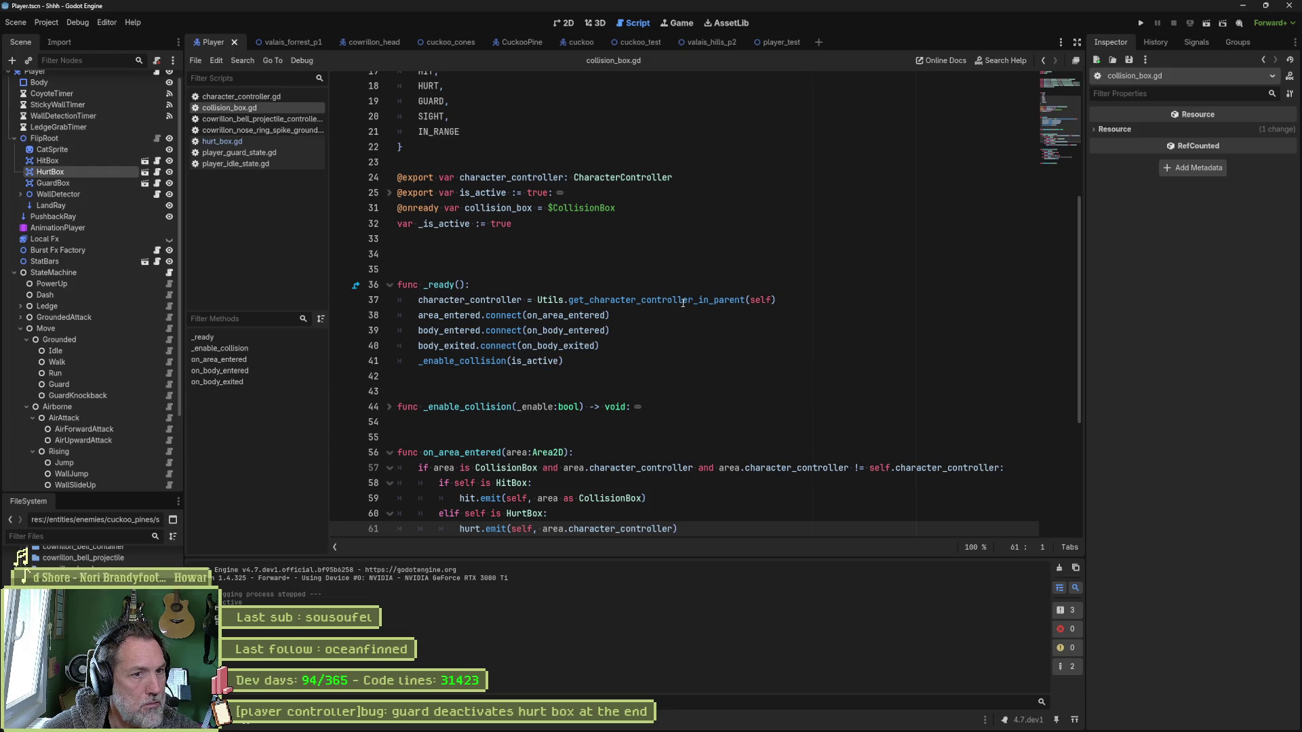
double_click(477, 361)
double_click(535, 361)
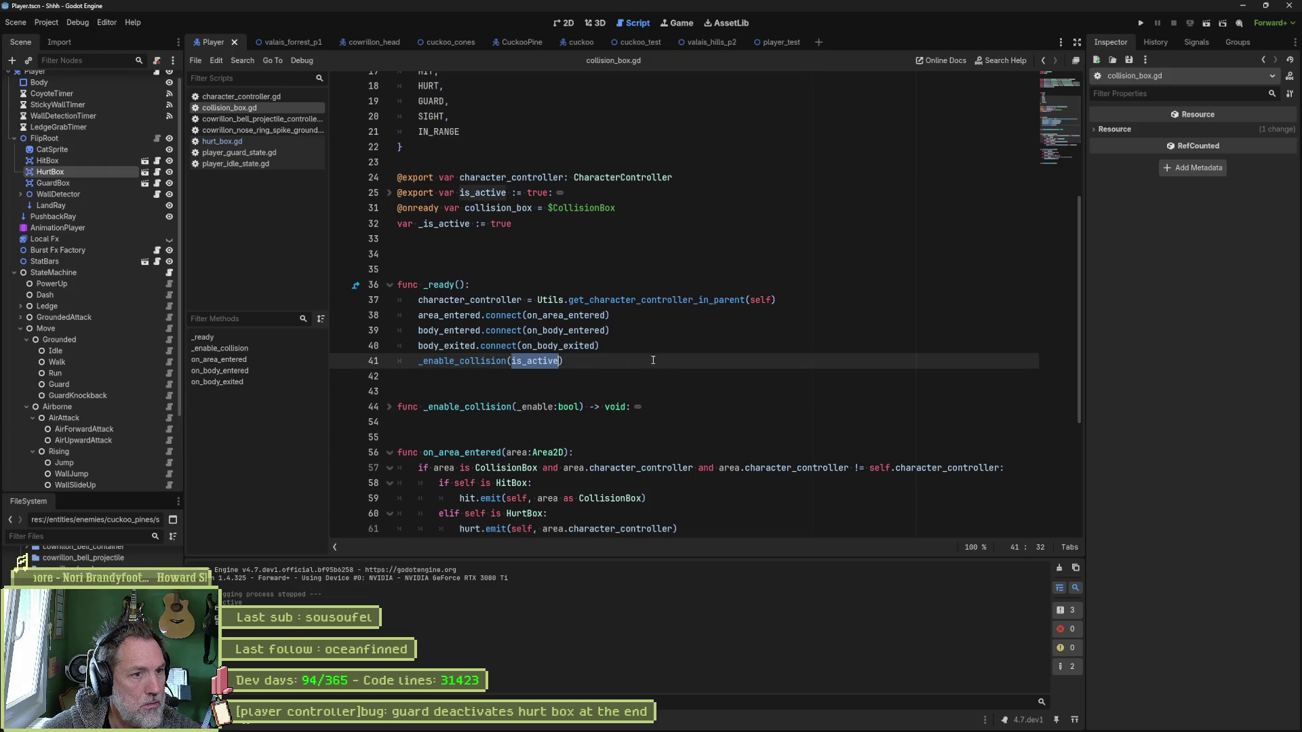
click(390, 193)
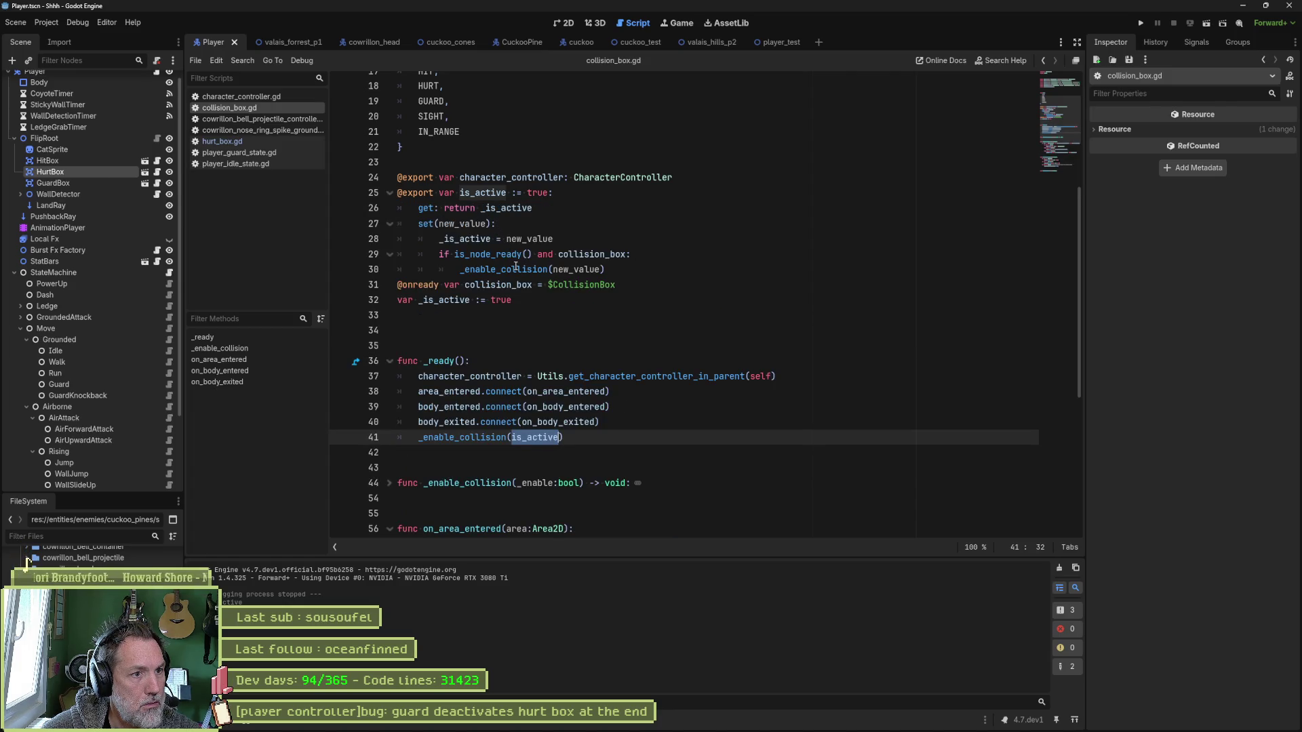
Run player_test under the debugger so it halts at the line 28 breakpoint in the is_active setter.
drag(456, 256, 624, 270)
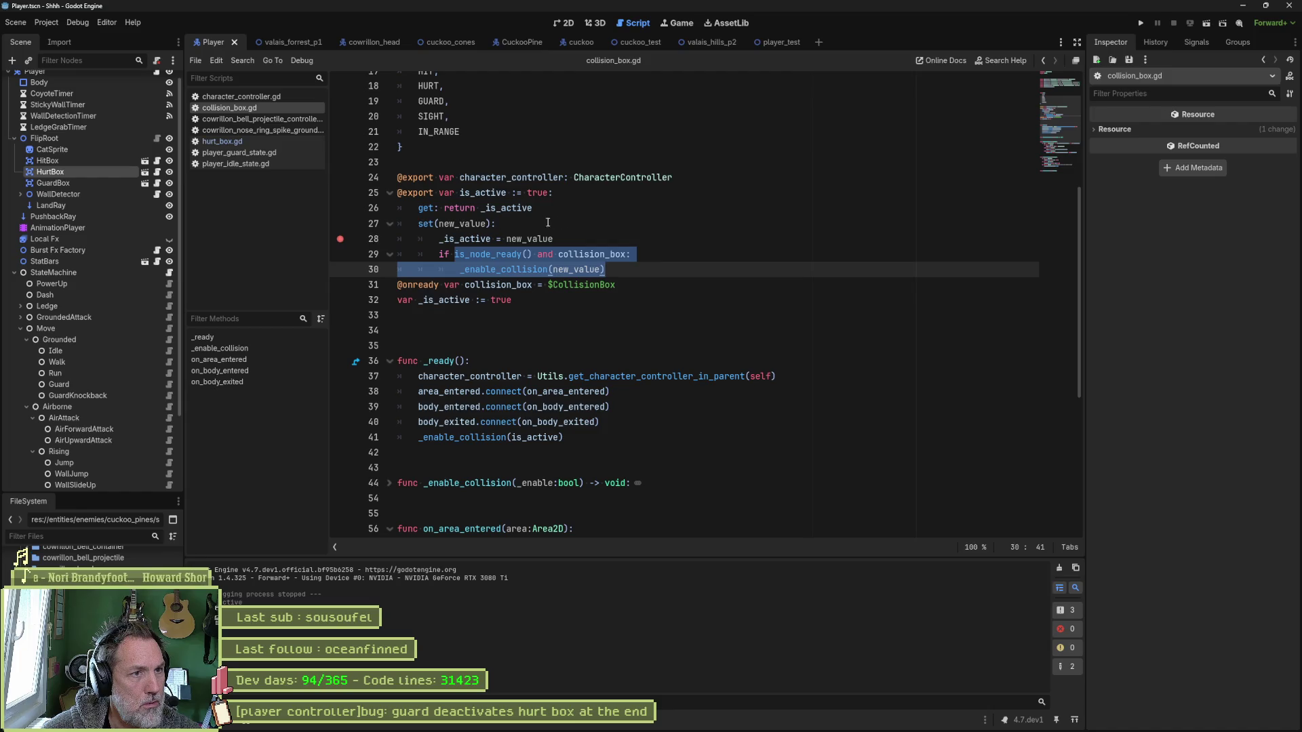
mouse_move(778, 45)
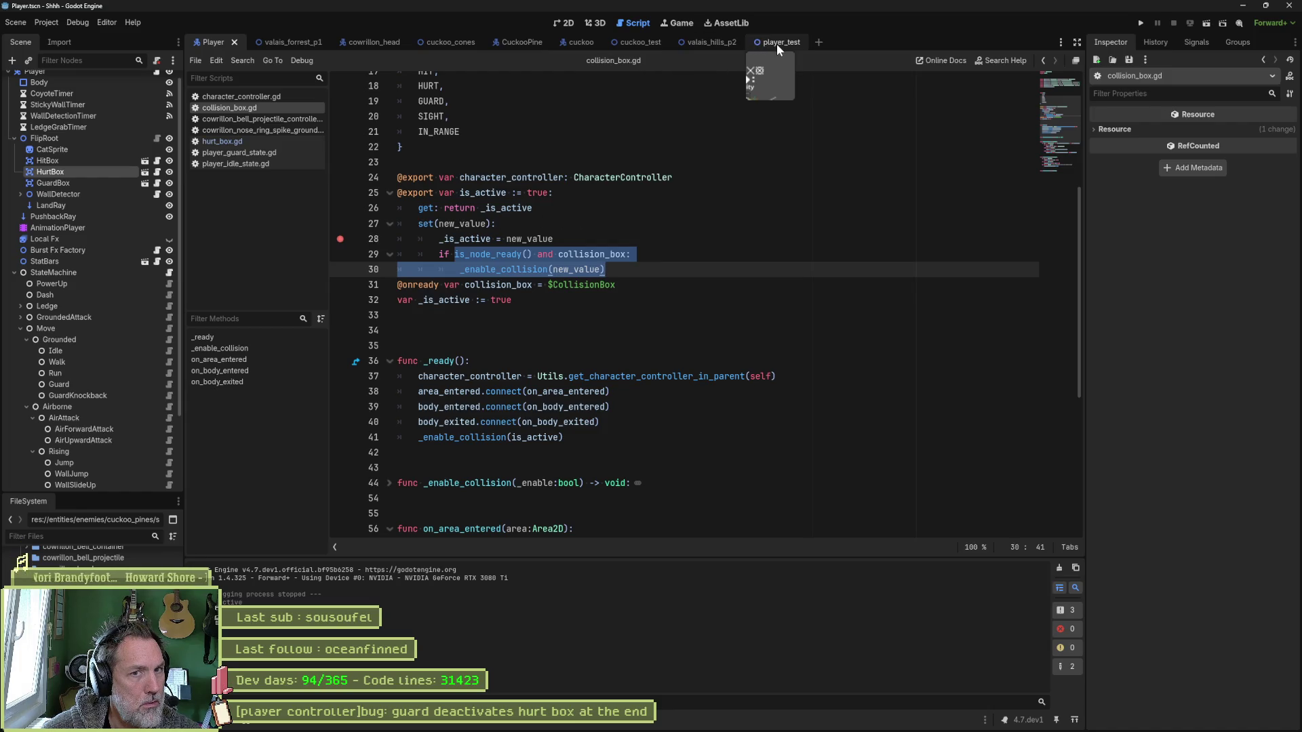
click(83, 174)
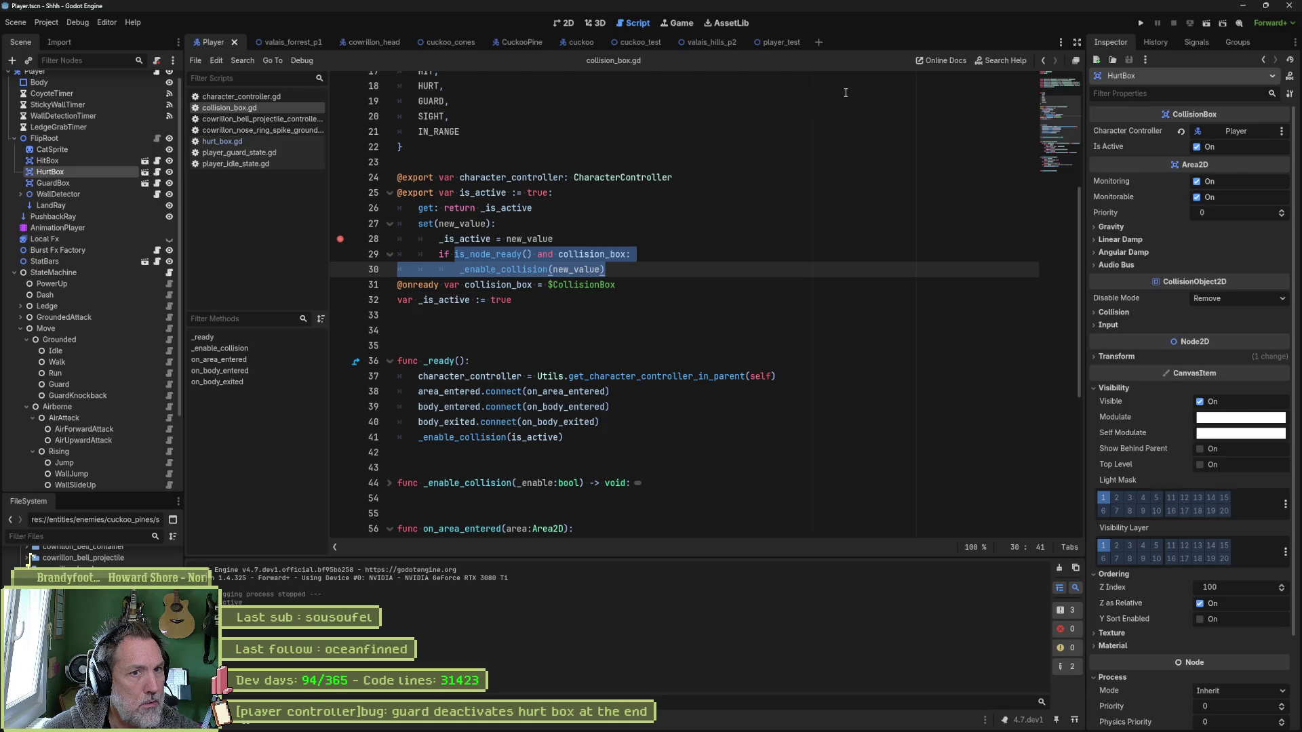
click(769, 42)
key(F6)
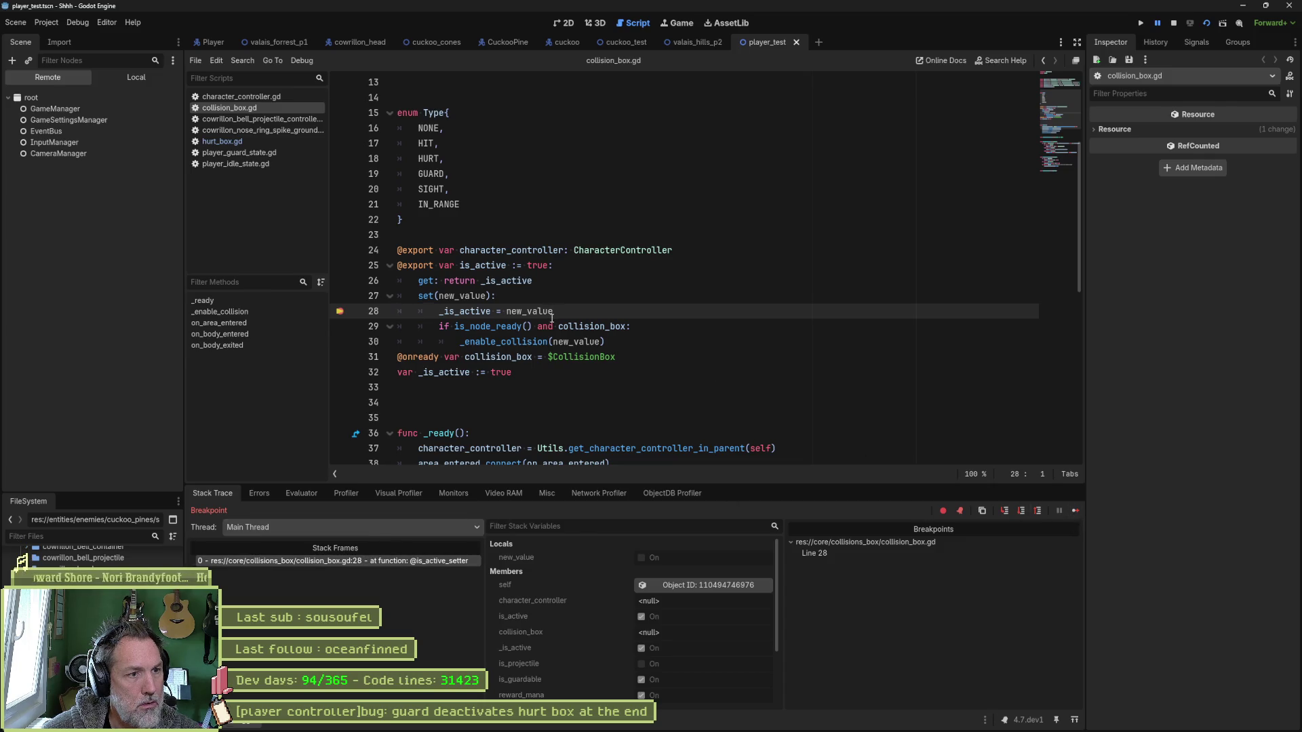
mouse_move(513, 282)
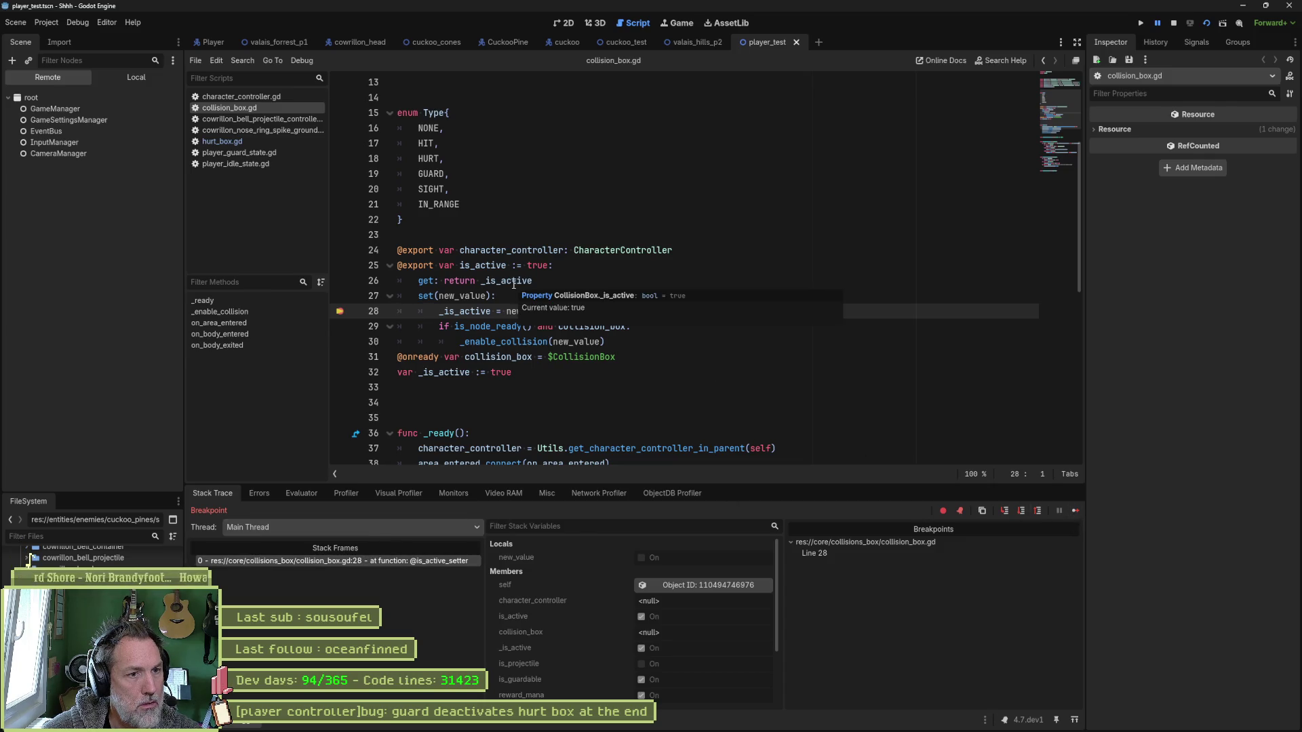
mouse_move(462, 298)
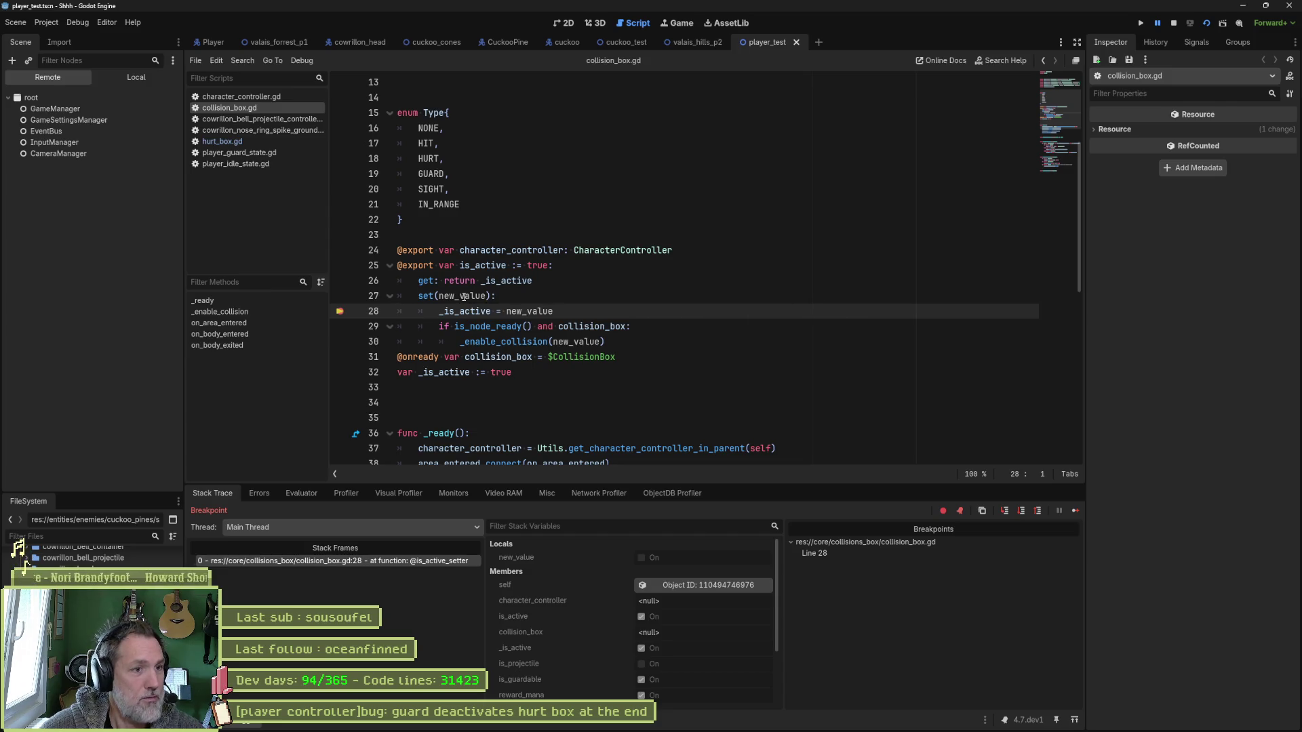
mouse_move(580, 339)
click(432, 560)
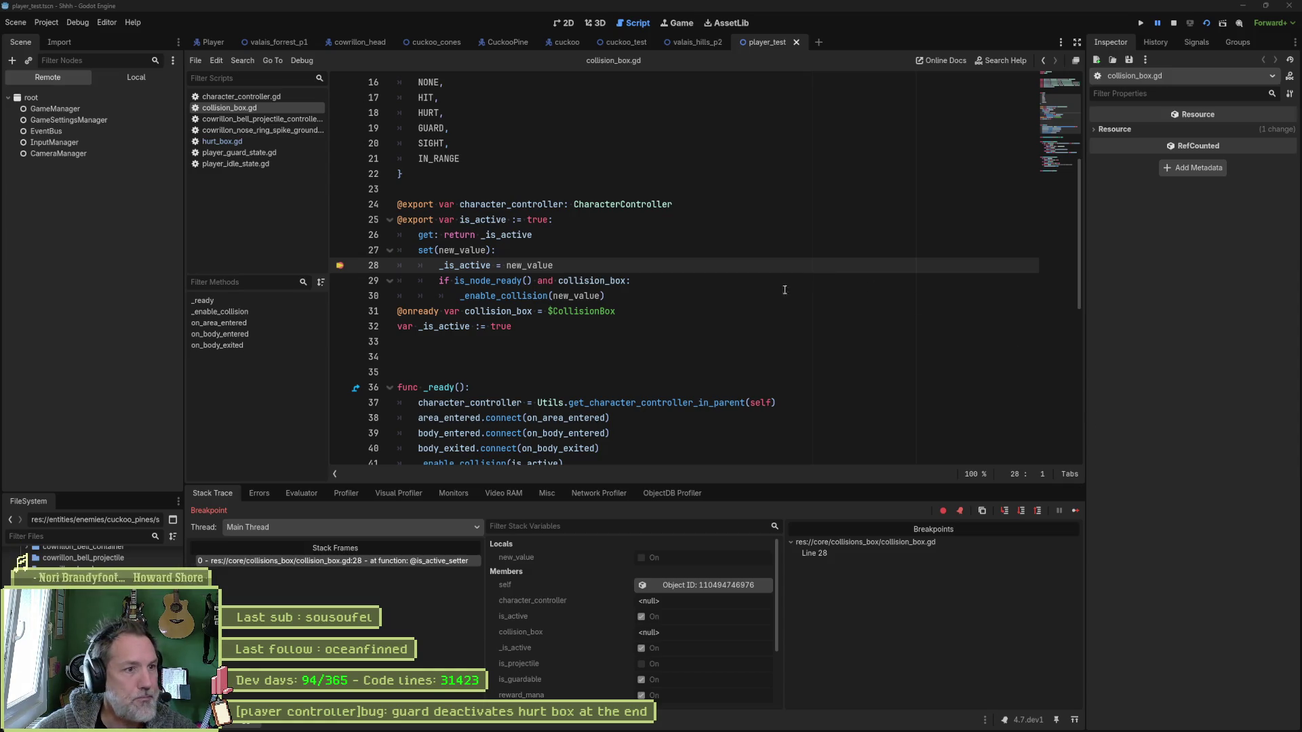
click(1075, 511)
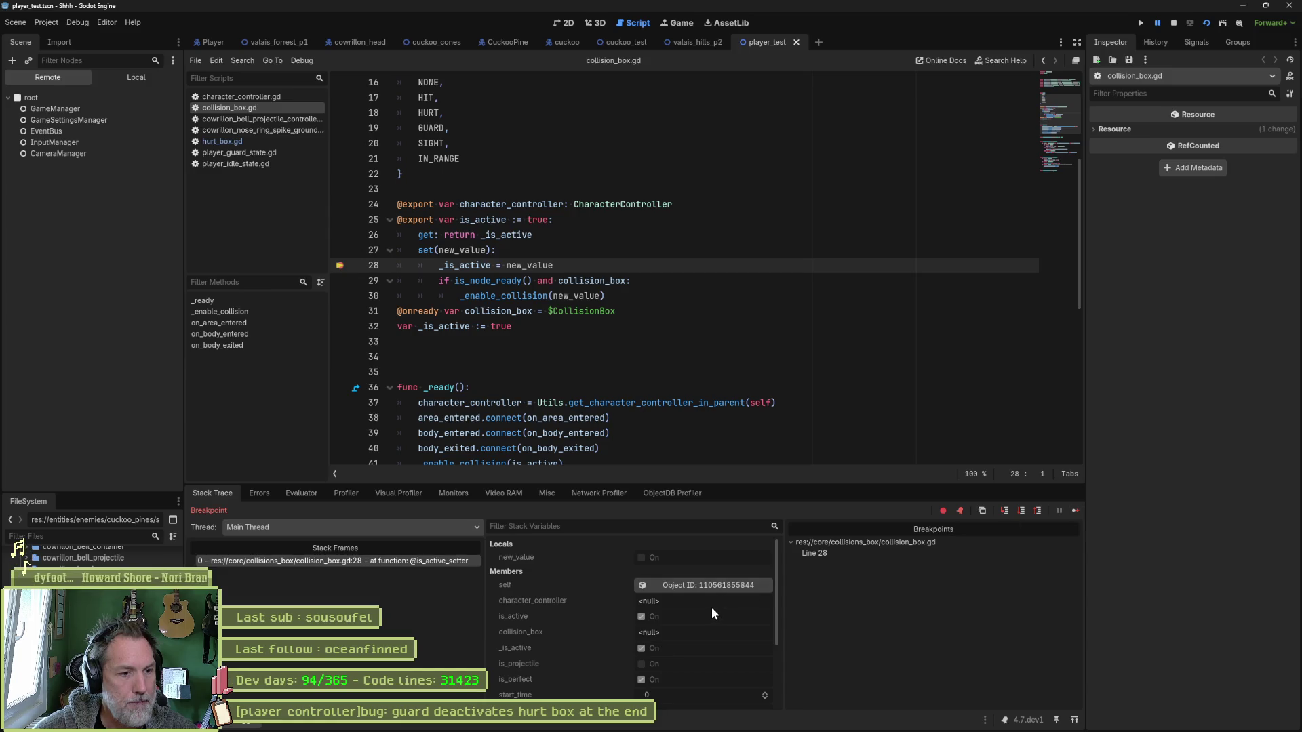
Inspect the paused collision box's live properties, then stop the debug session.
click(700, 587)
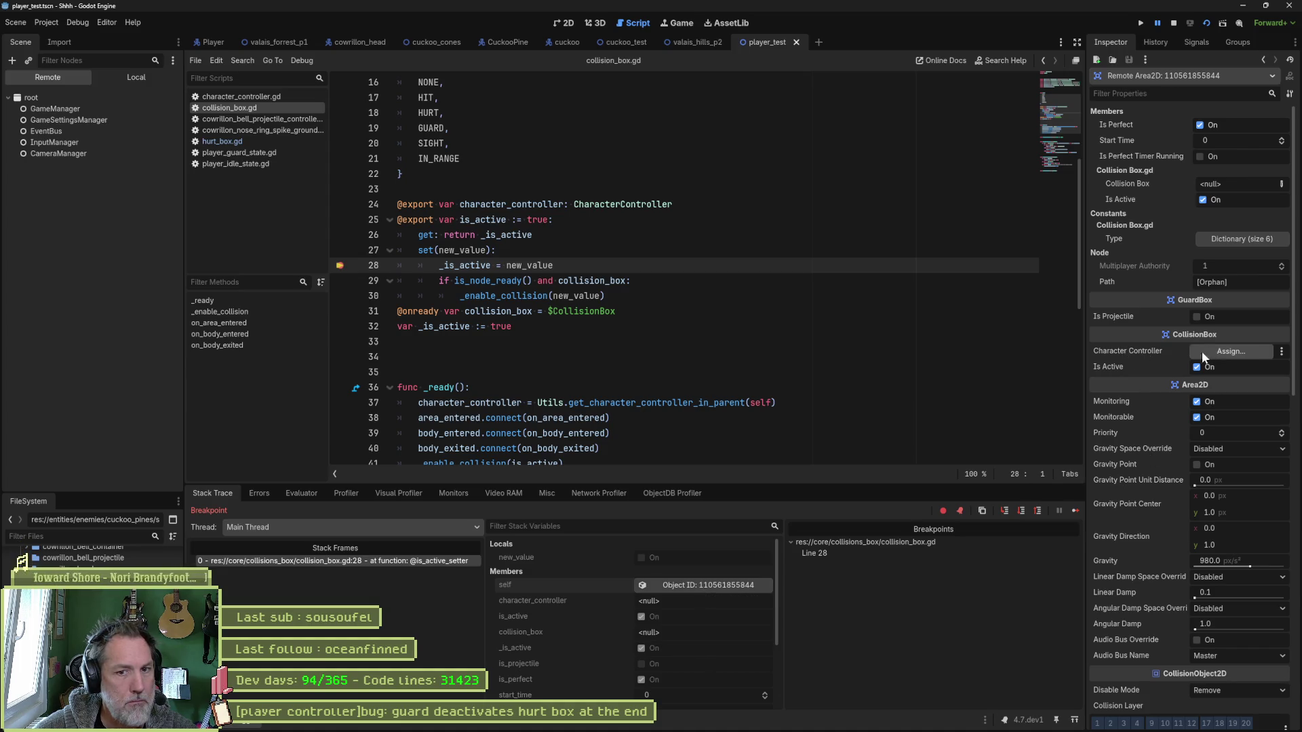
scroll(1167, 403, down, 10)
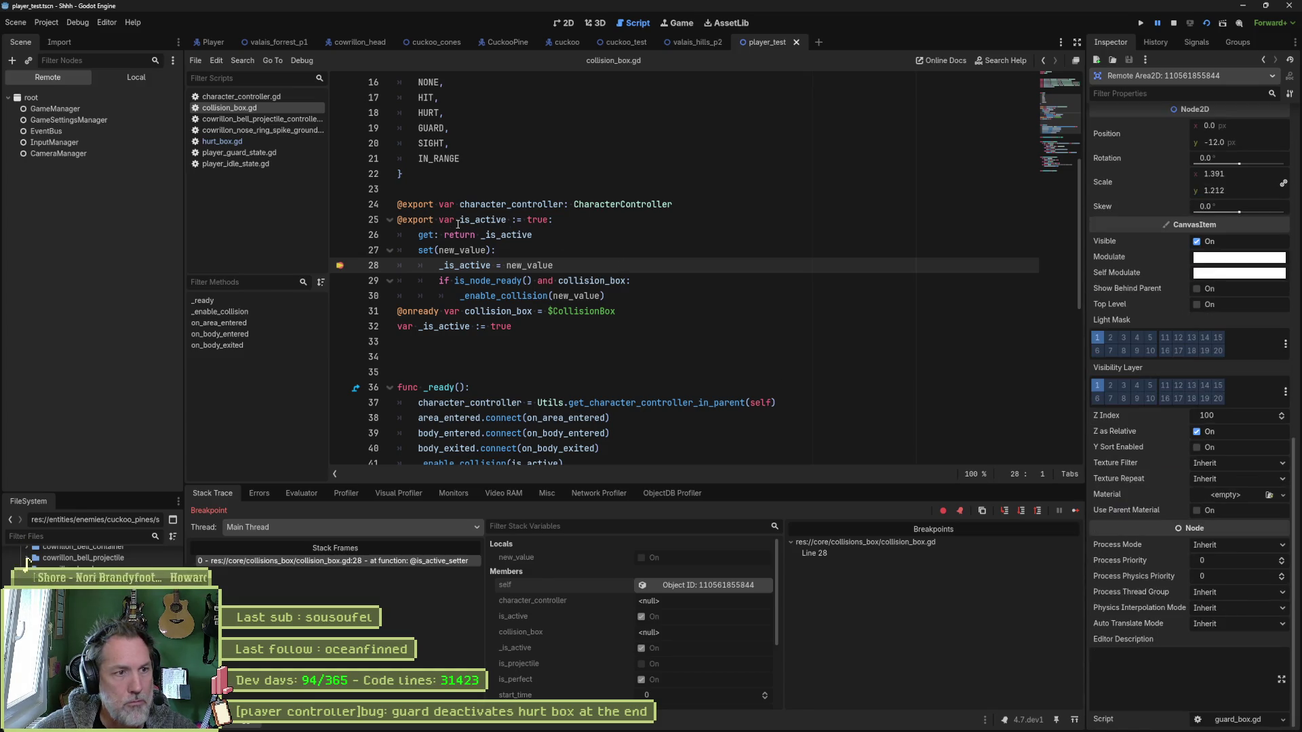
mouse_move(465, 232)
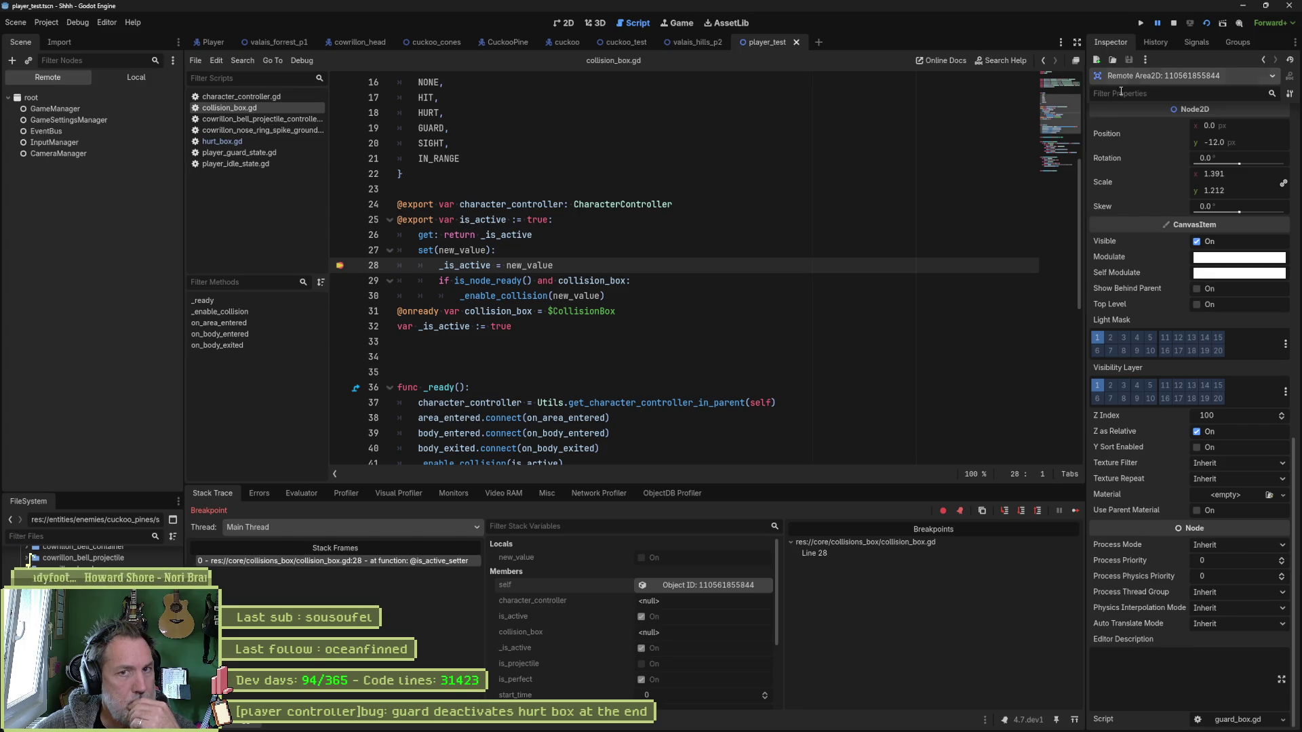
click(1174, 23)
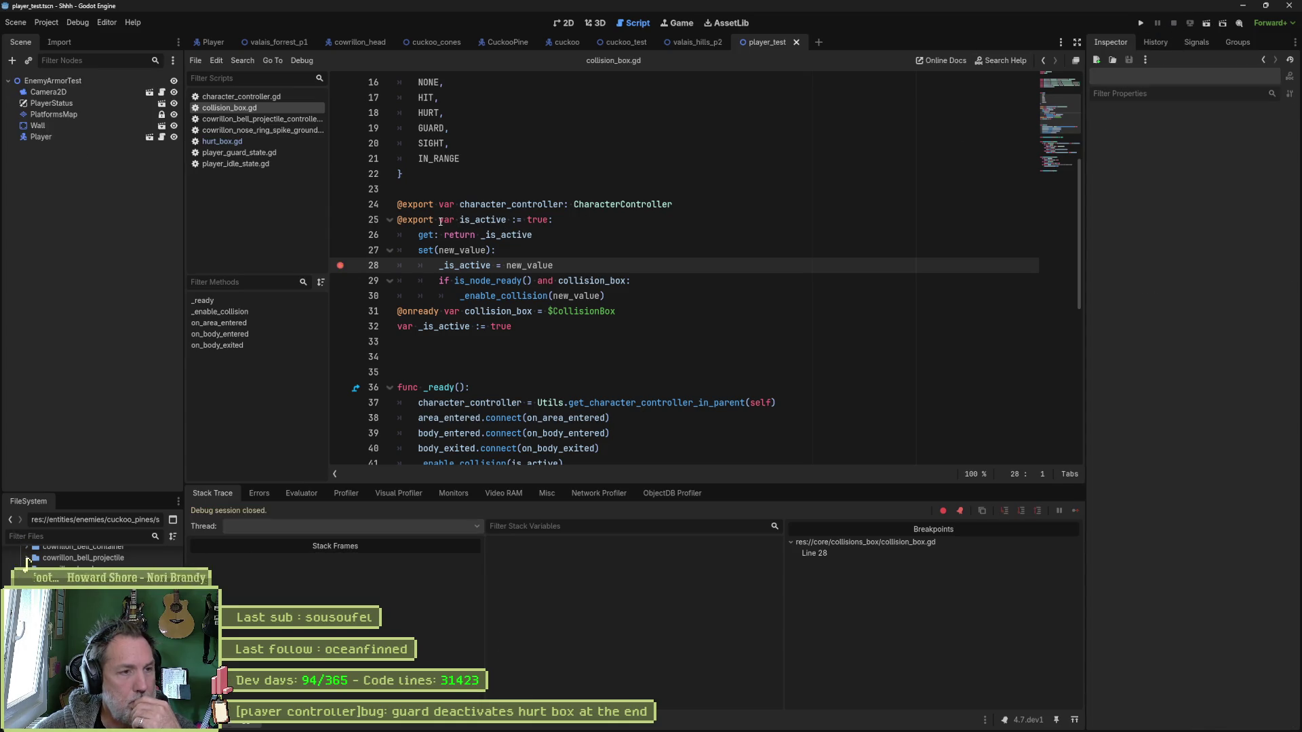
drag(439, 221, 397, 221)
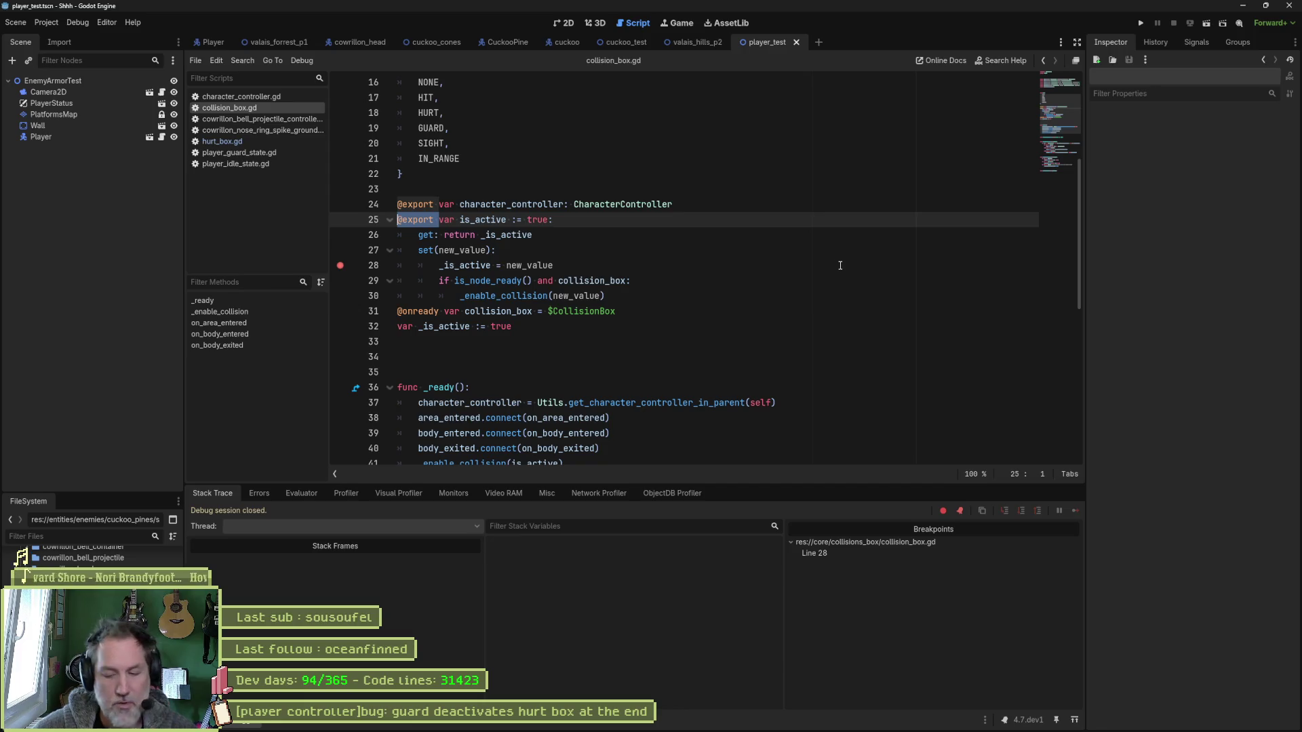
key(BackSpace)
click(341, 266)
key(ctrl+s)
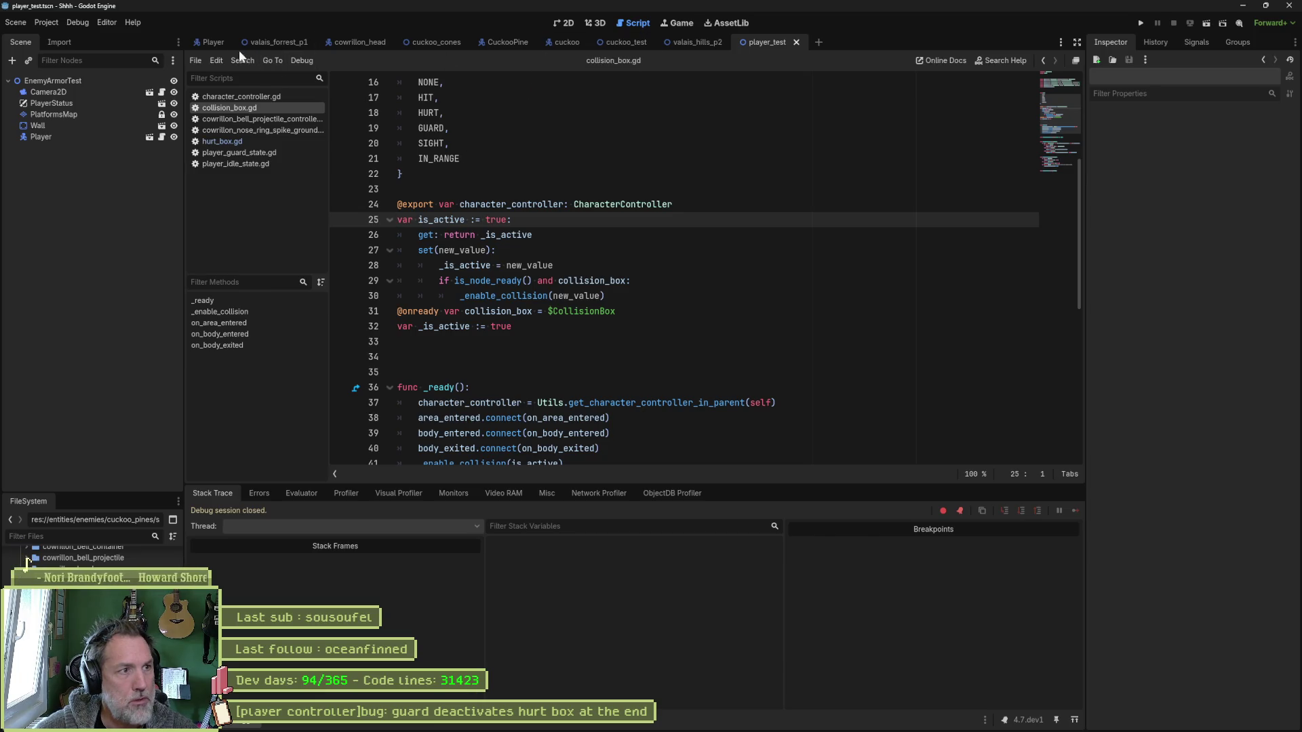
click(207, 42)
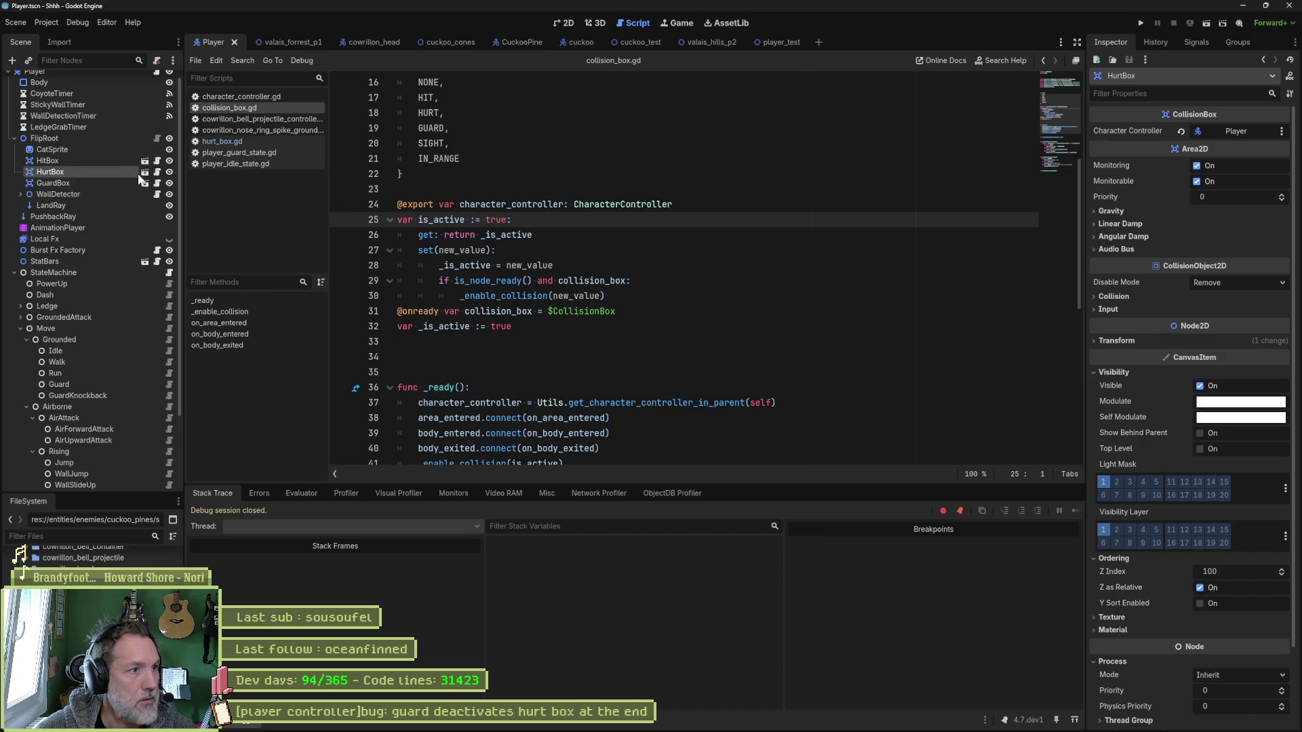
Run player_test, make the cat do a paw attack, and stop the game.
click(549, 219)
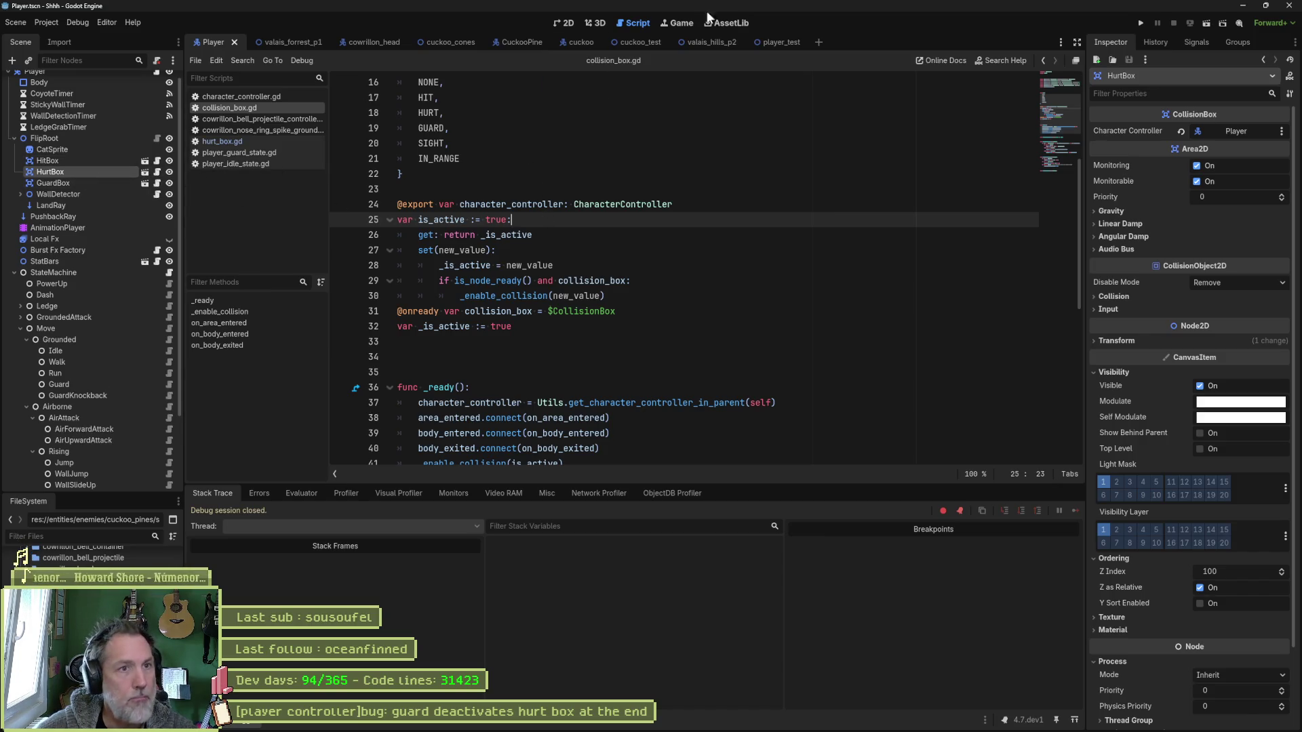
click(779, 40)
key(F6)
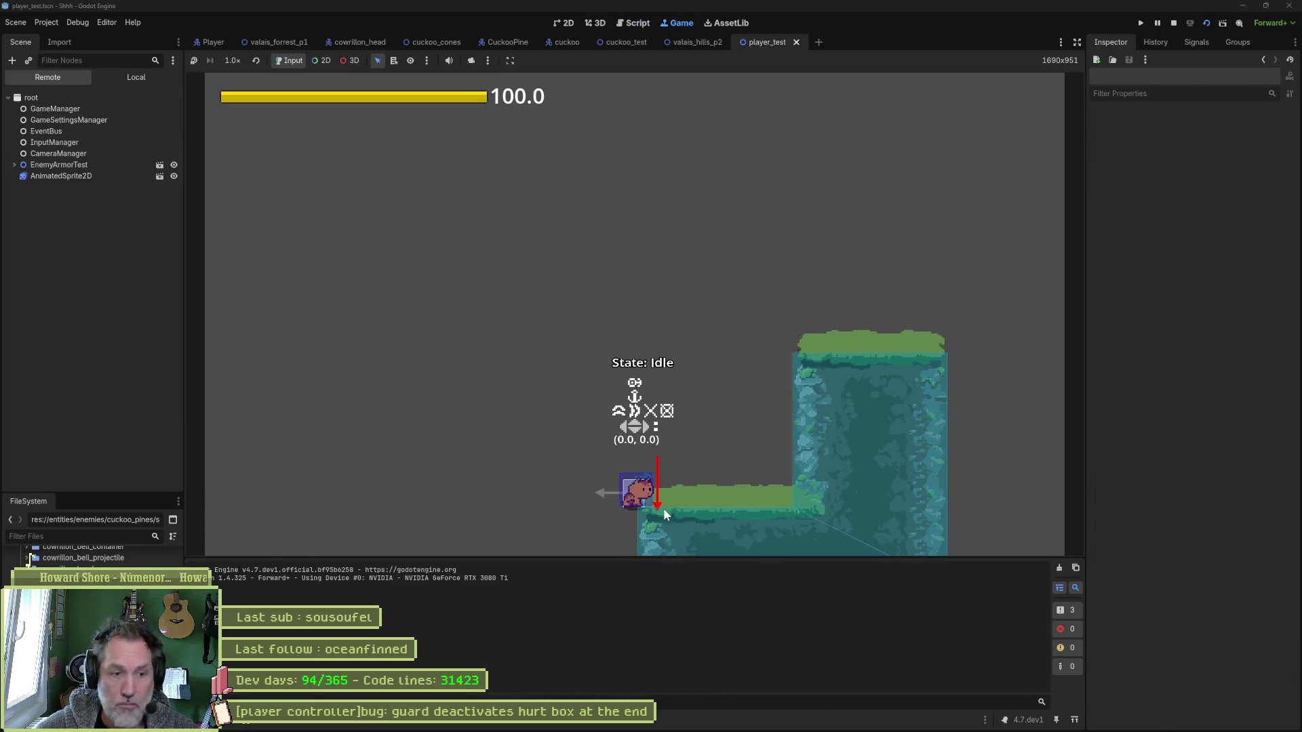
click(658, 503)
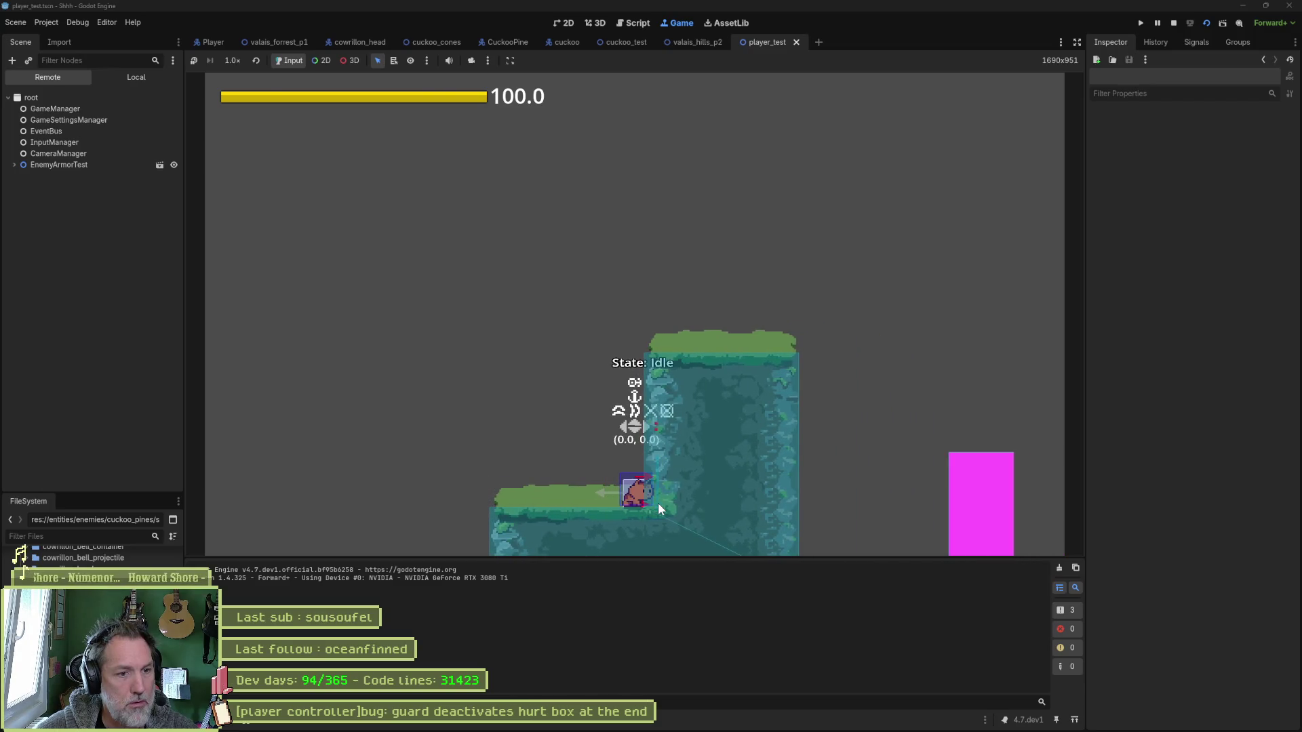
key(F8)
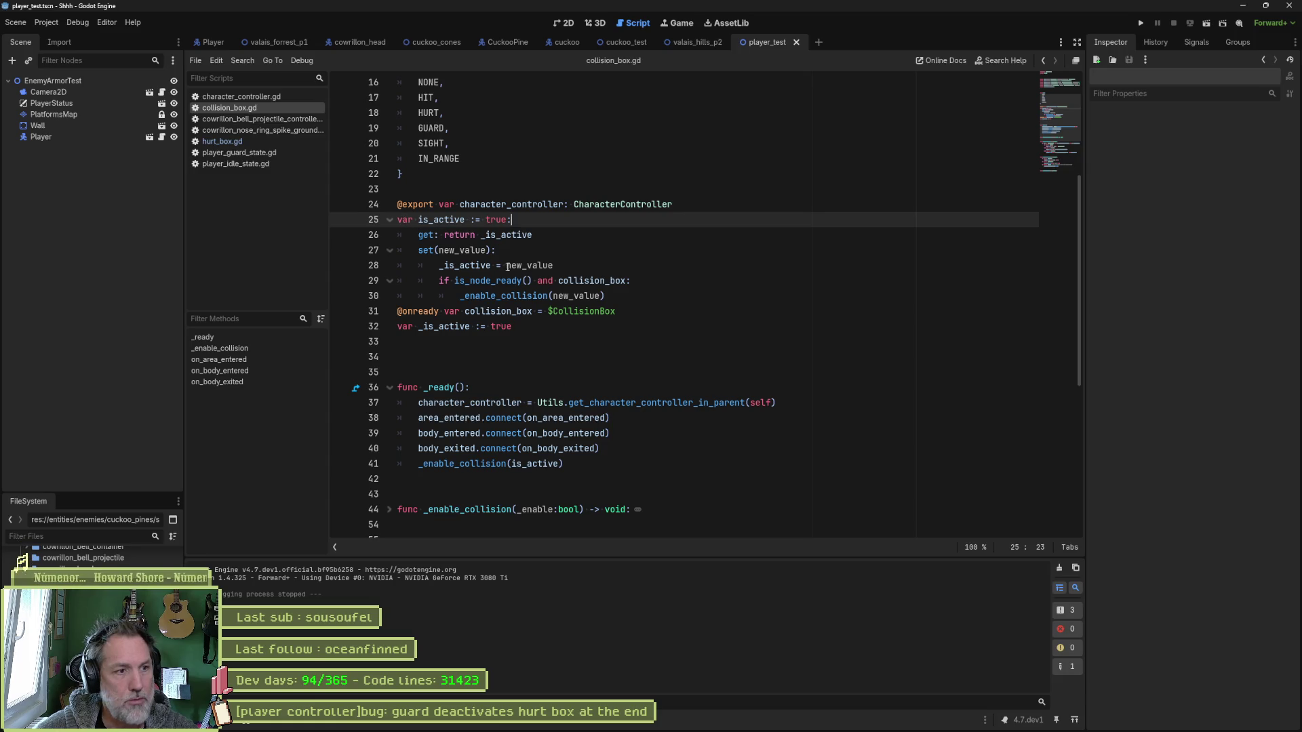
click(634, 312)
key(alt+Up)
key(alt+Up)
key(alt+Up)
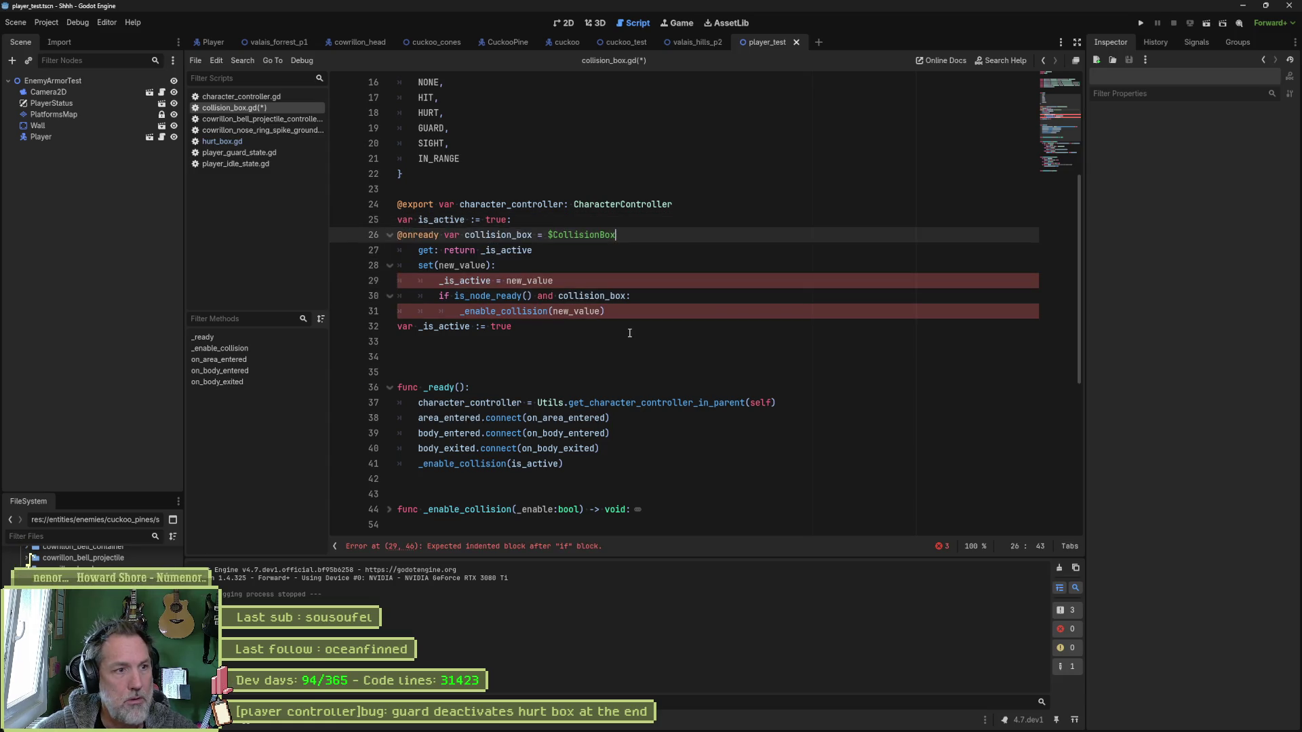
key(Return)
key(Up)
key(Up)
key(Return)
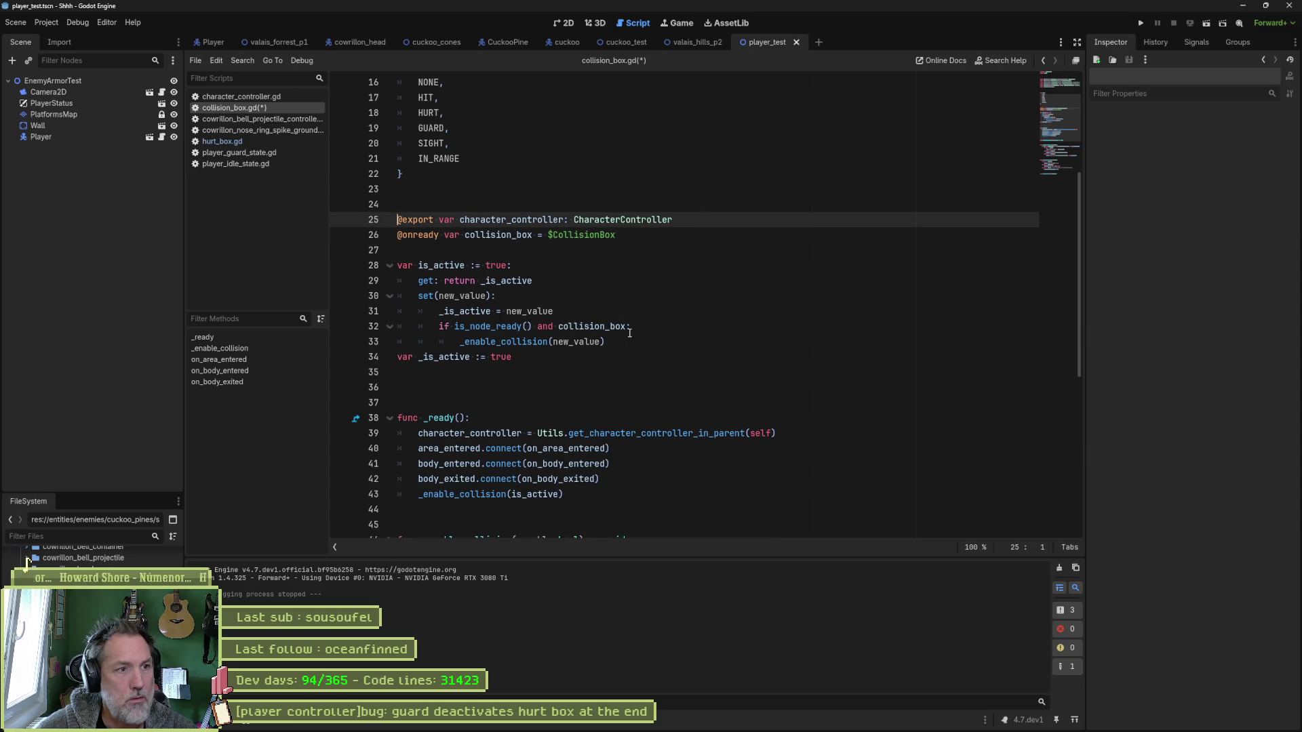
key(ctrl+s)
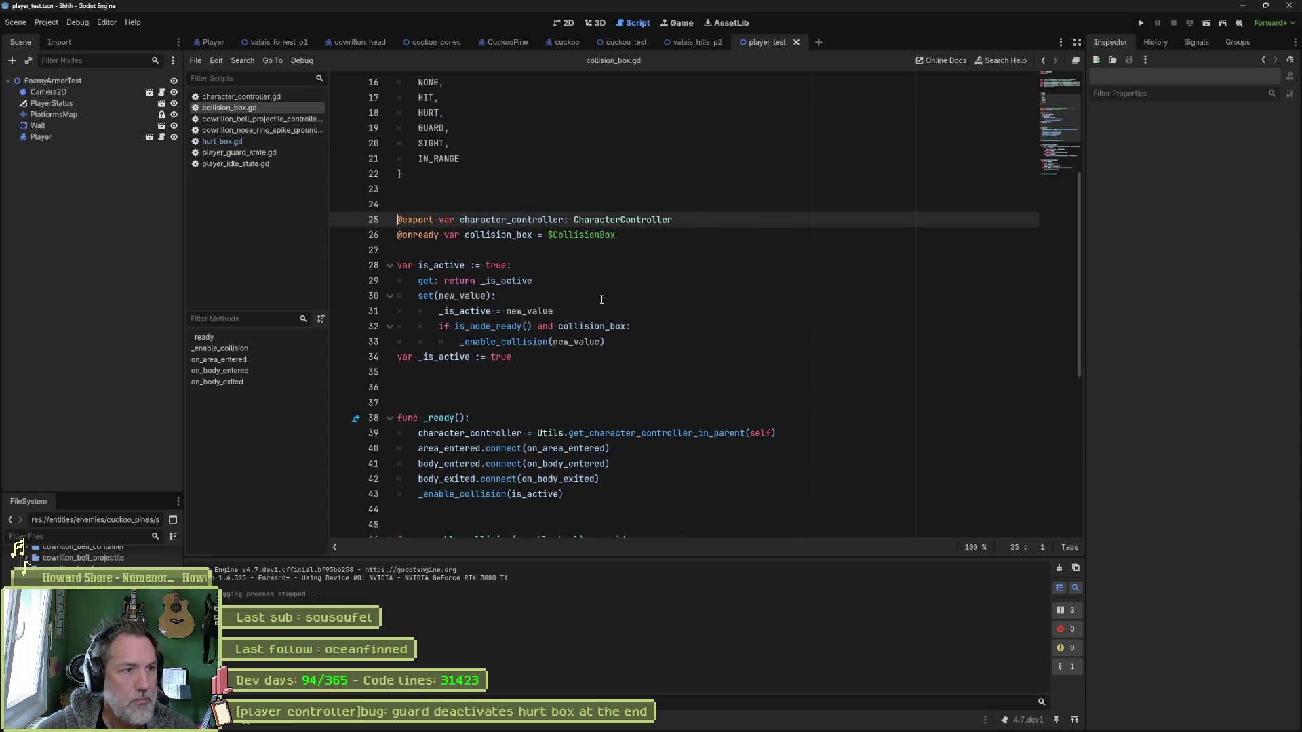
Delete the extra empty line above the exports in collision_box.gd.
key(Up)
scroll(498, 247, up, 5)
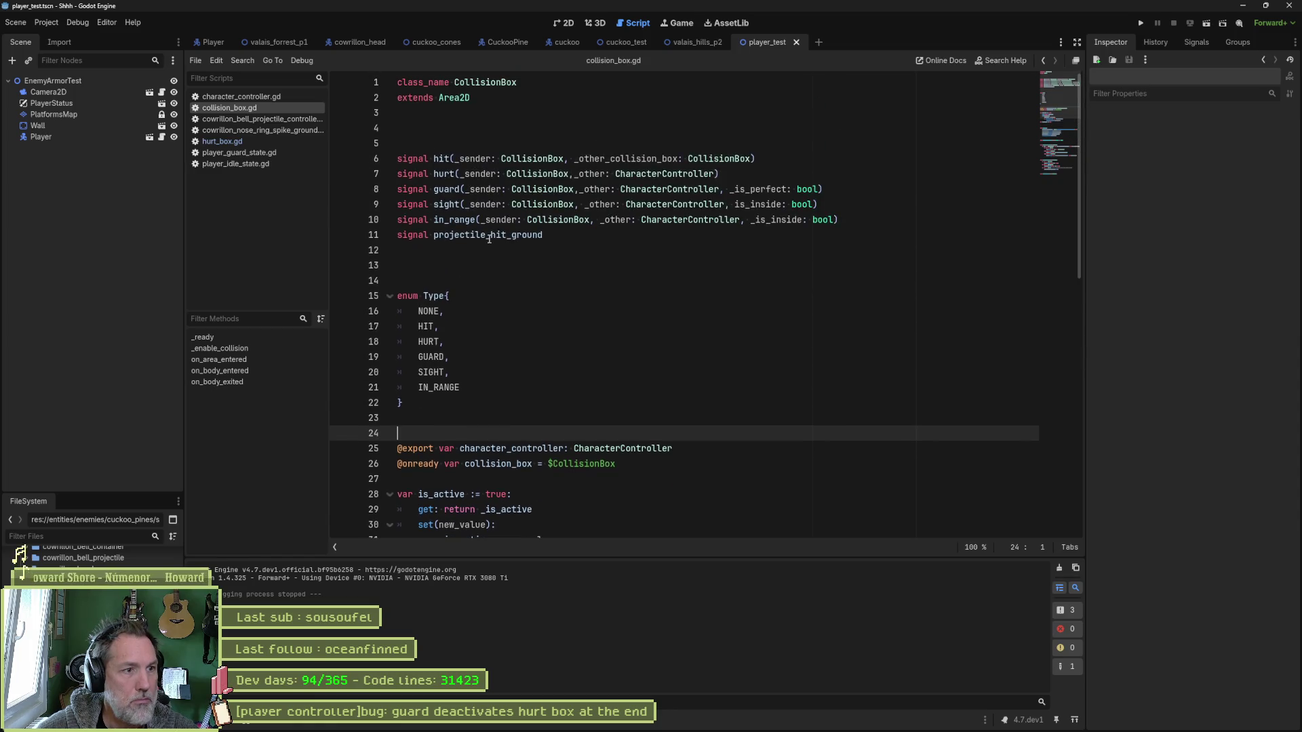
key(BackSpace)
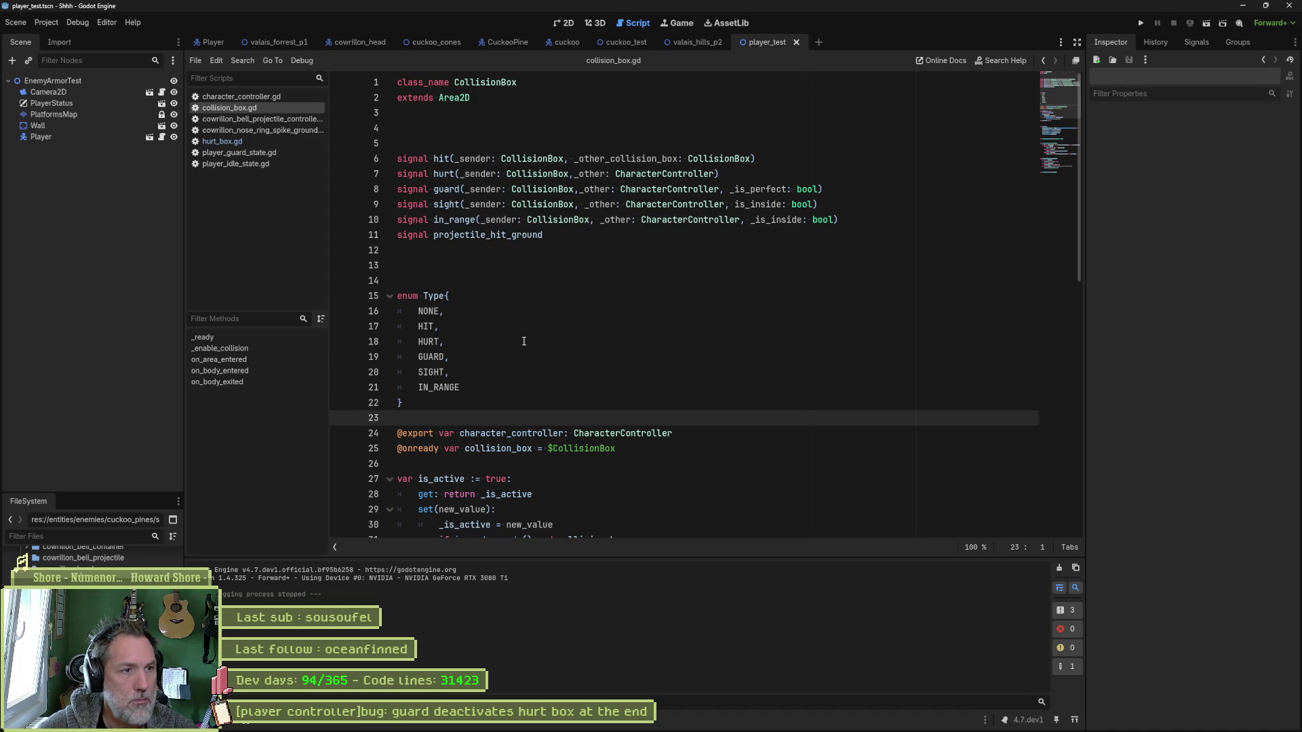
scroll(524, 341, down, 5)
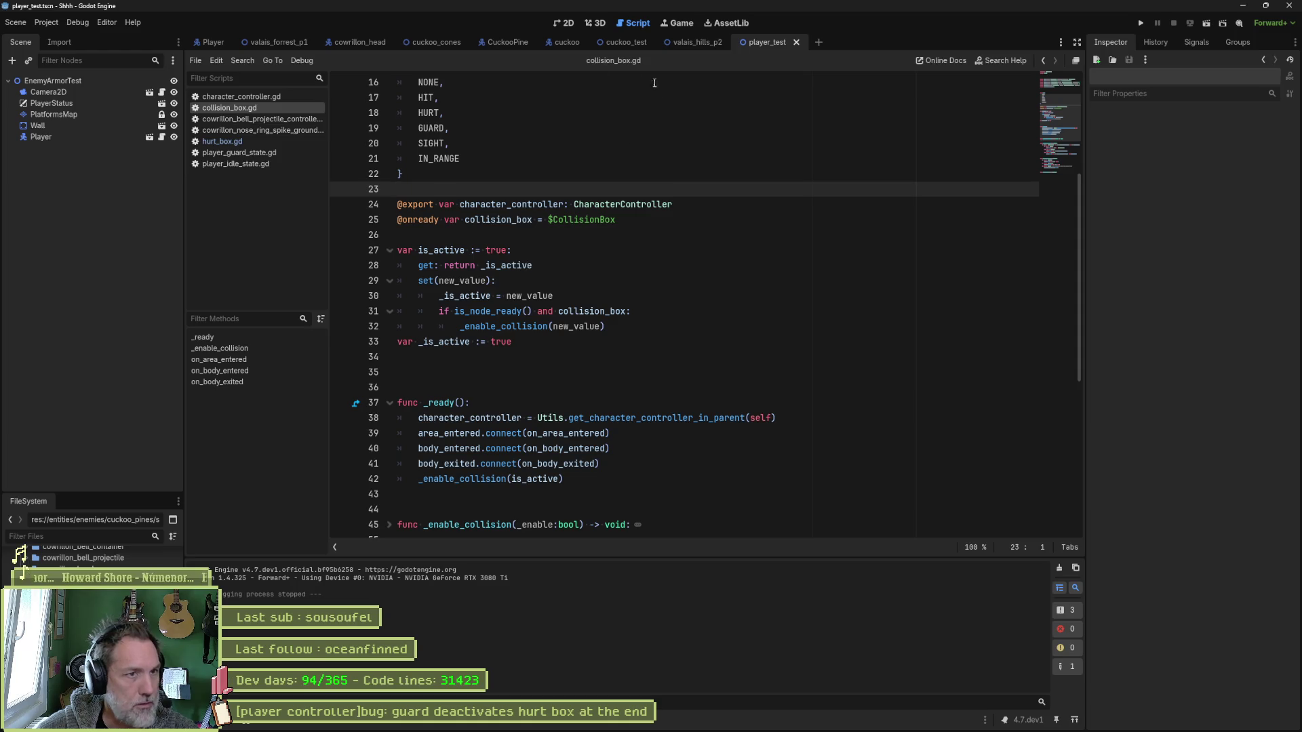
mouse_move(621, 44)
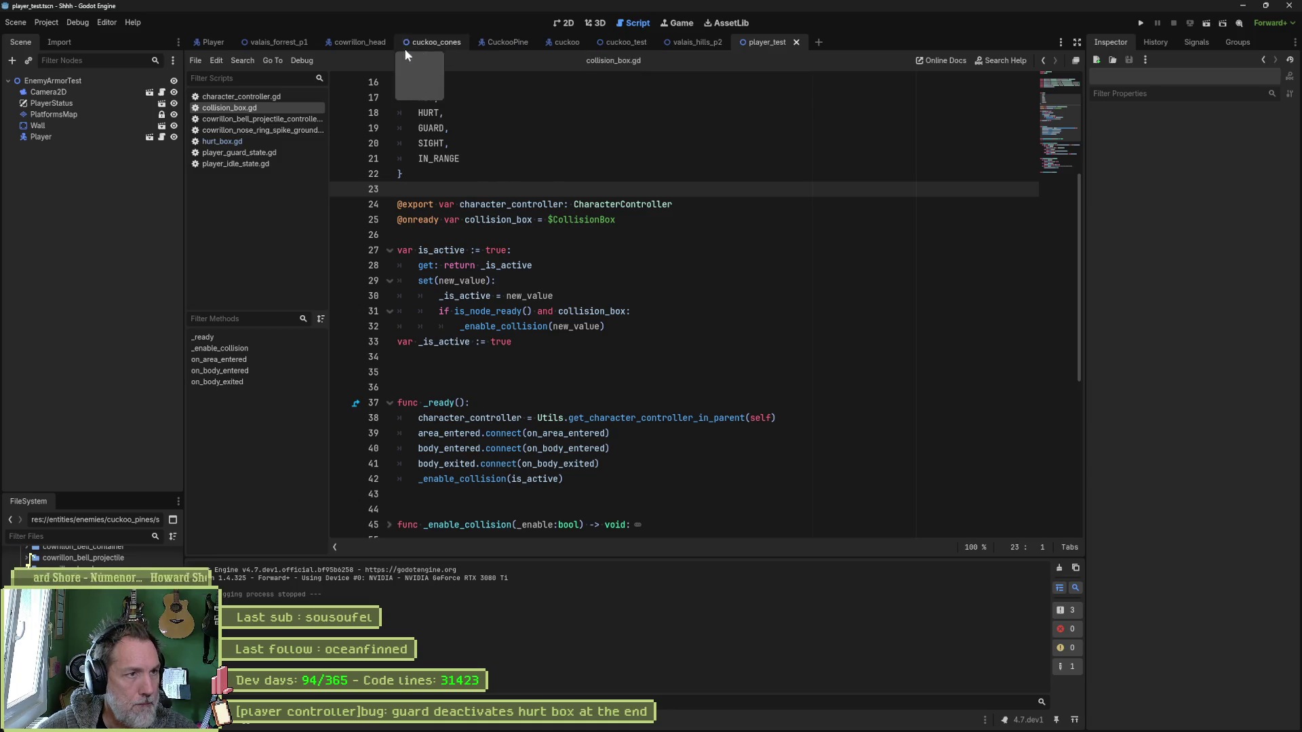
Review Fork's uncommitted changes, then bring the Asana project board to the front.
click(718, 723)
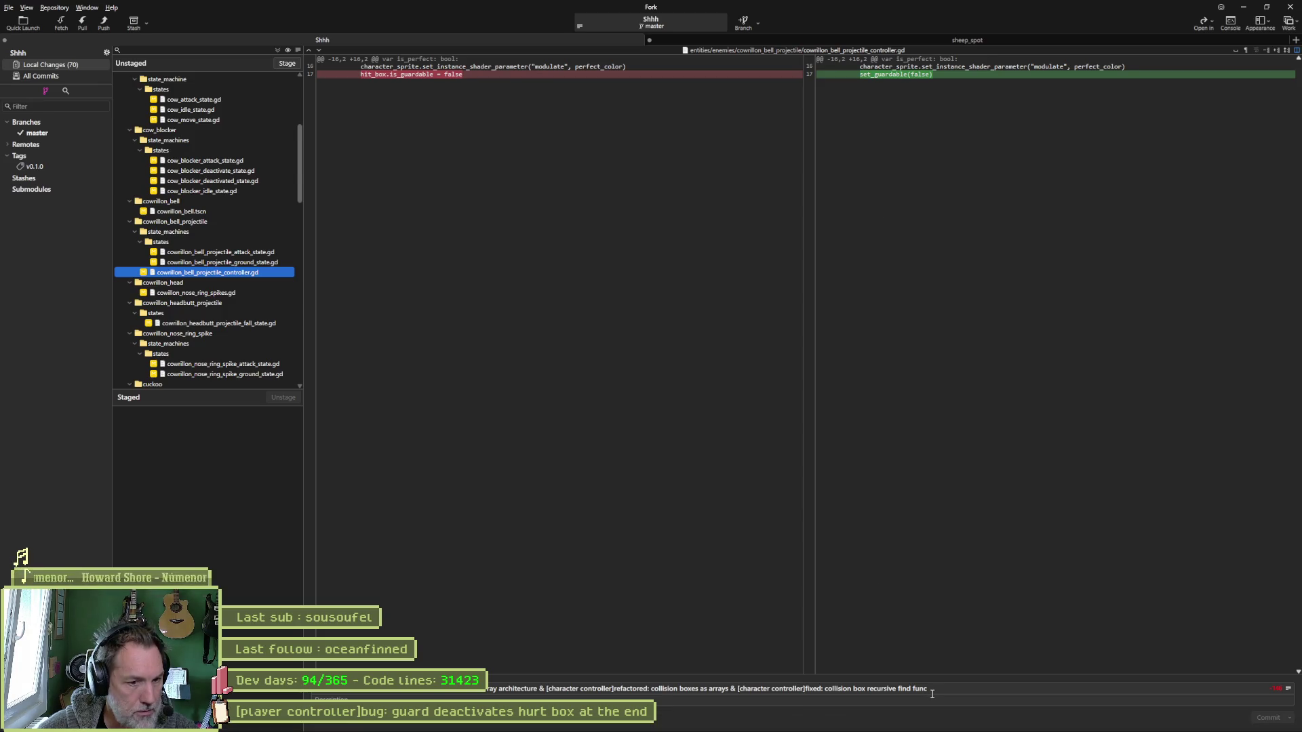
click(698, 720)
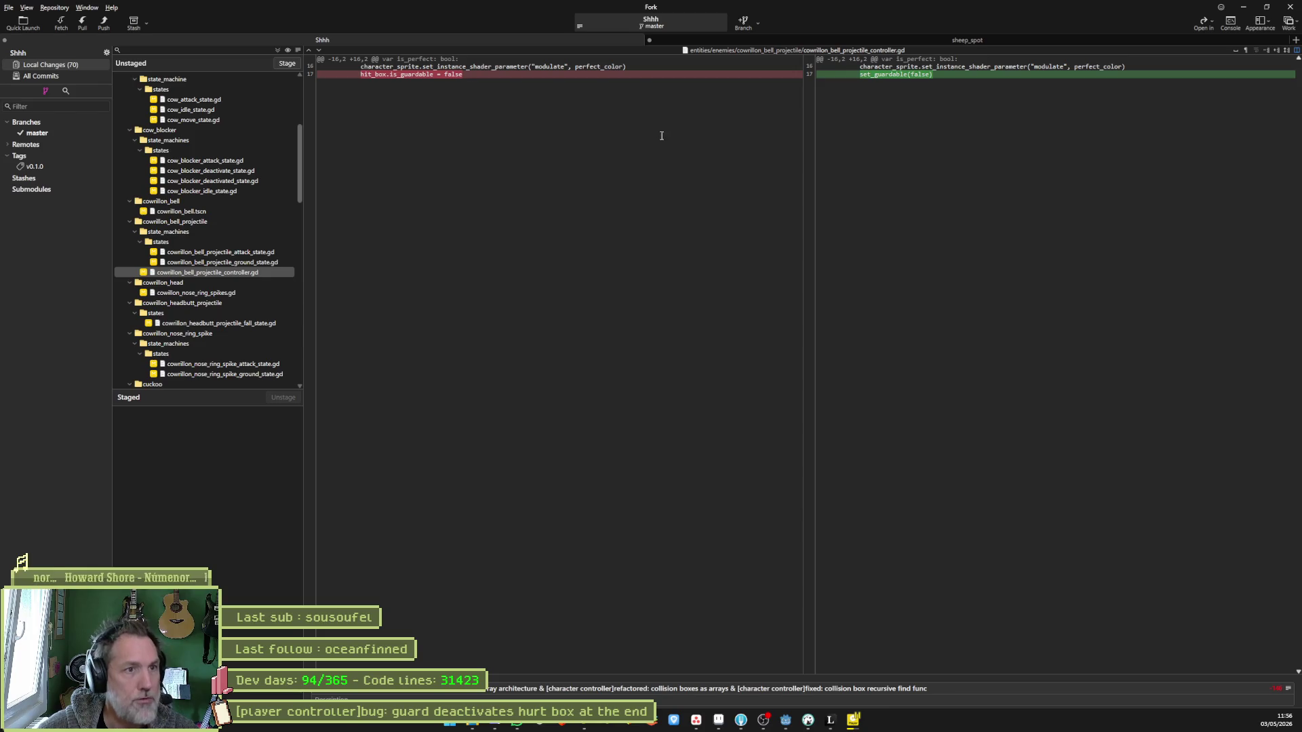
click(697, 681)
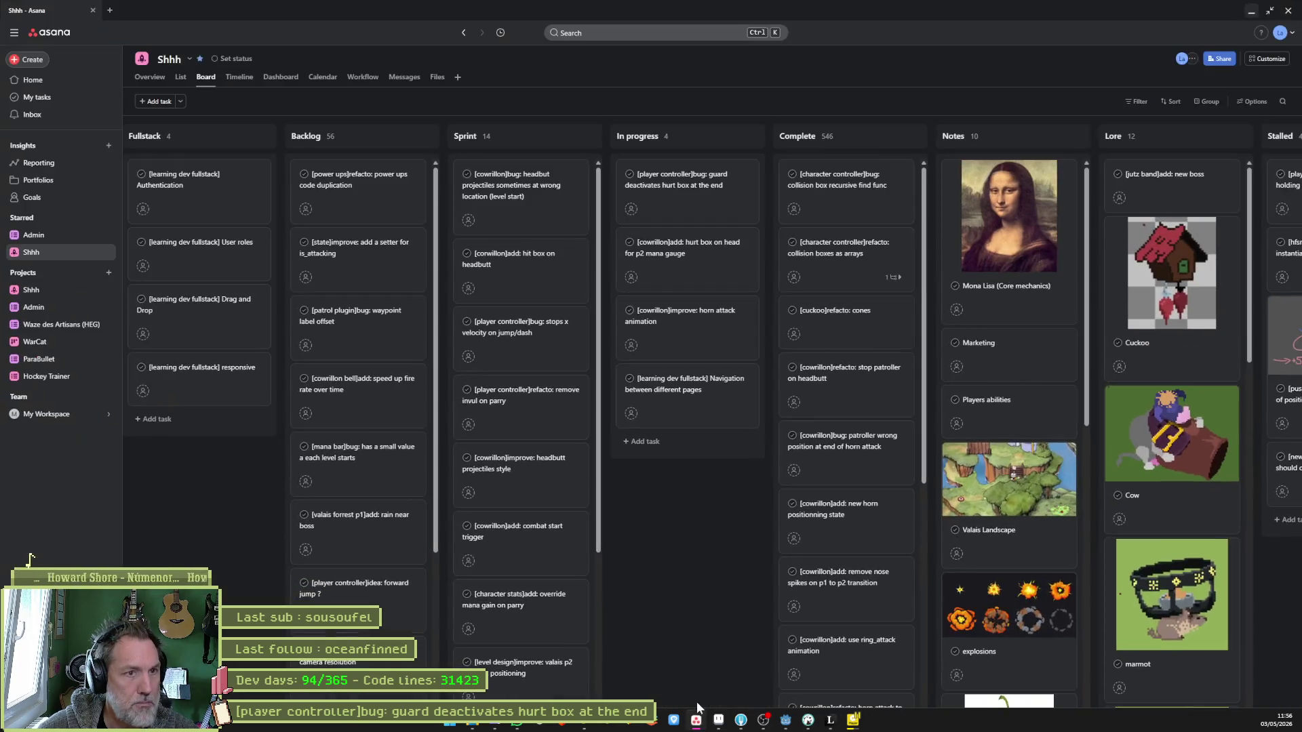
Open the guard hurt box bug task, select its full title, and switch back to Fork.
click(693, 192)
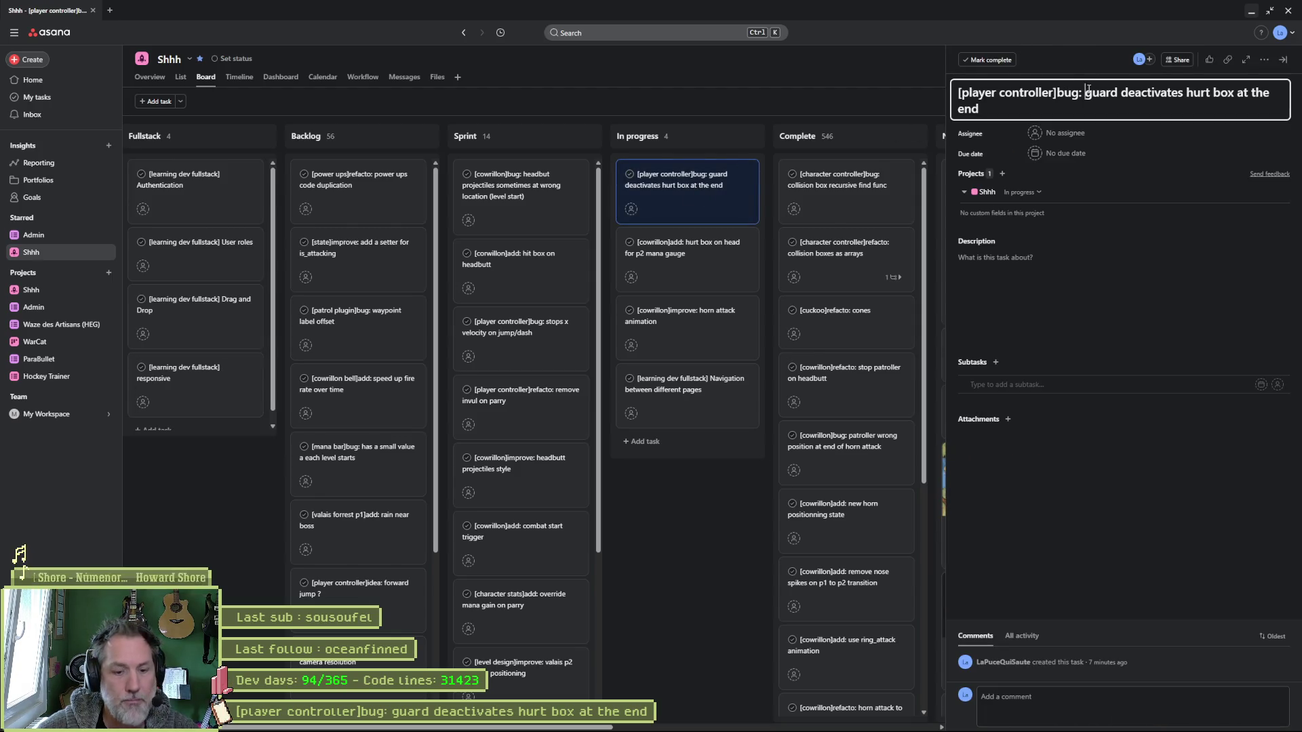
triple_click(1088, 89)
key(ctrl+c)
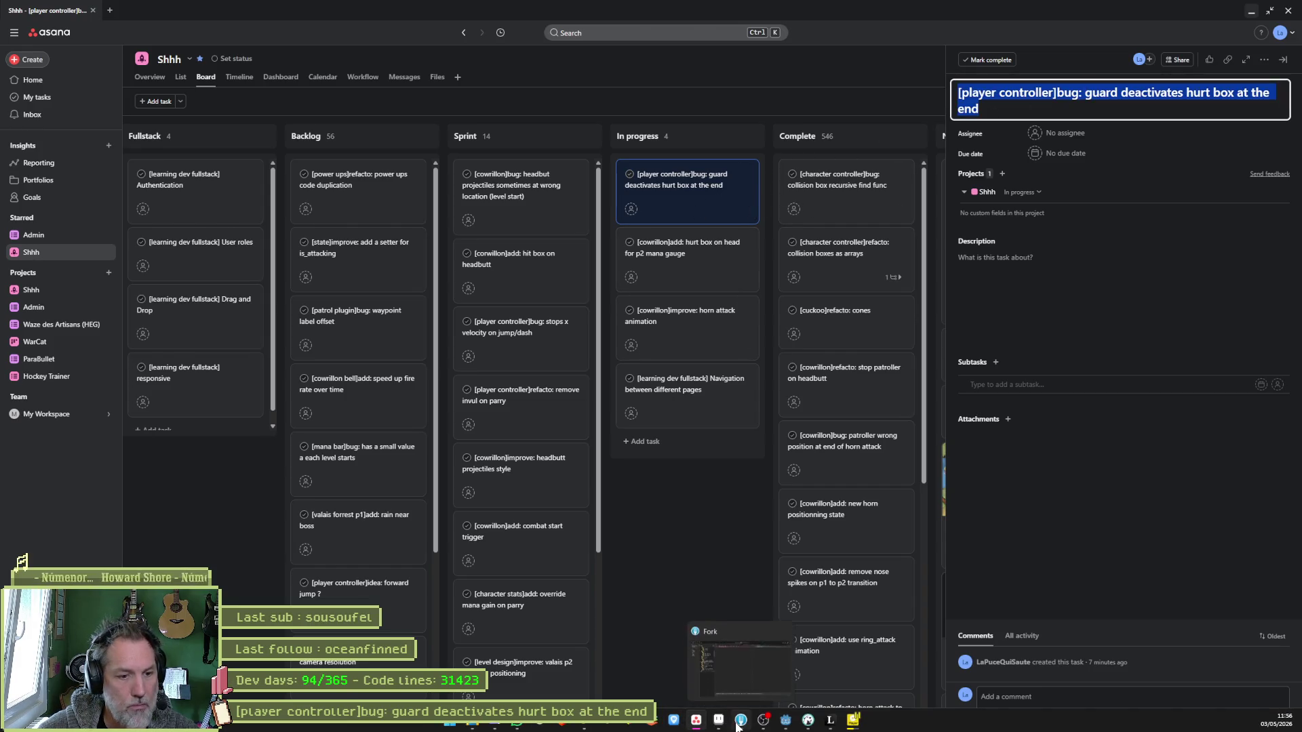
click(740, 724)
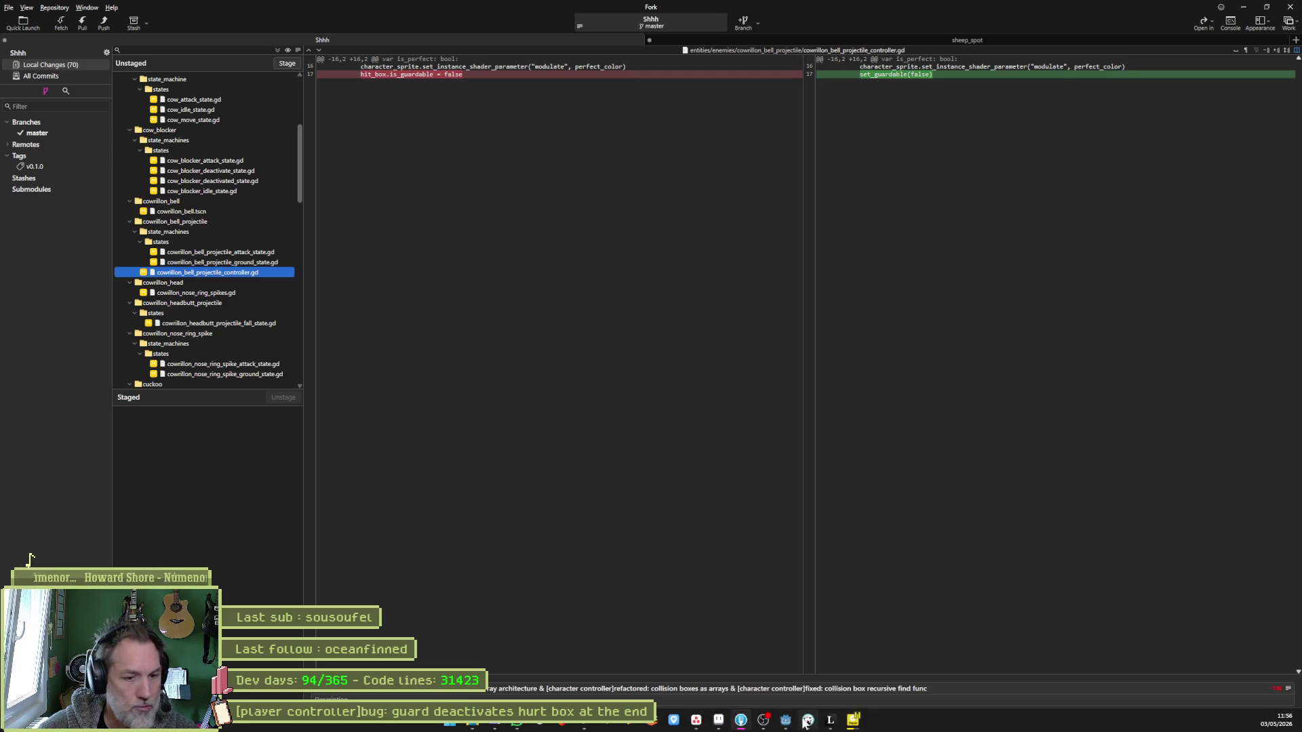
Confirm line 23 of player_guard_state.gd's exit_state re-enables the hurt boxes, then return to Fork's commit summary.
click(787, 720)
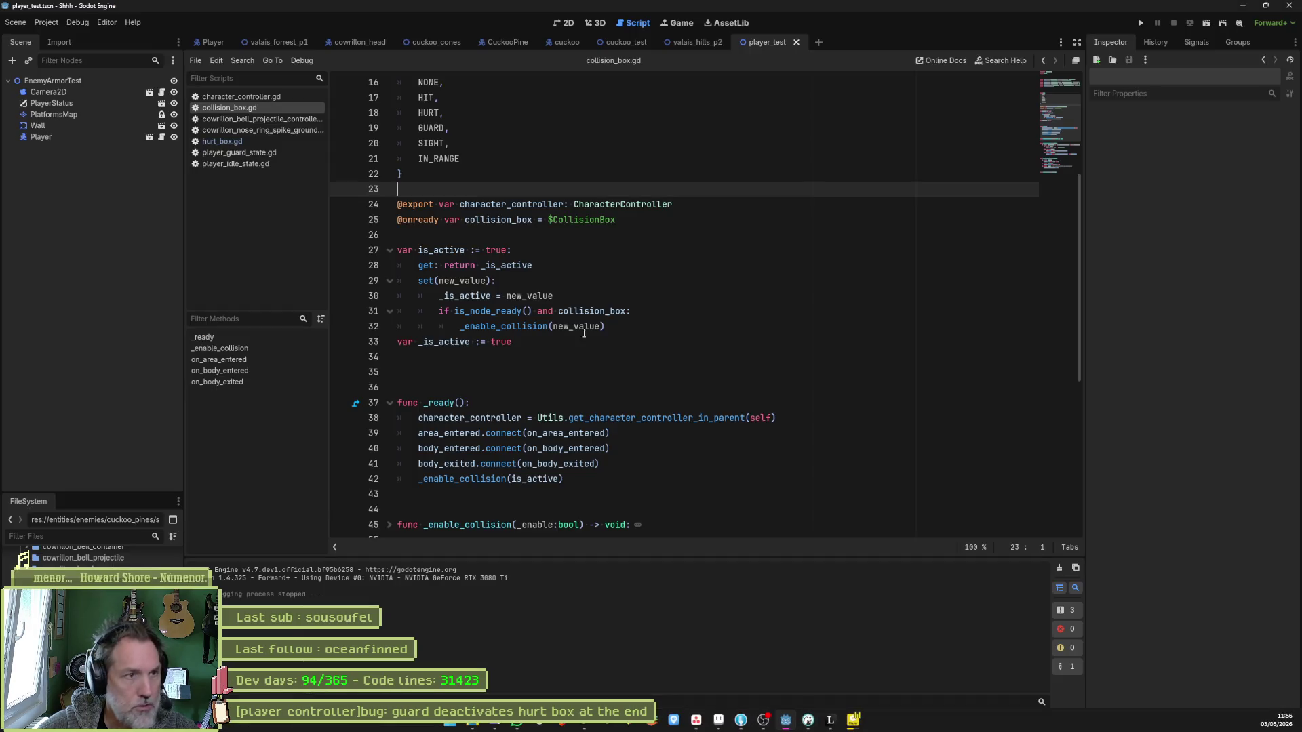
click(262, 149)
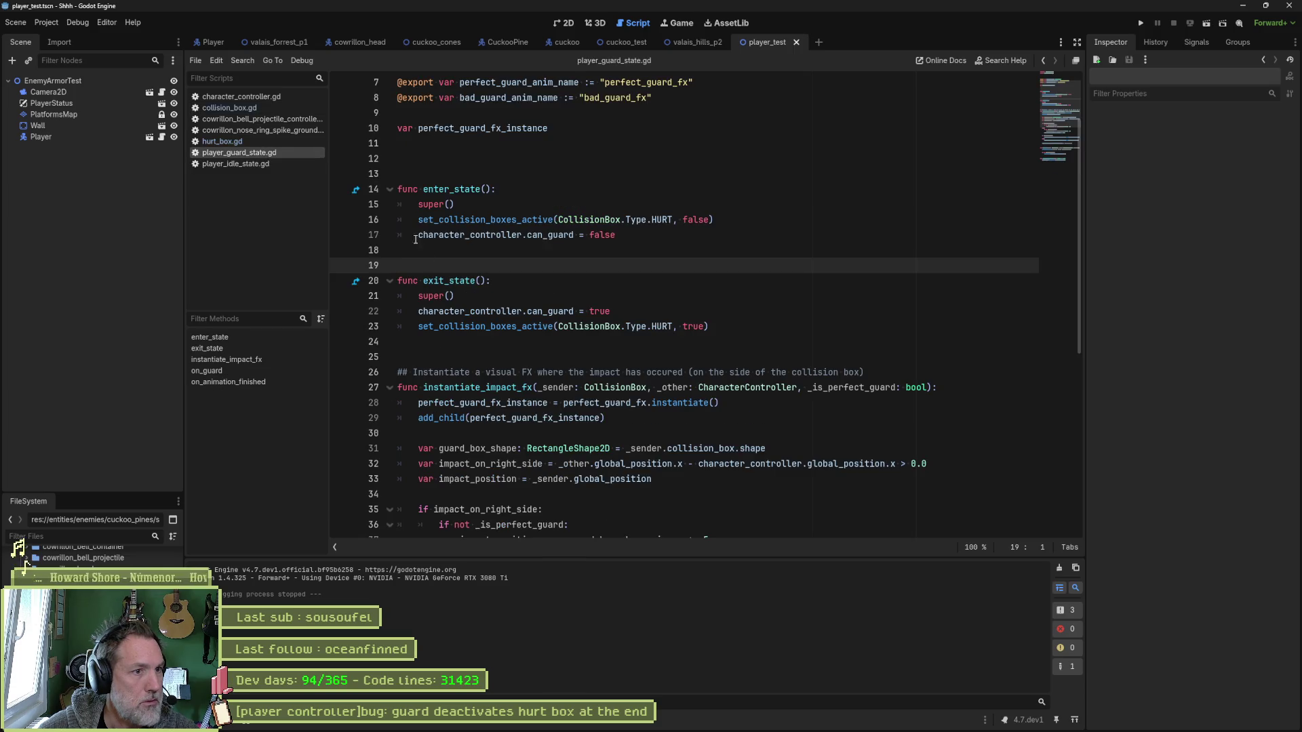
drag(455, 326, 760, 327)
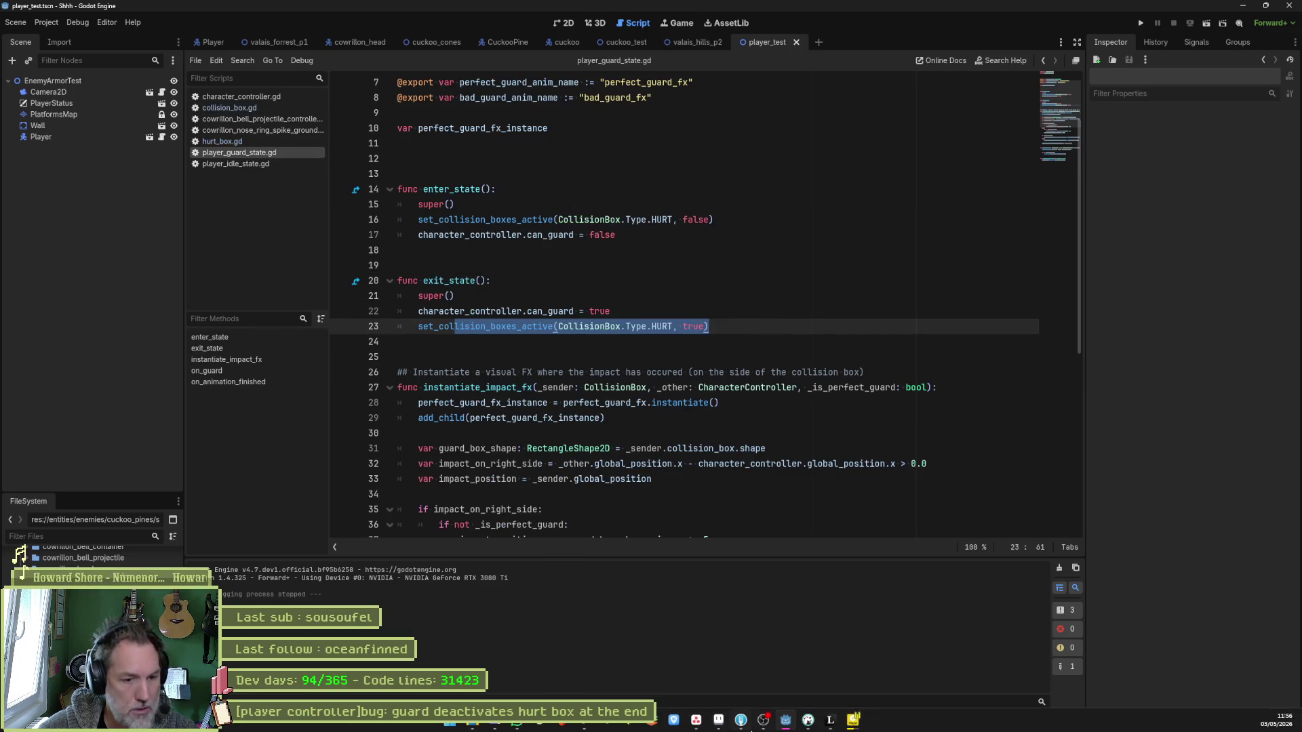
click(740, 720)
click(990, 689)
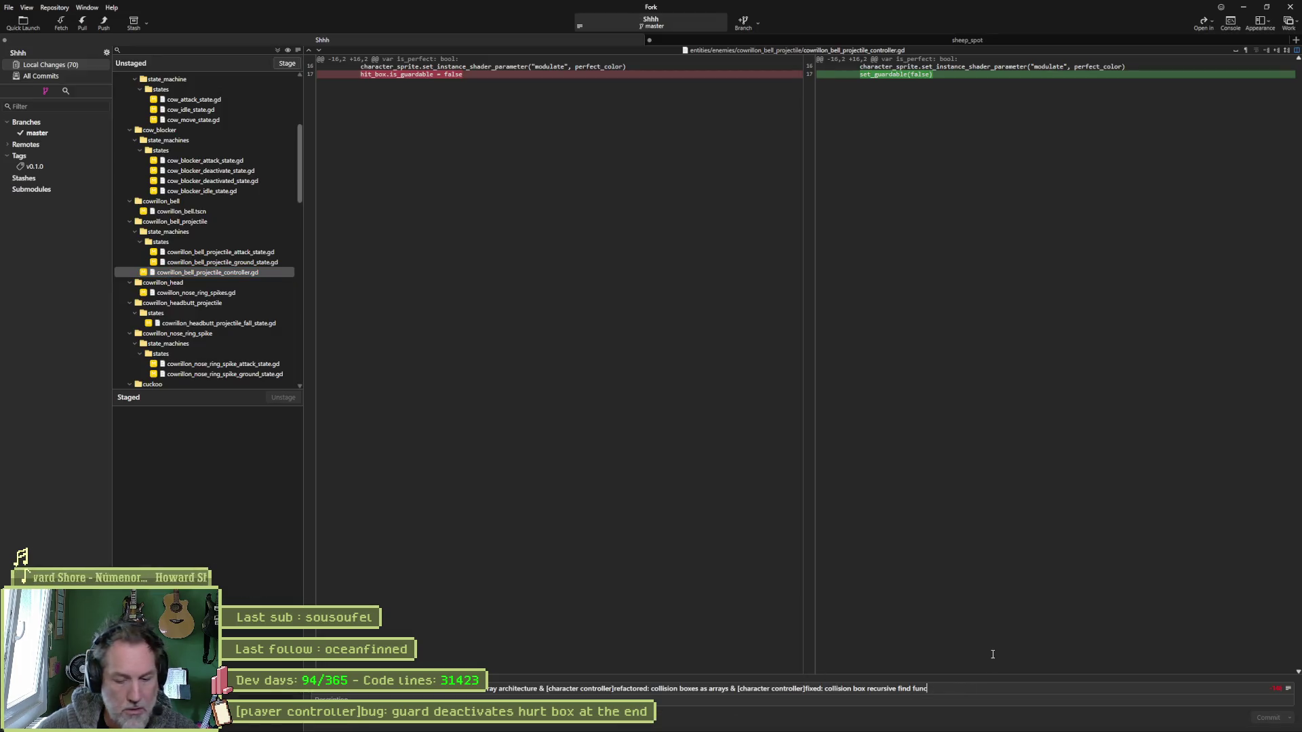
Append '[player controller]fixed: guard deactivates hurt box at the end' to the commit summary, then view cowrillon_nose_ring_spikes.gd's diff.
key(ctrl+v)
double_click(1001, 688)
text(fixed)
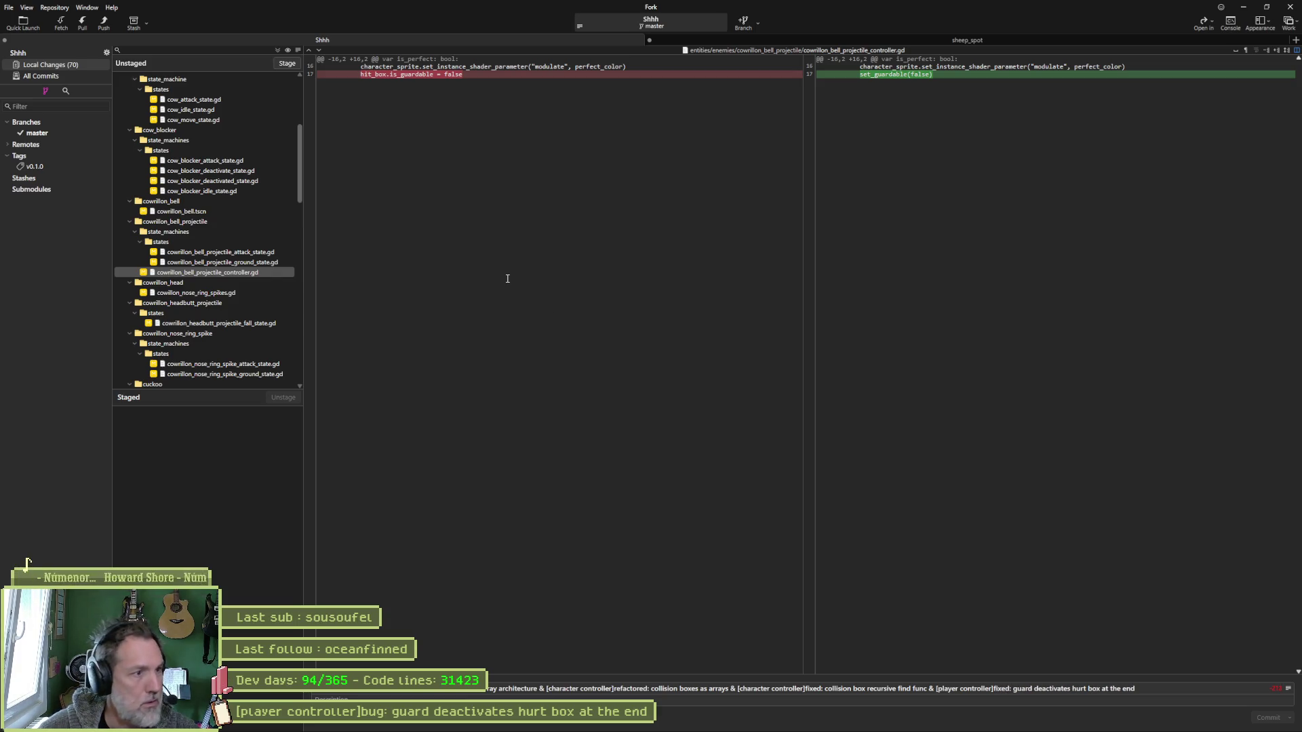
click(243, 291)
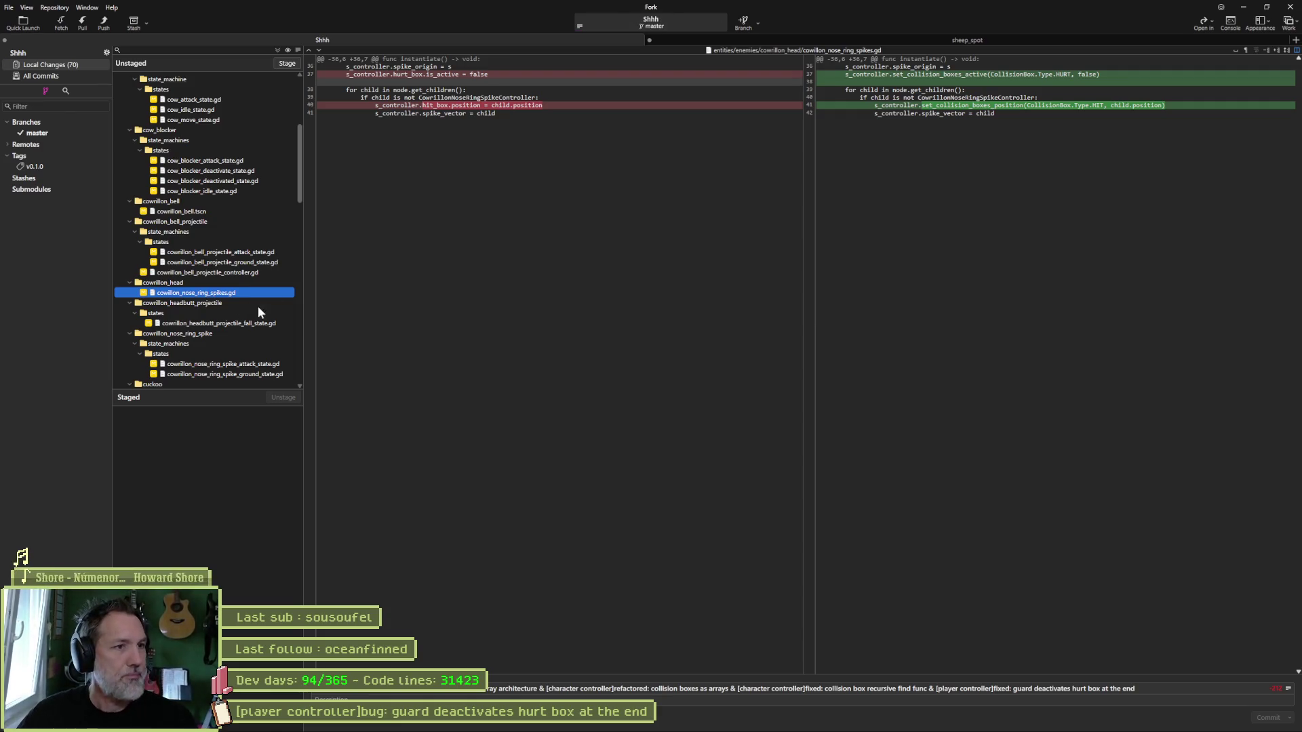
Review the diffs of the headbutt projectile fall, nose ring spike attack and nose ring spike ground state scripts.
mouse_move(885, 103)
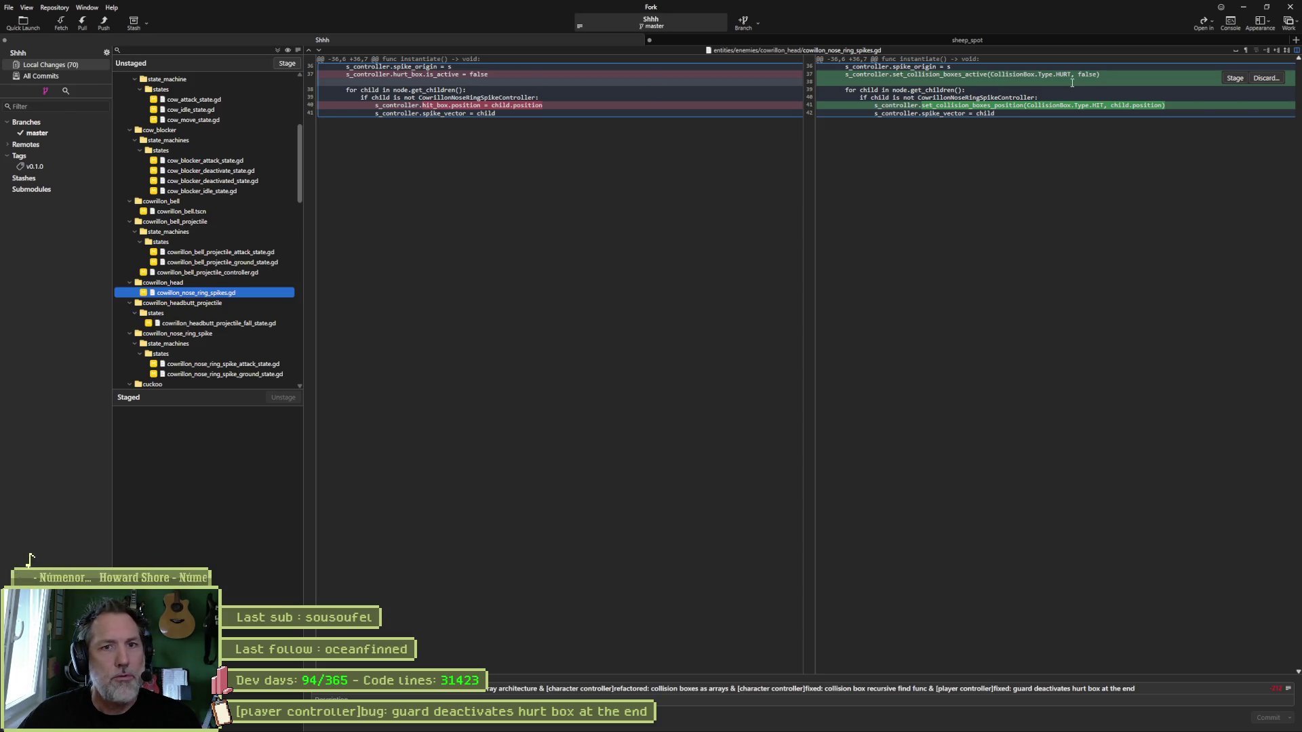
mouse_move(960, 116)
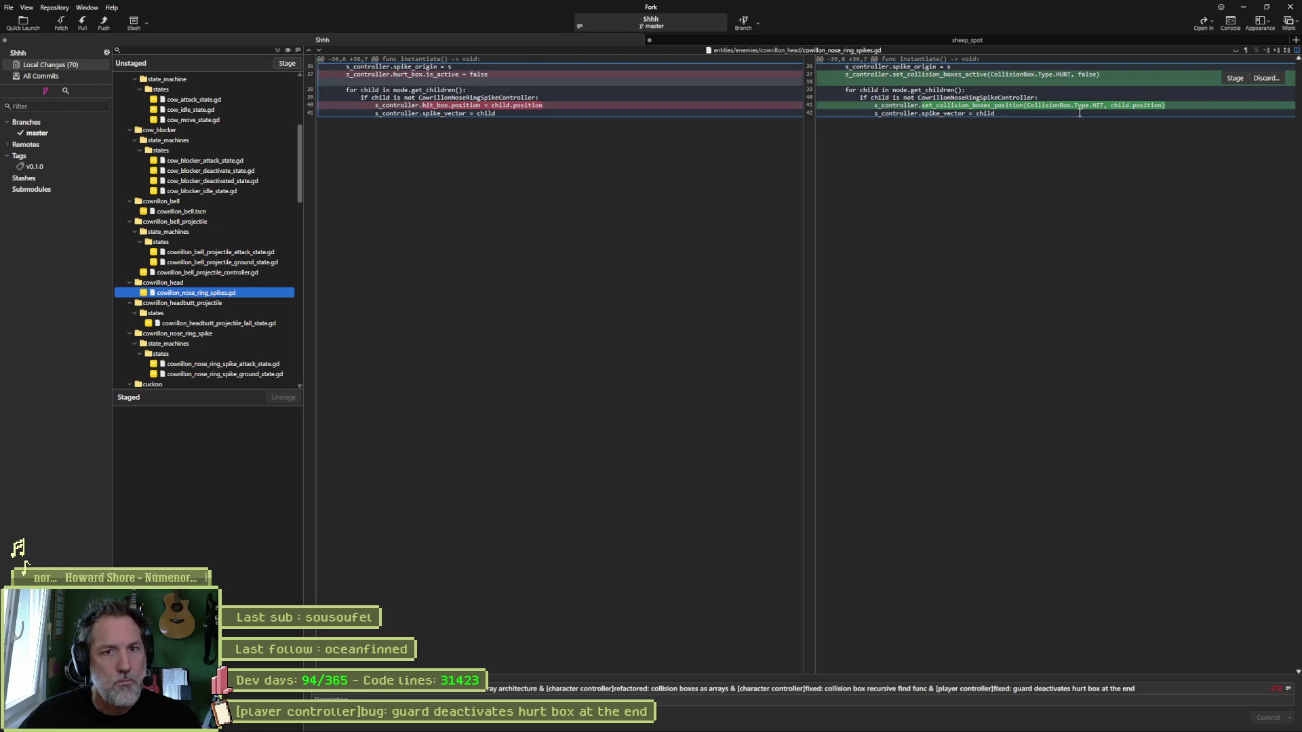
click(259, 323)
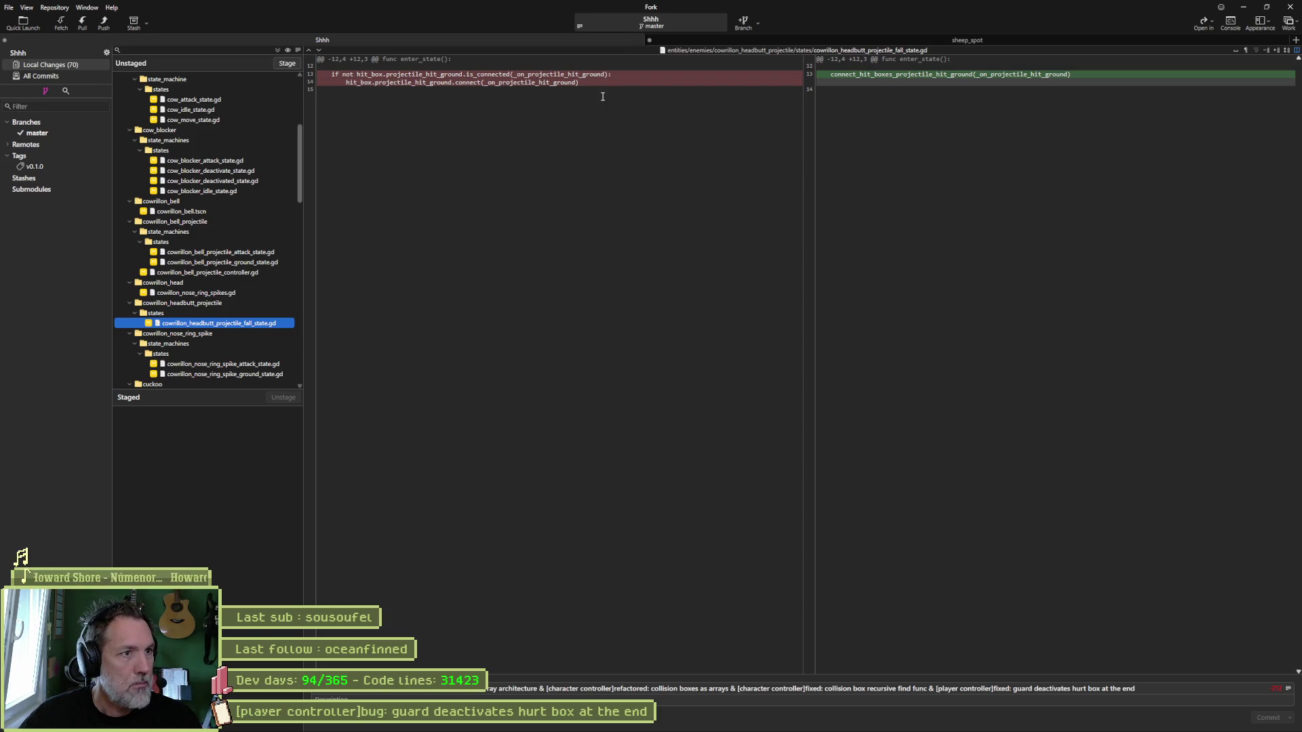
mouse_move(910, 78)
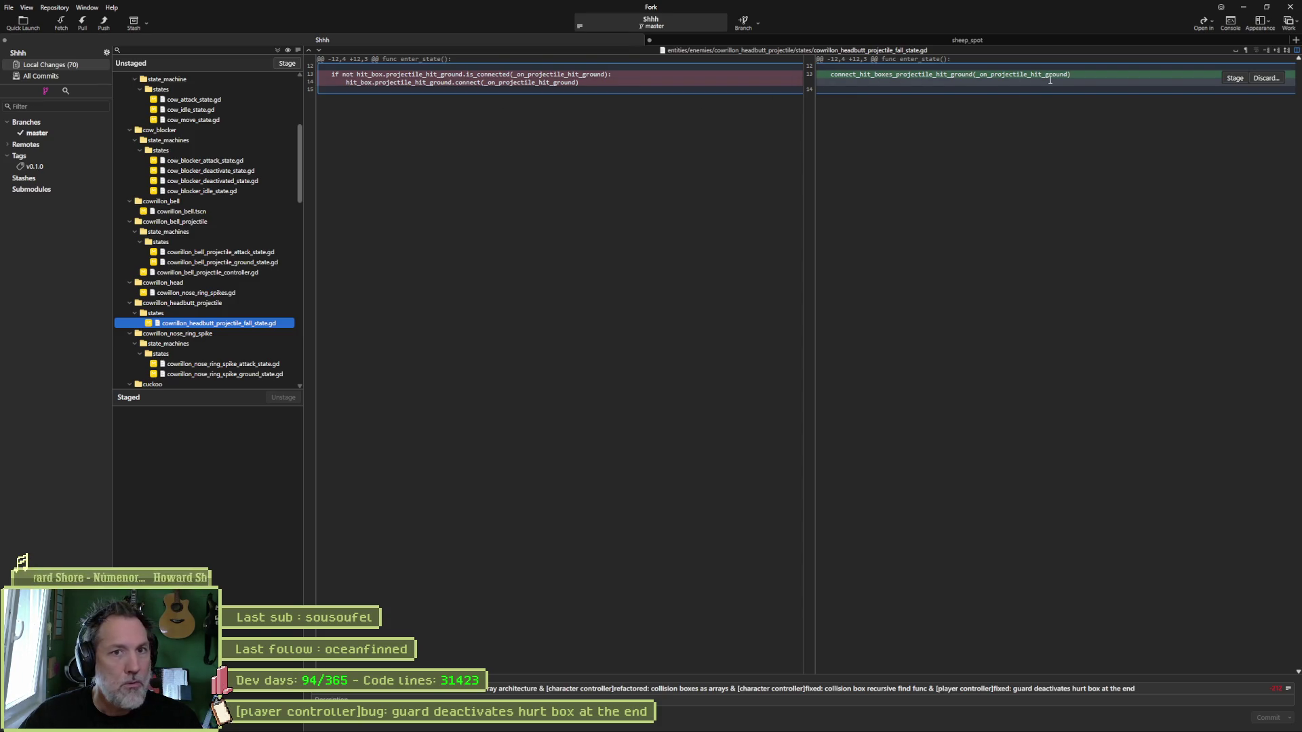
click(259, 364)
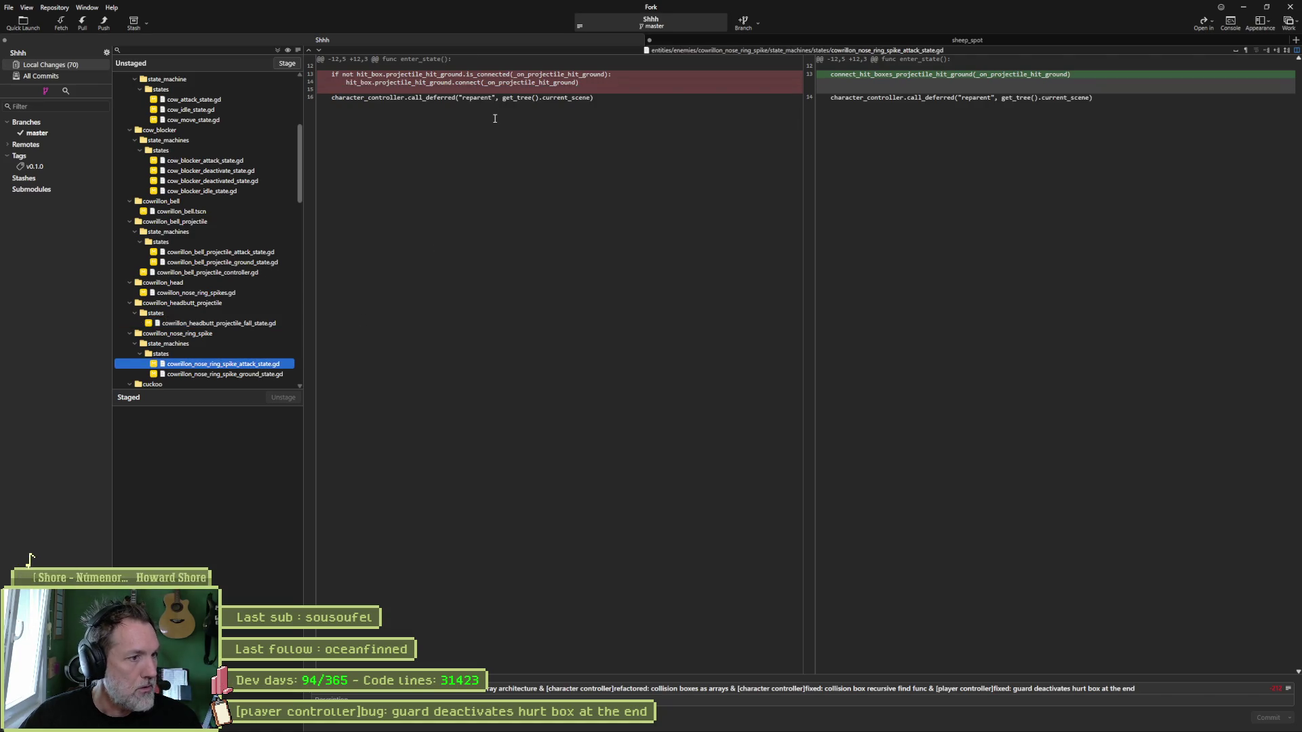
scroll(263, 175, down, 3)
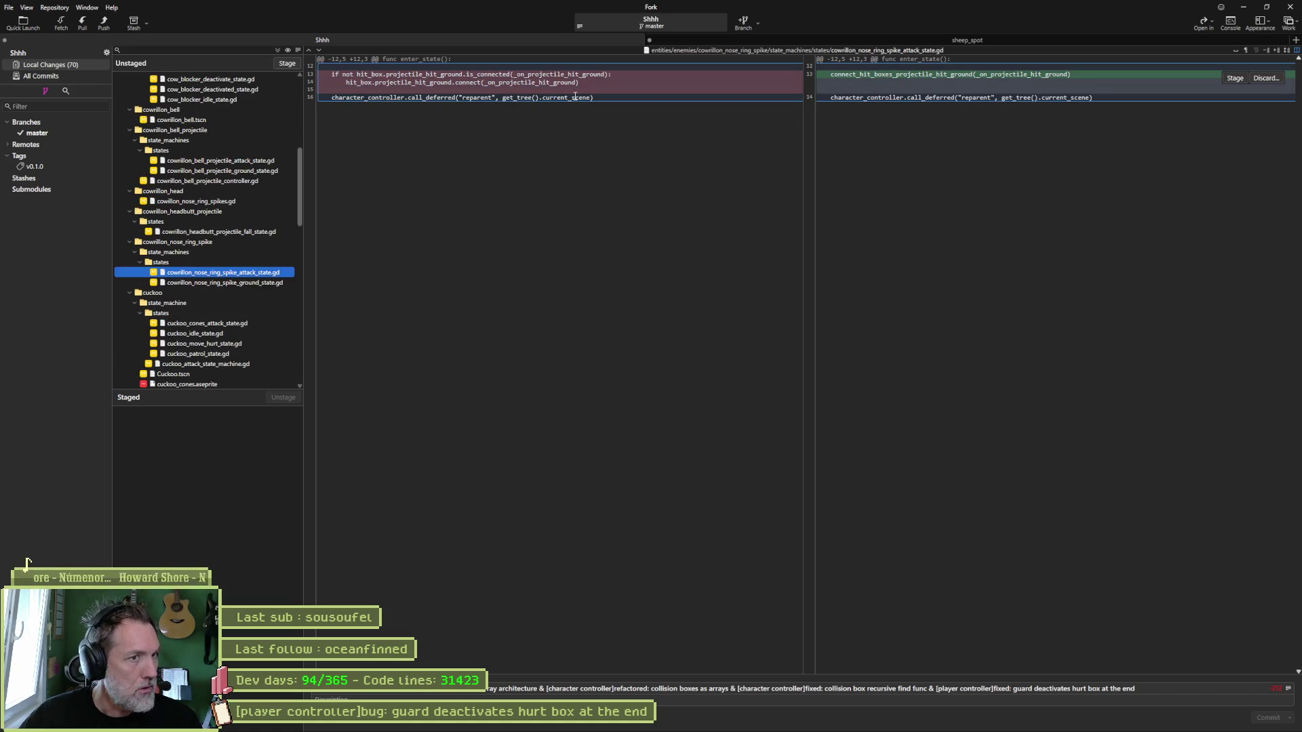
mouse_move(628, 95)
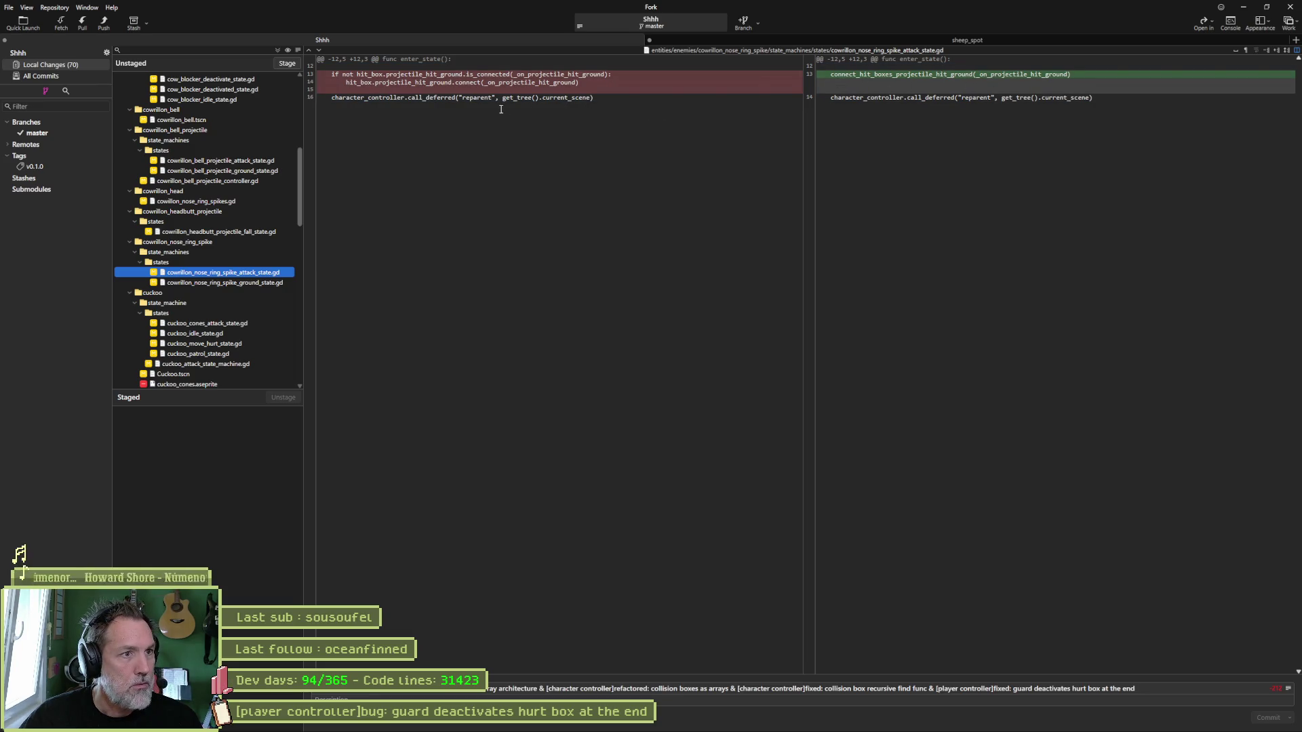
click(238, 281)
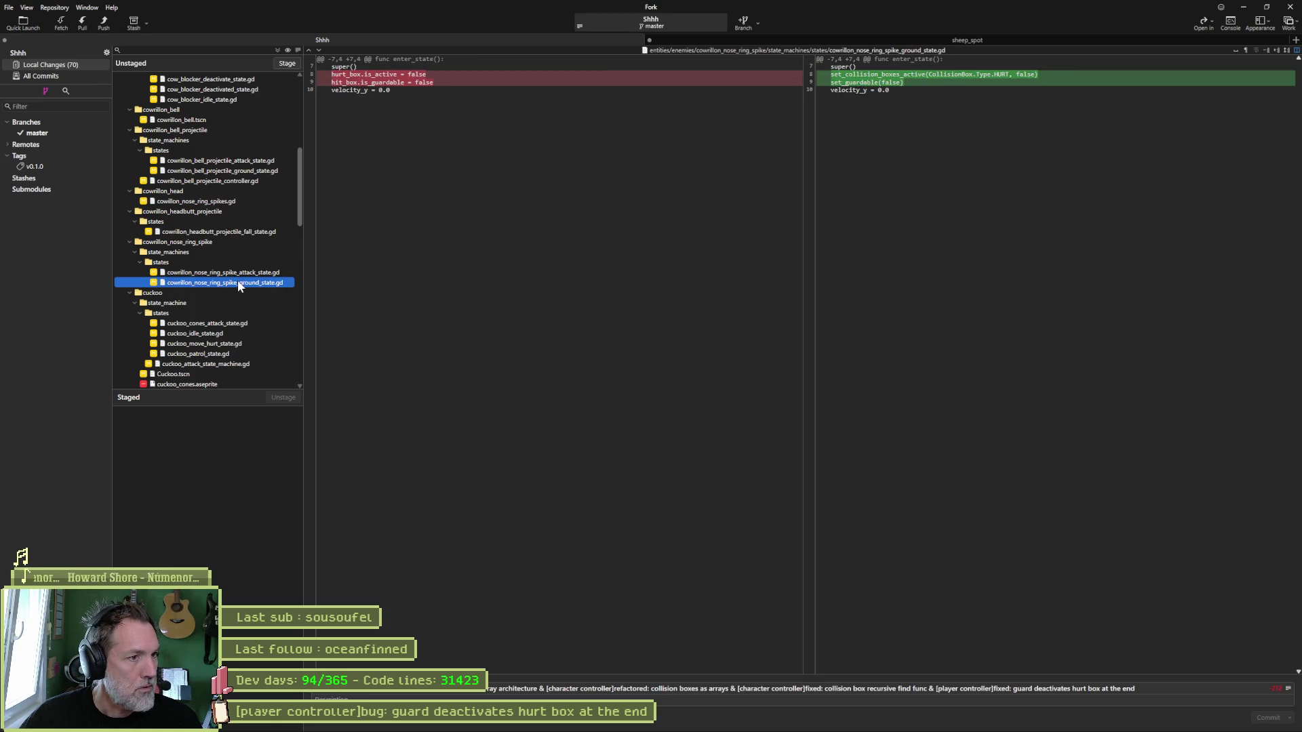
Review the cuckoo_cones_attack_state.gd, cuckoo_idle_state.gd and cuckoo_move_hurt_state.gd diffs.
mouse_move(380, 89)
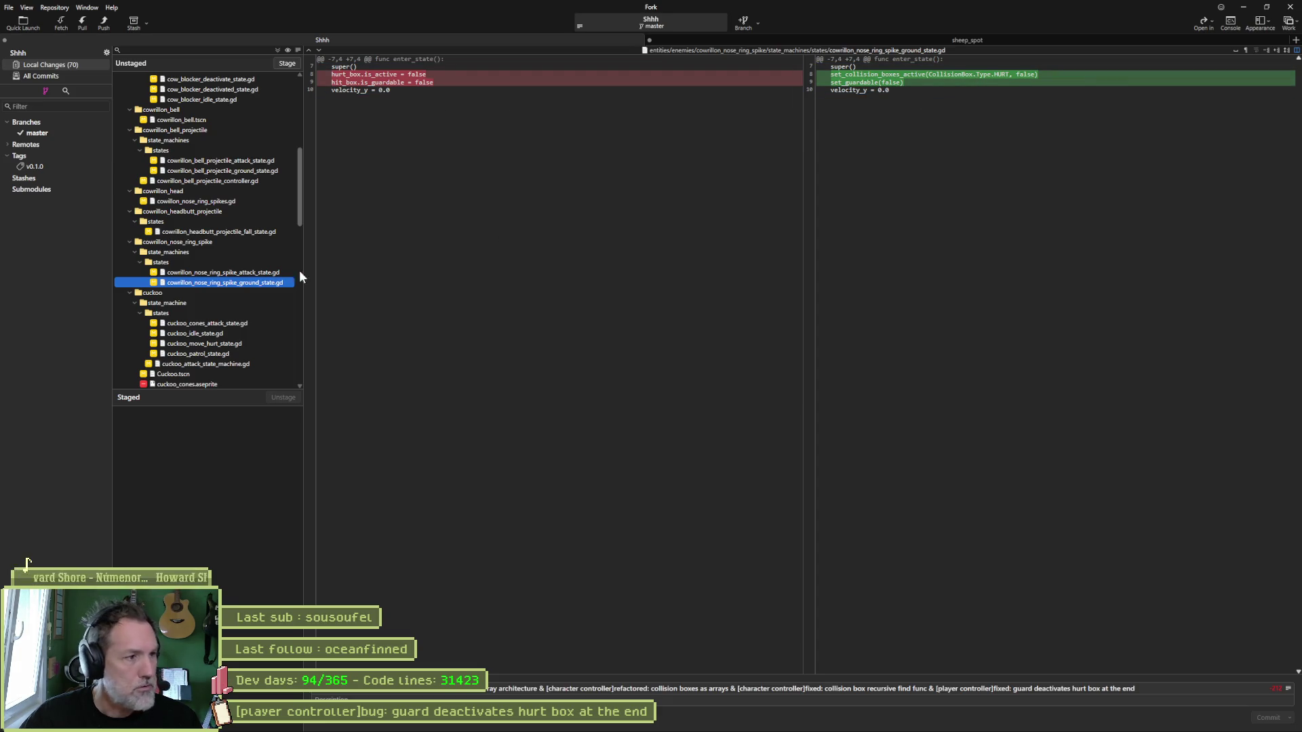
click(234, 324)
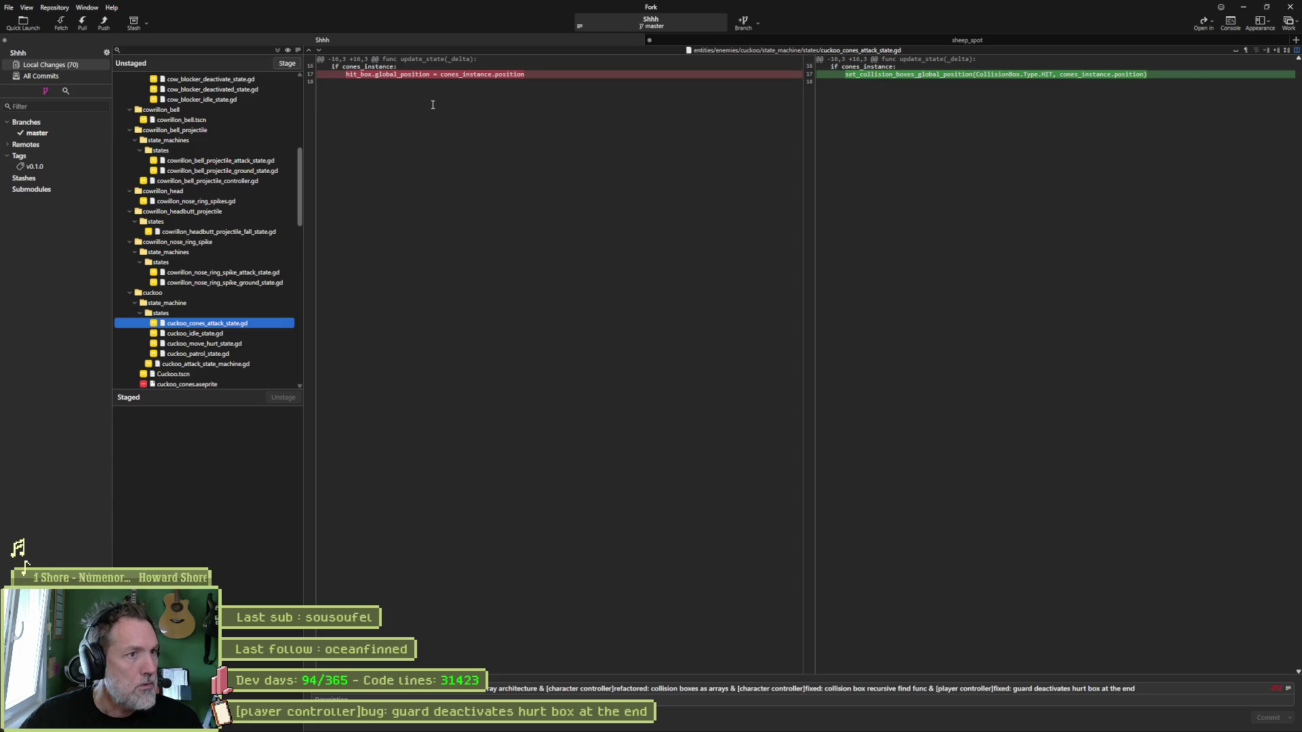
mouse_move(928, 81)
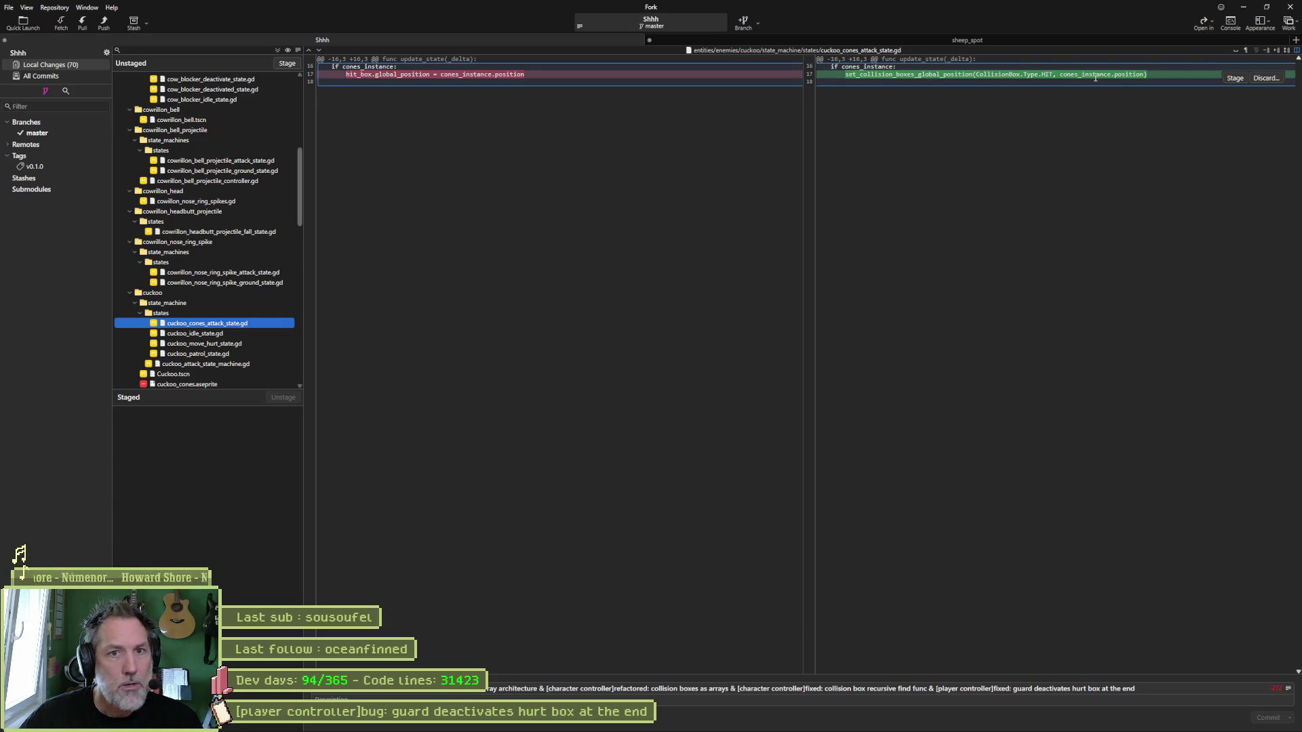
click(225, 334)
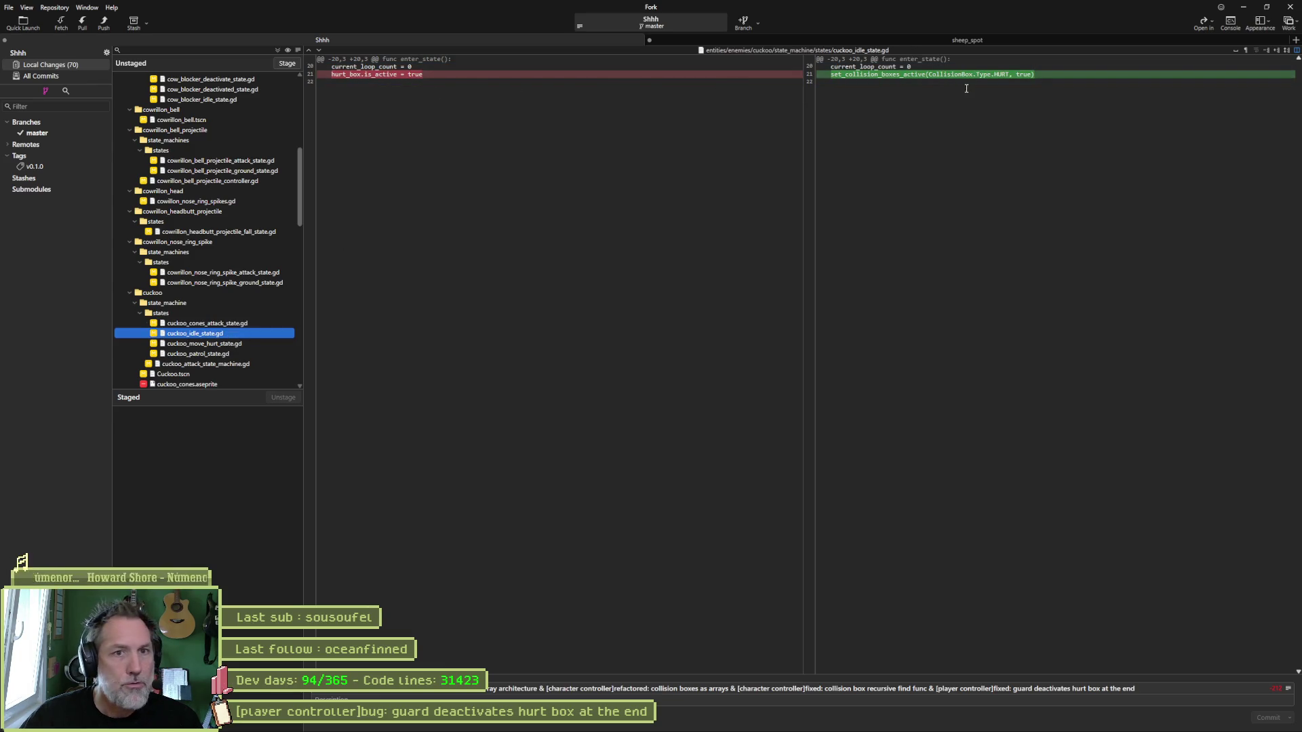
click(248, 344)
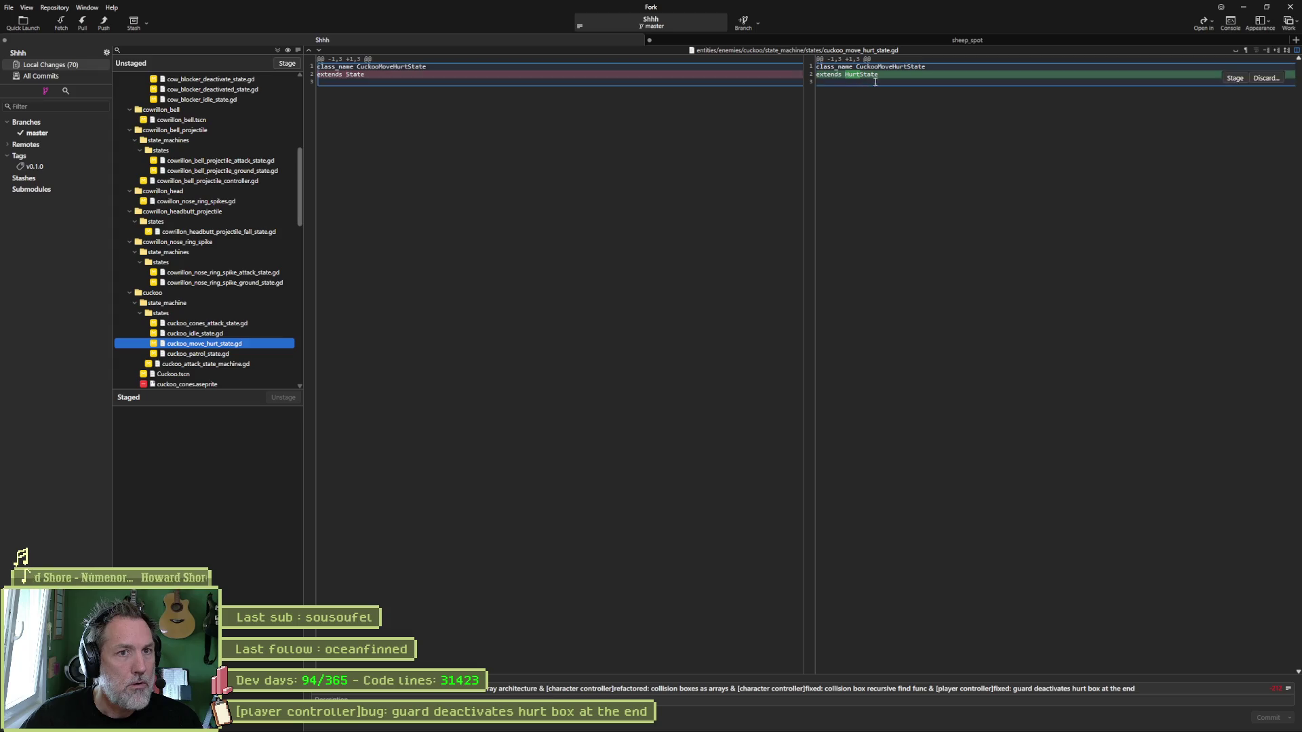
mouse_move(803, 727)
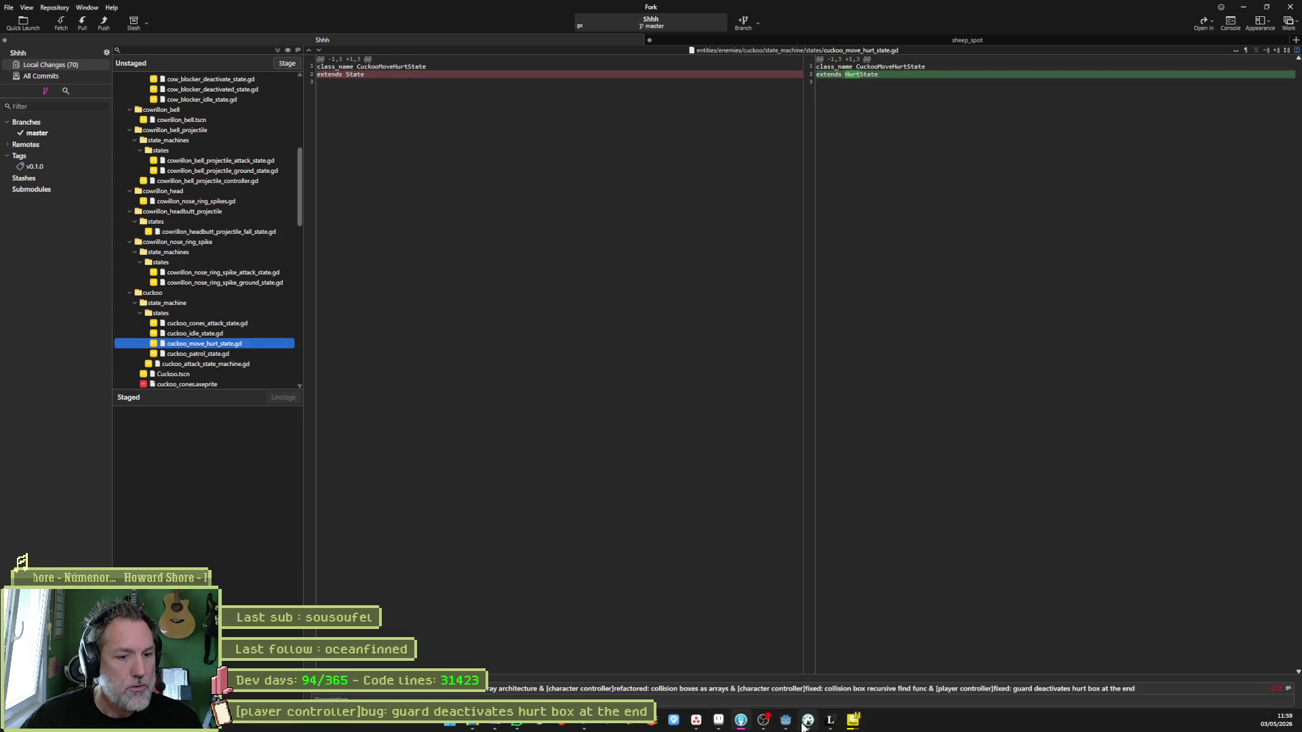
click(785, 721)
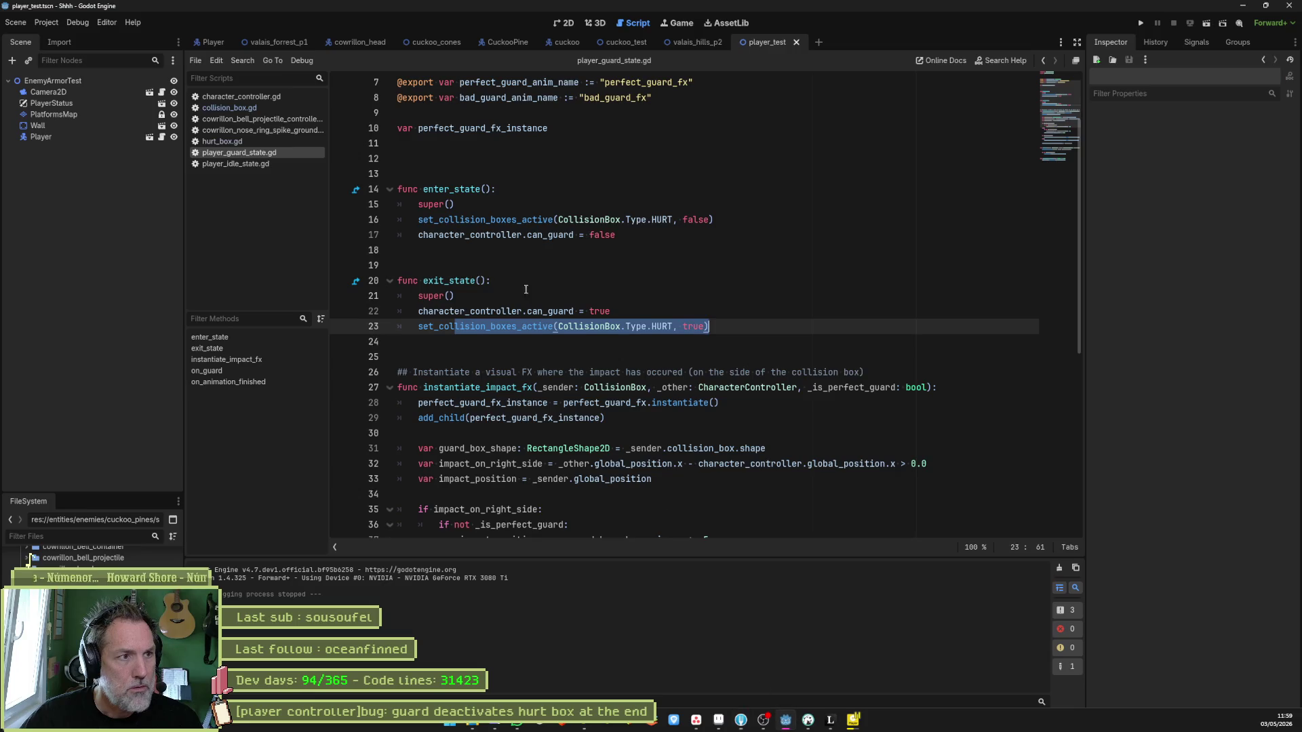
Open the script on the cuckoo scene's Hurt node and reveal it in the FileSystem dock.
click(575, 43)
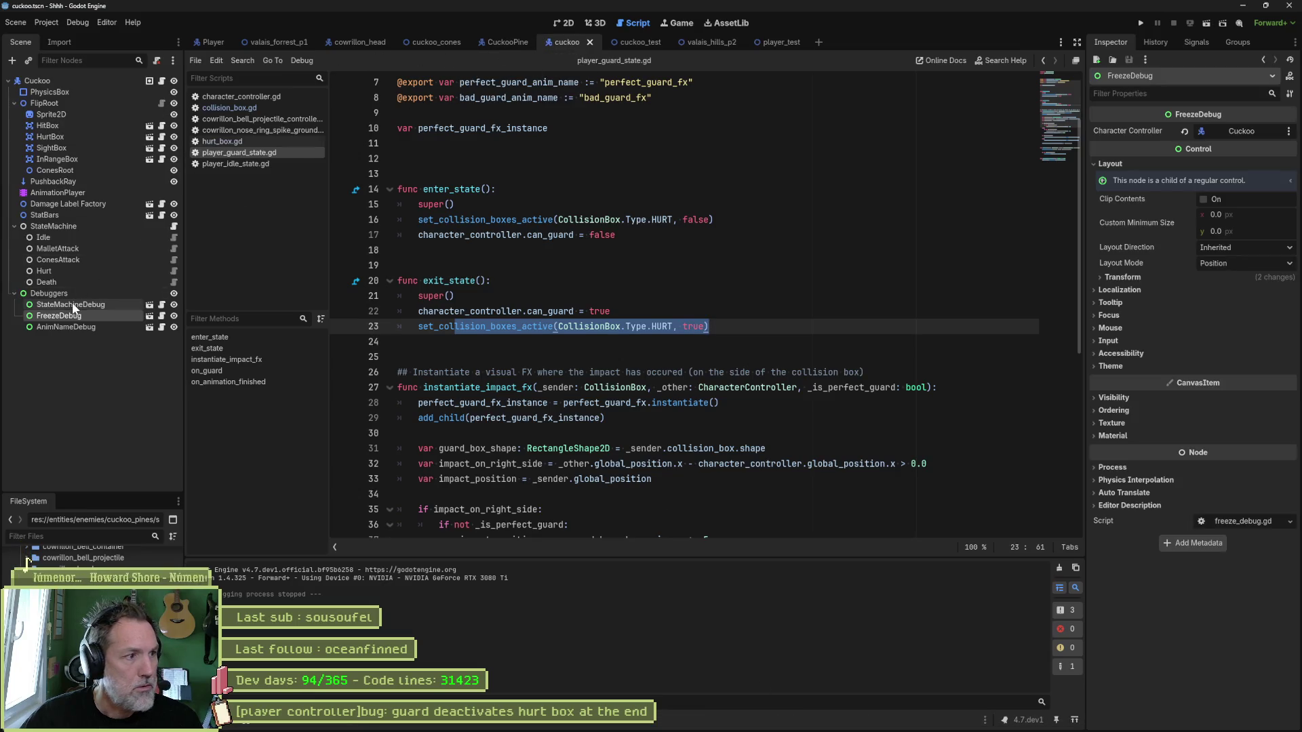
click(67, 270)
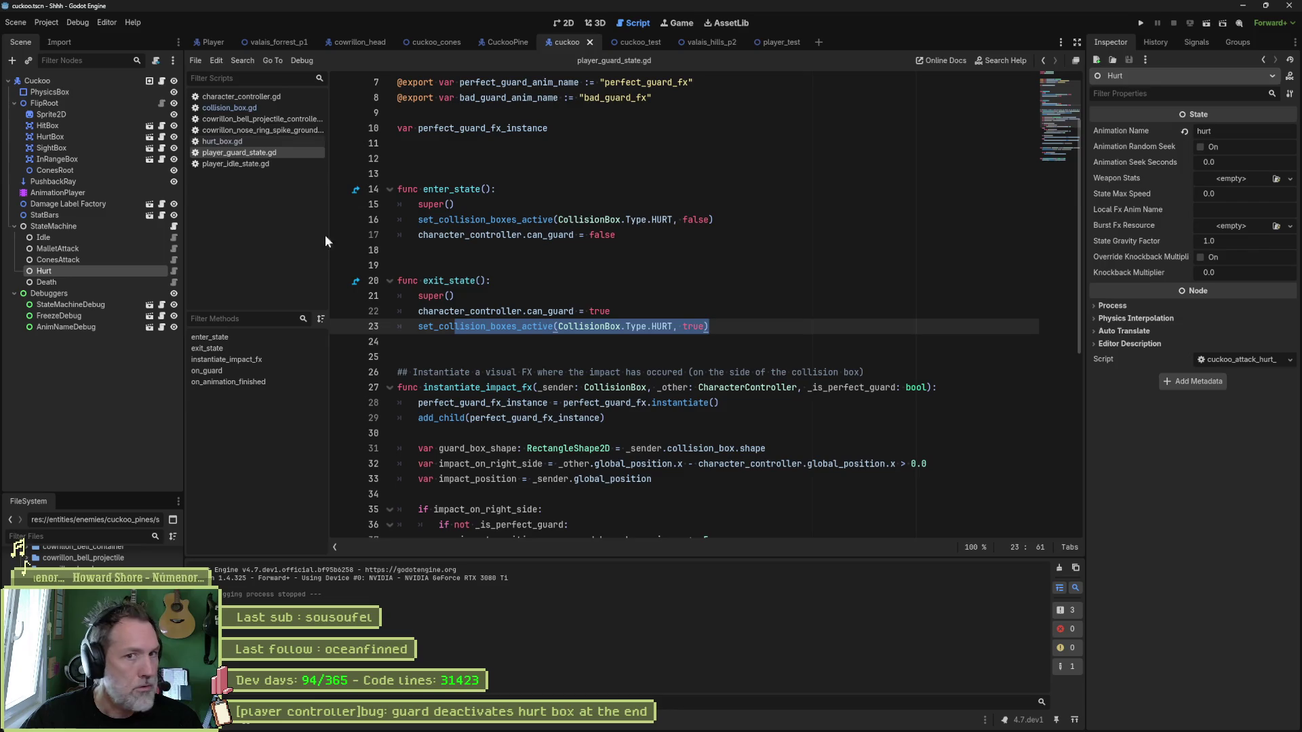
click(173, 272)
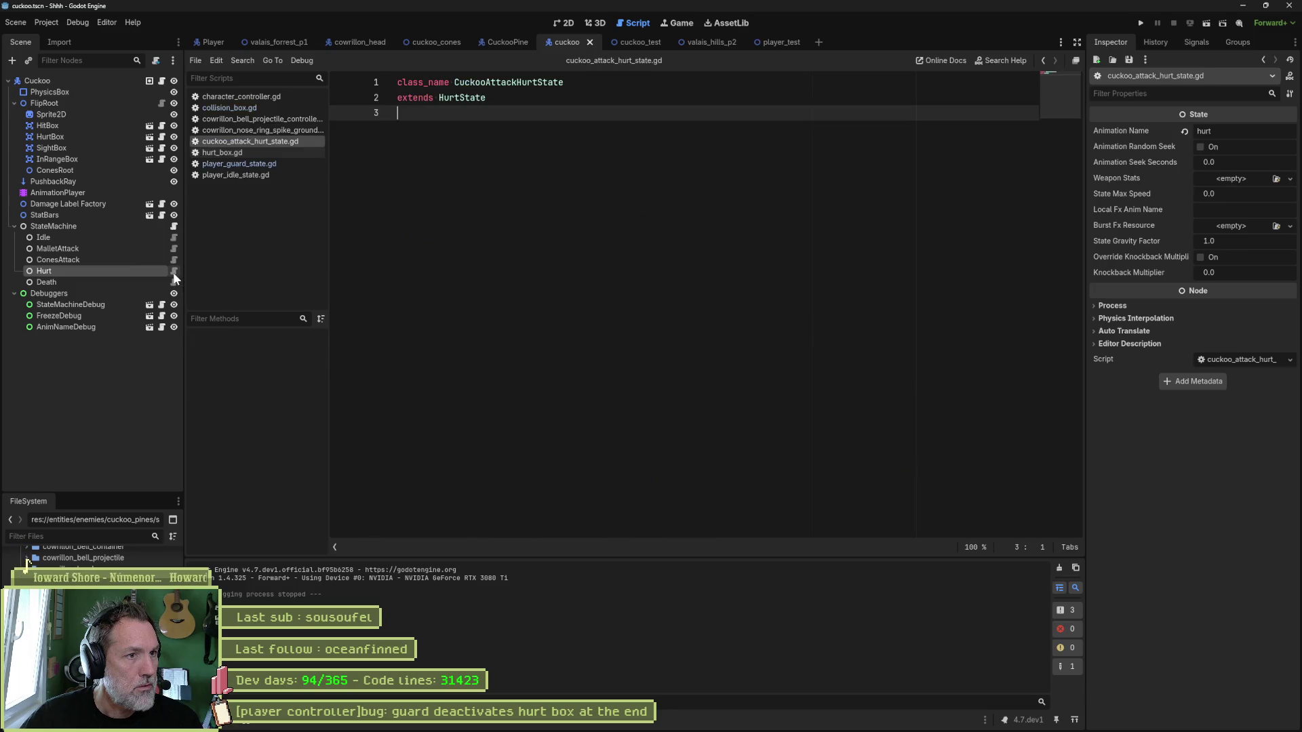
right_click(249, 144)
click(288, 259)
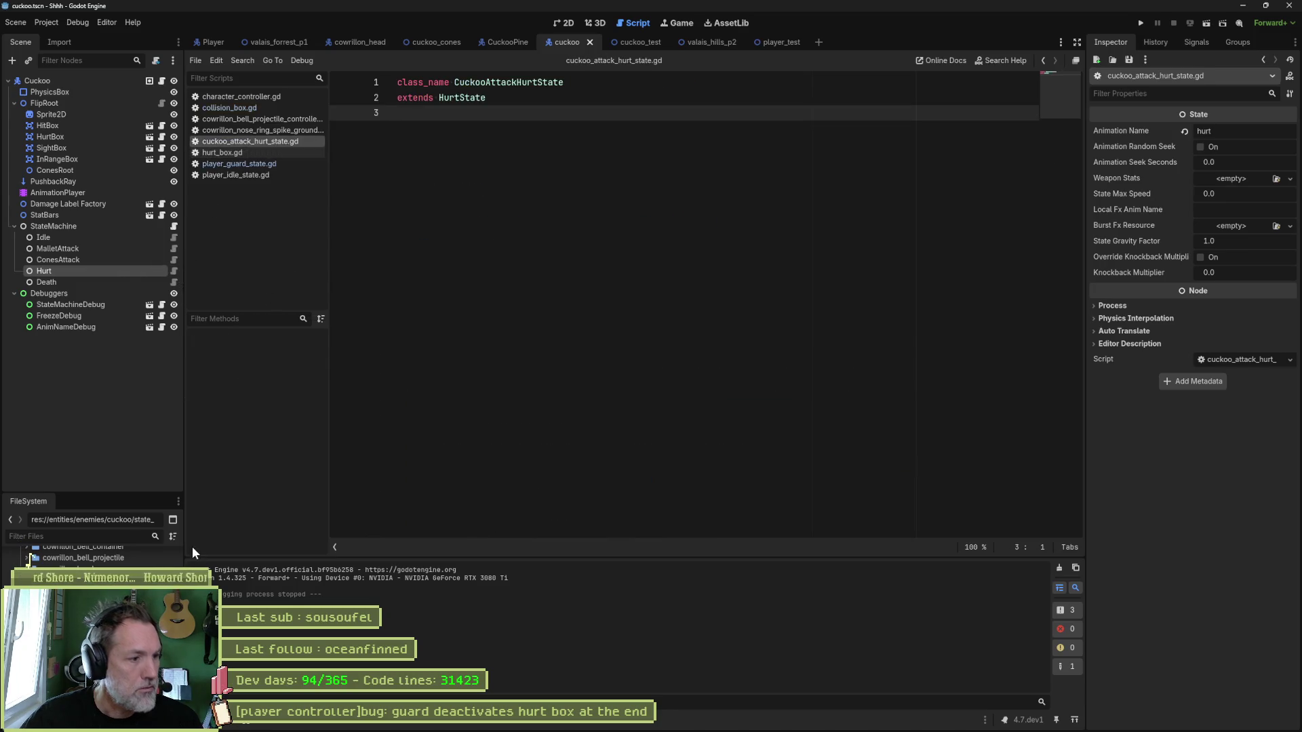
Delete cuckoo_move_hurt_state.gd from the project and confirm the removal.
scroll(26, 563, down, 2)
key(Delete)
key(Return)
key(alt+Tab)
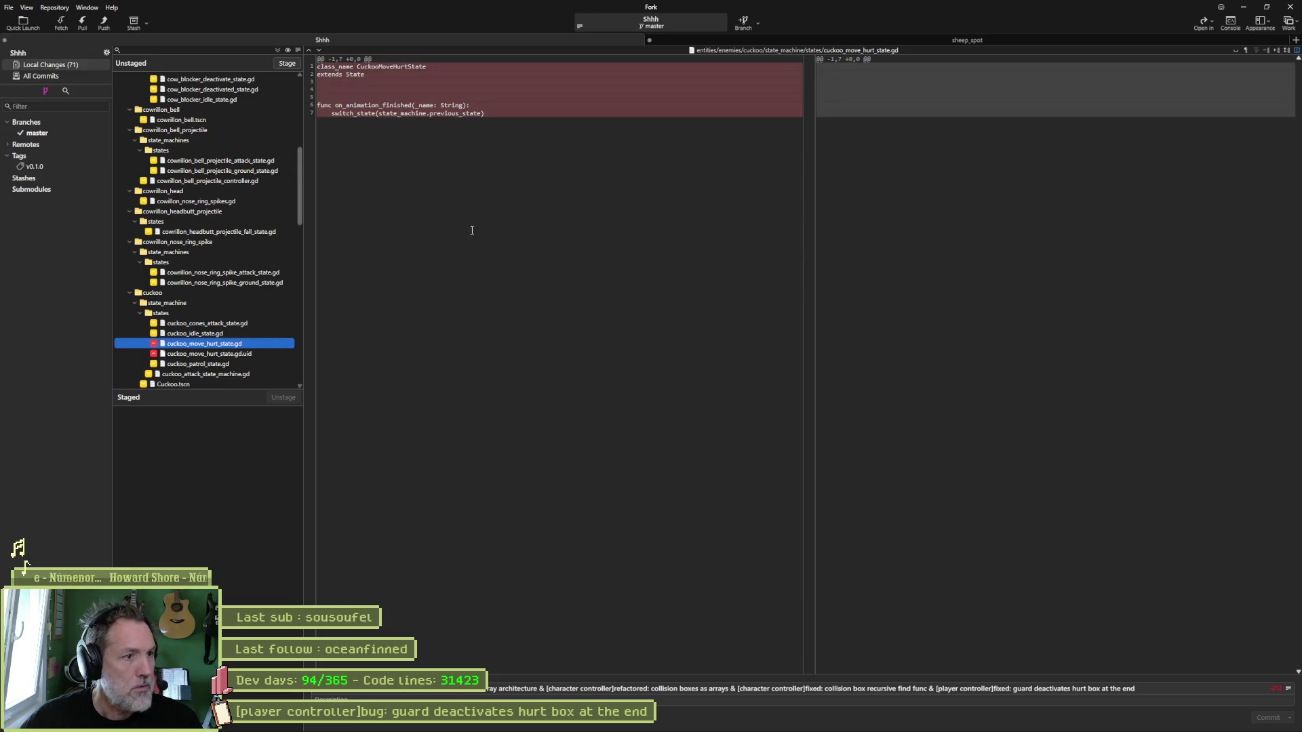
Confirm cuckoo_move_hurt_state.gd shows as deleted and read cuckoo_patrol_state.gd's waypoint patrol diff.
scroll(225, 355, down, 1)
click(217, 334)
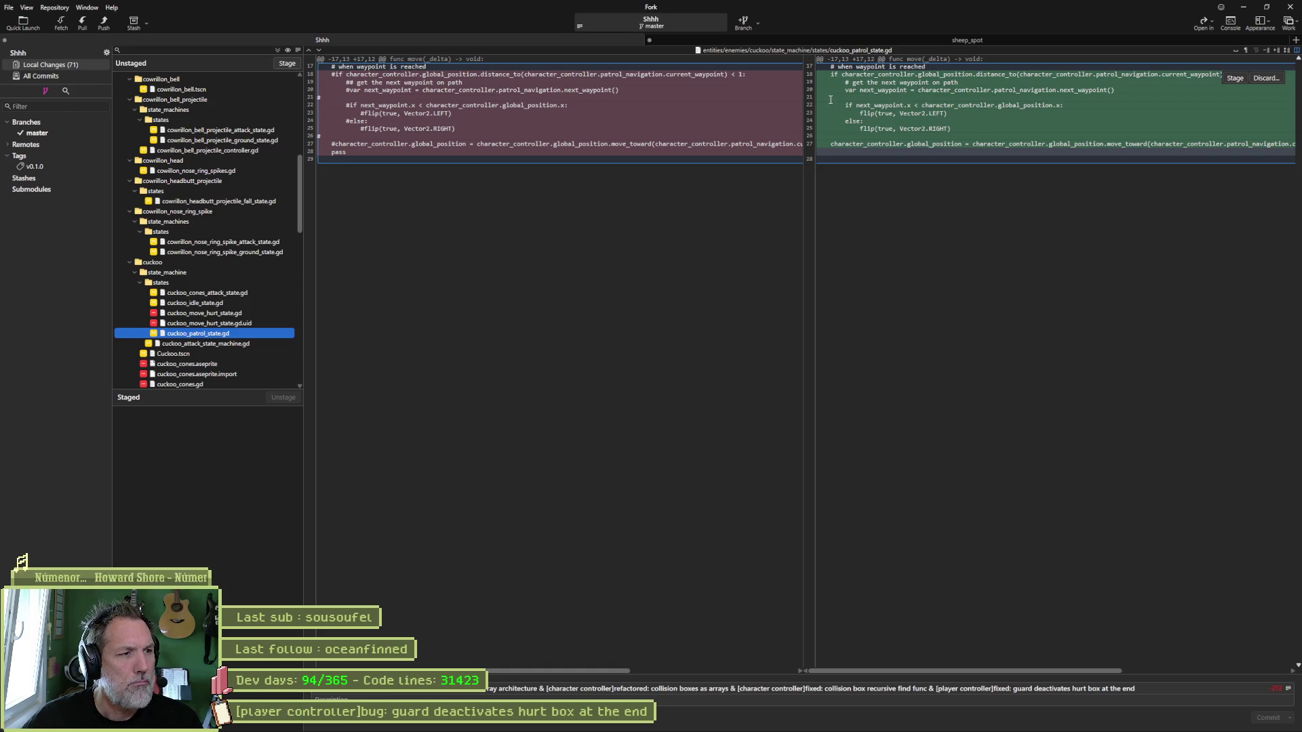
mouse_move(784, 727)
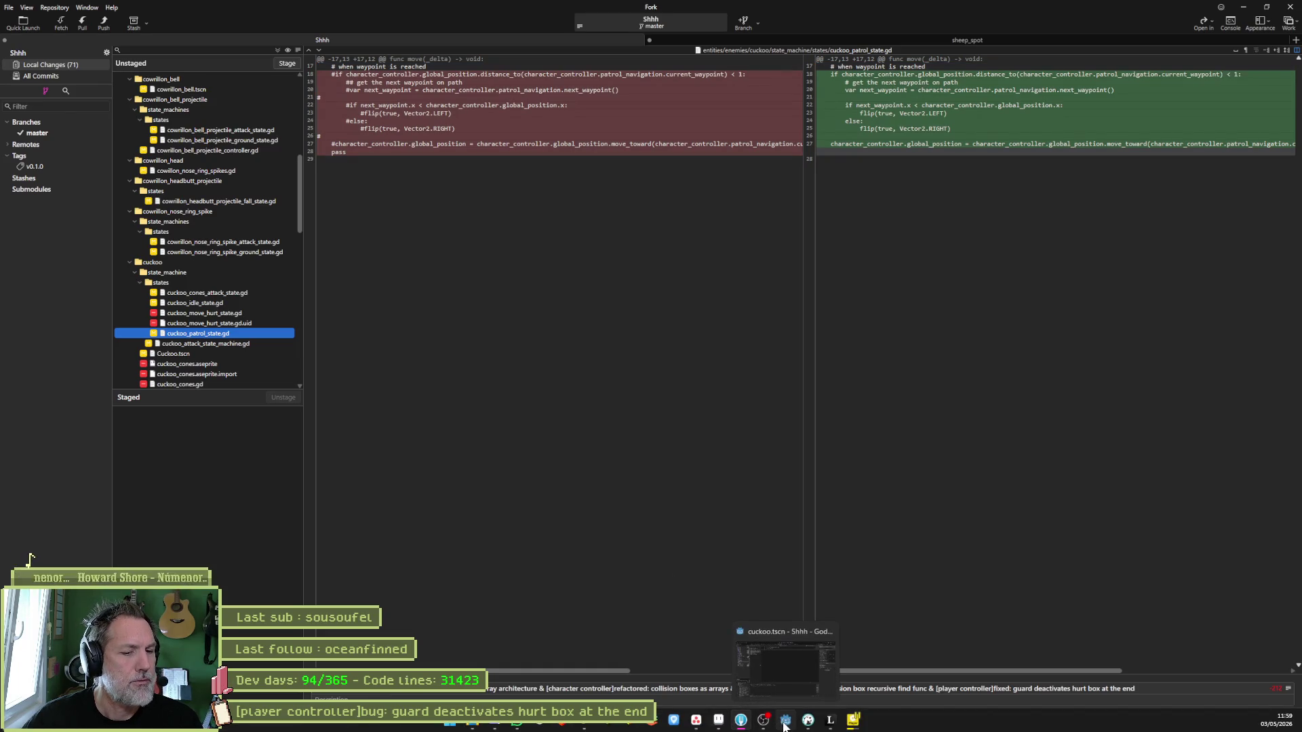
click(785, 725)
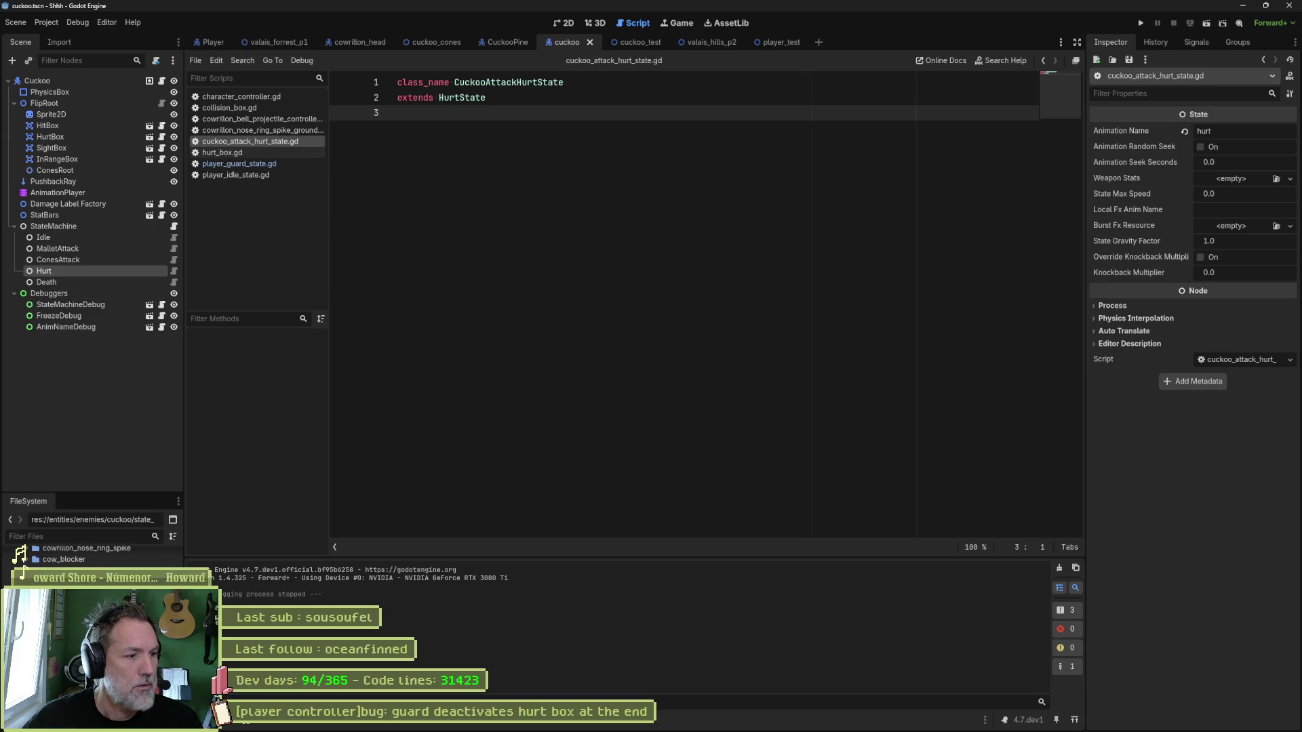
Delete cuckoo_patrol_state.gd from the project, then run and stop the cuckoo_test scene.
key(Delete)
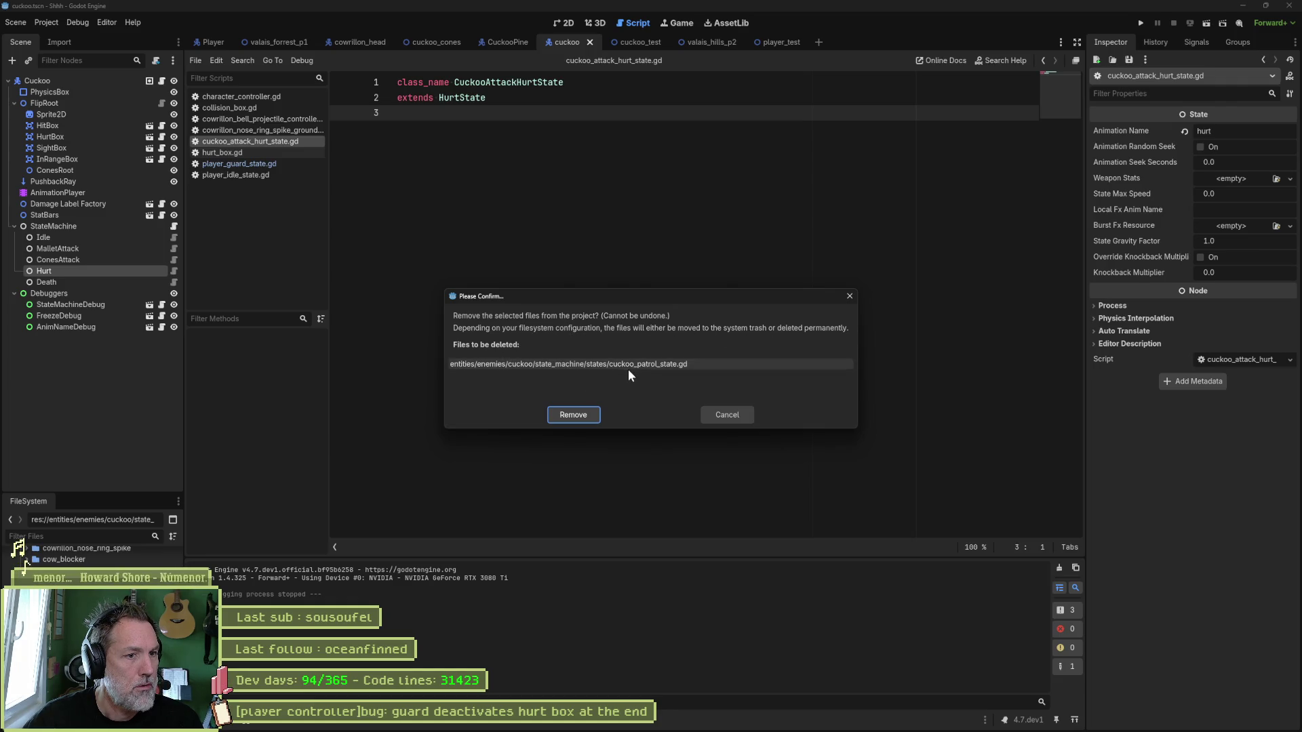
click(591, 419)
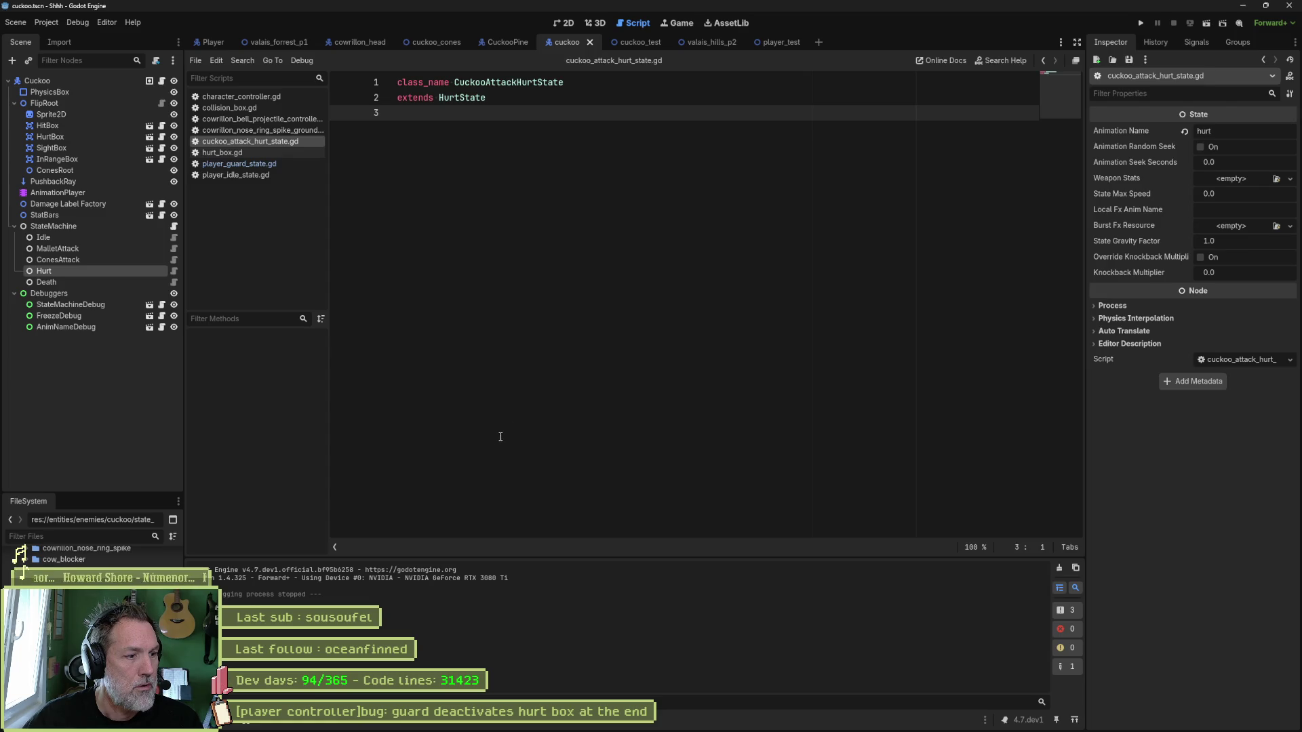
click(640, 44)
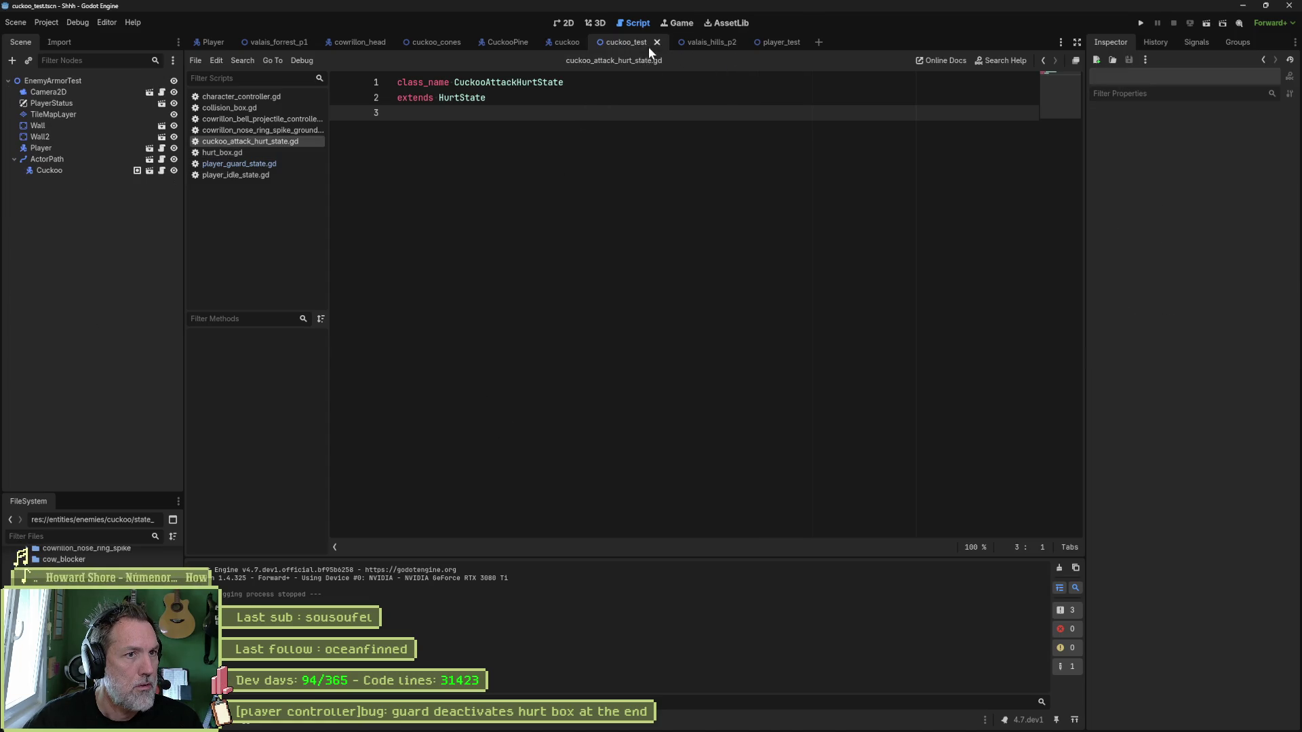
key(F6)
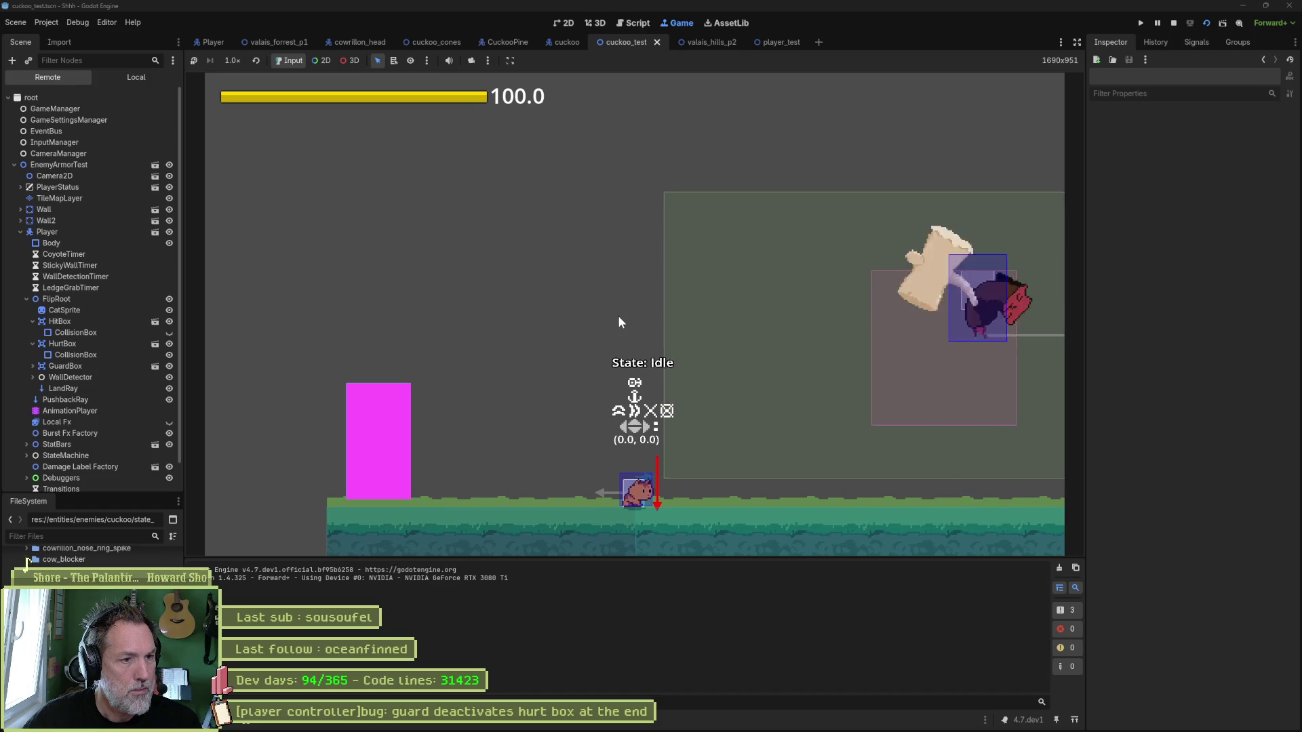
key(F8)
key(alt+Tab)
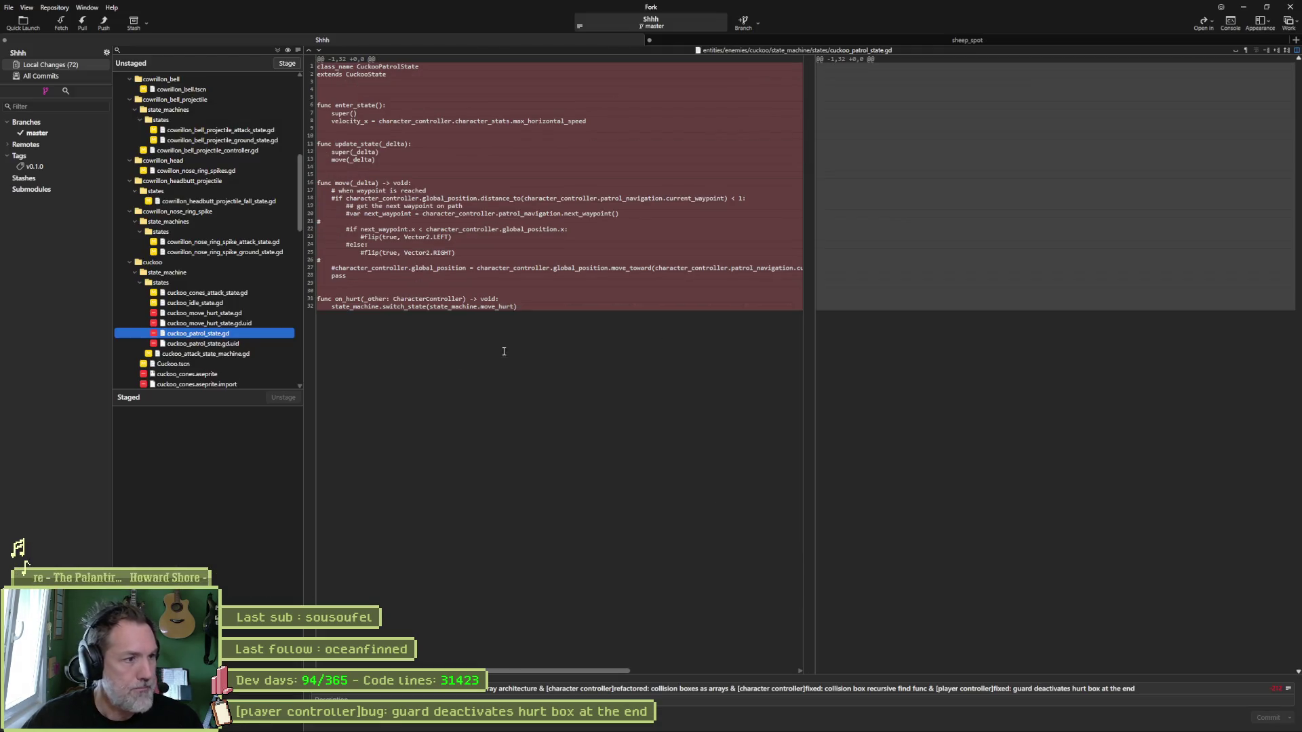
Read the cuckoo_attack_state_machine.gd diff.
click(200, 355)
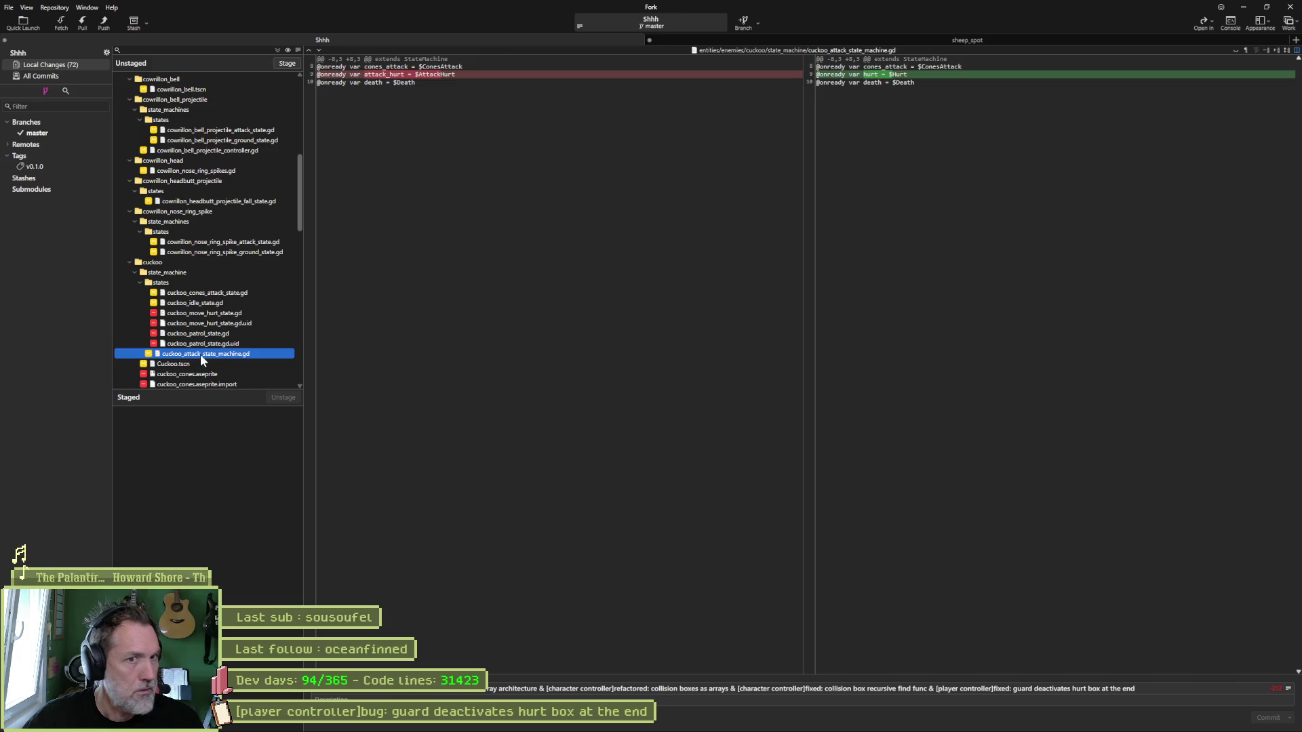
scroll(204, 365, down, 4)
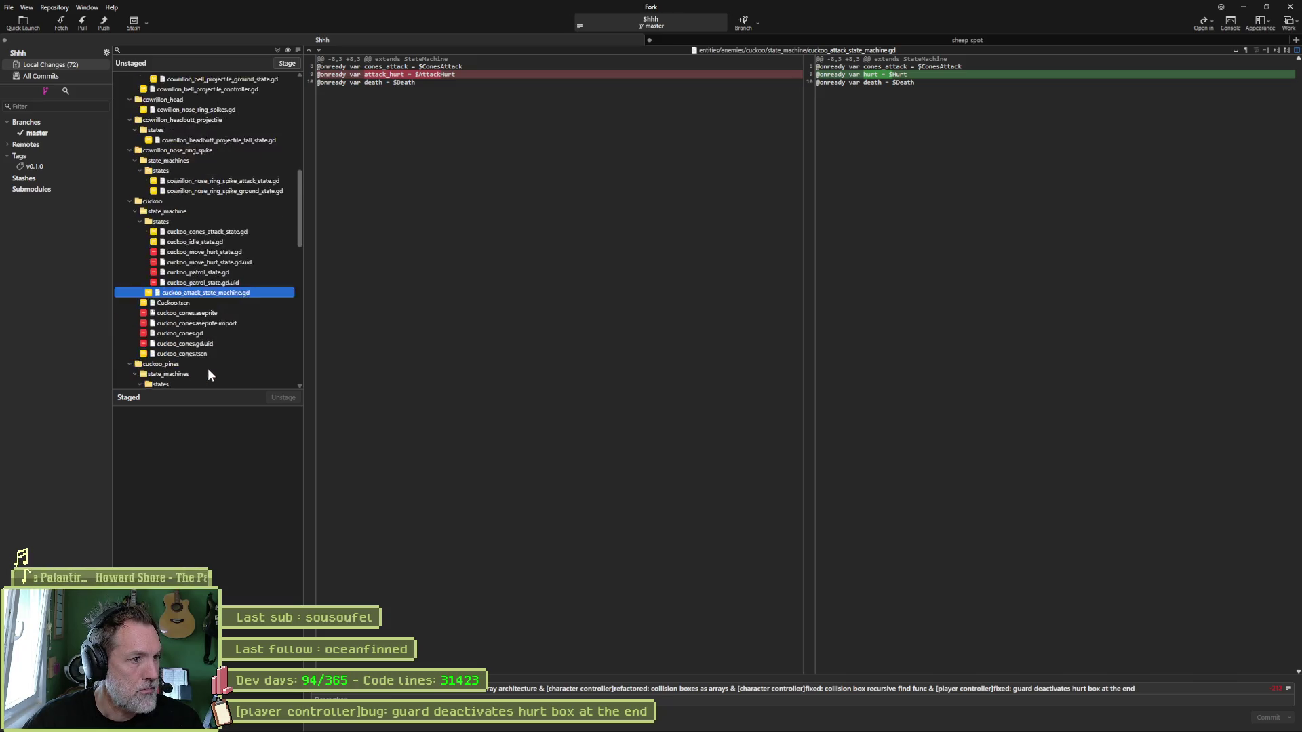
scroll(238, 335, down, 4)
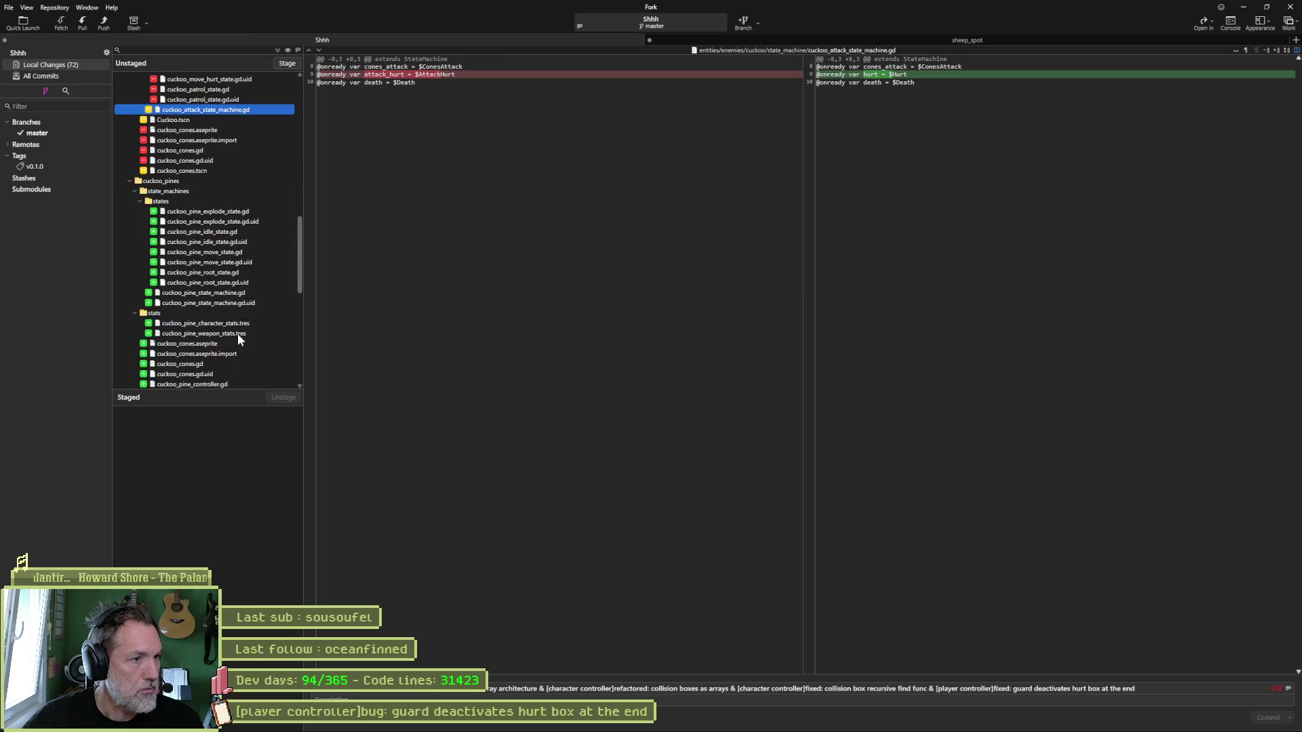
Read the new cuckoo_pine_explode_state.gd, its .uid file, cuckoo_pine_idle_state.gd and cuckoo_pine_move_state.gd diffs.
click(241, 213)
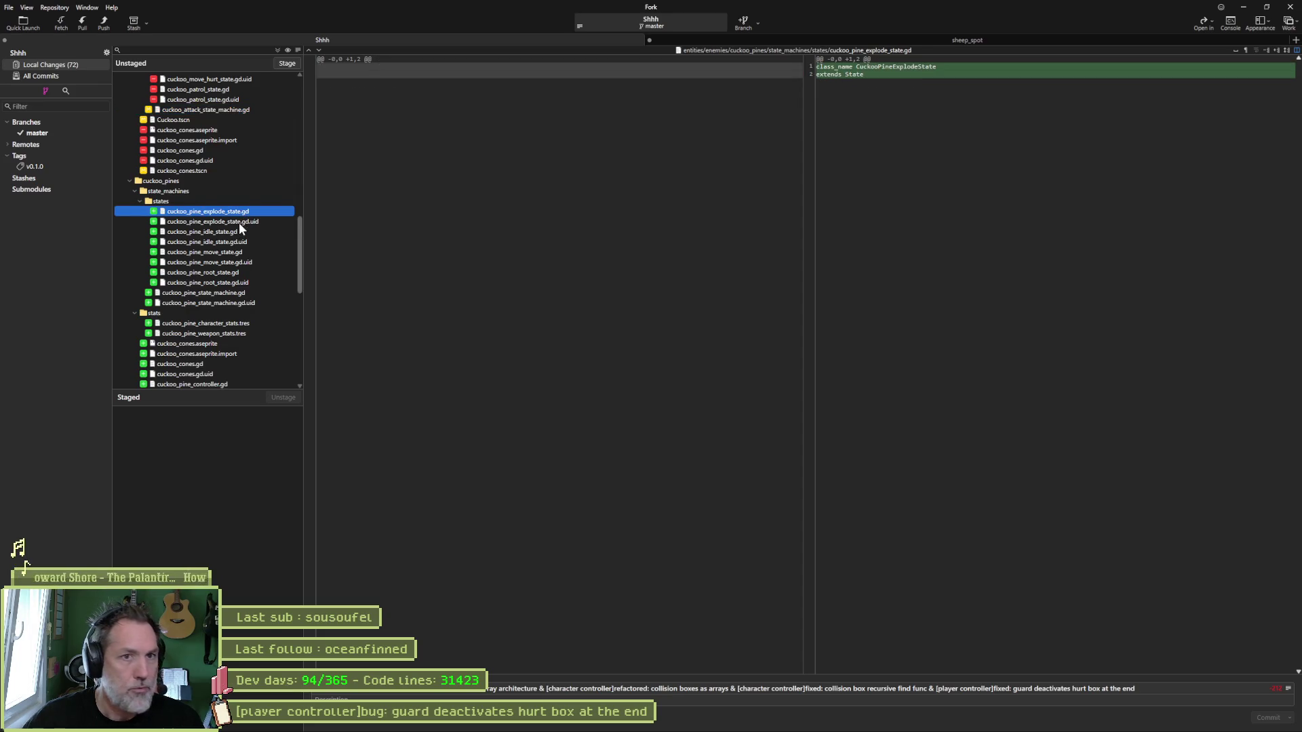
click(238, 223)
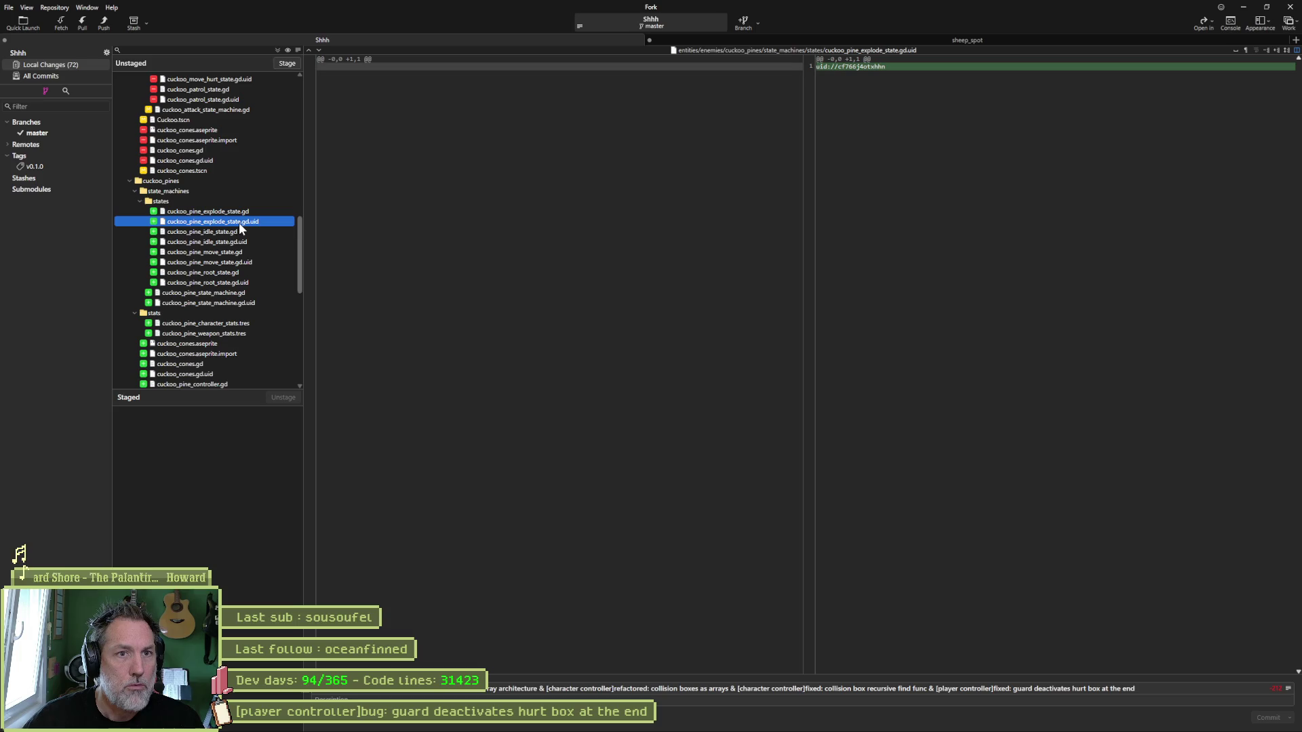
click(240, 232)
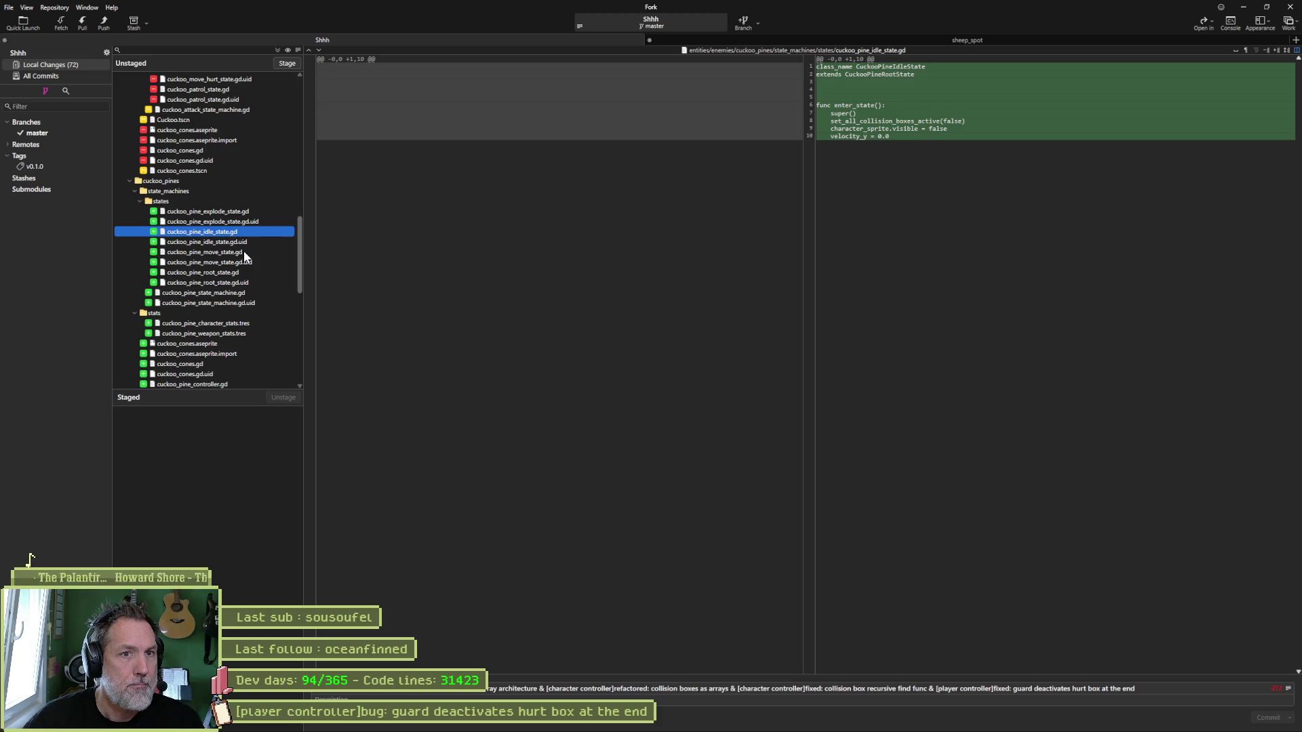
click(245, 252)
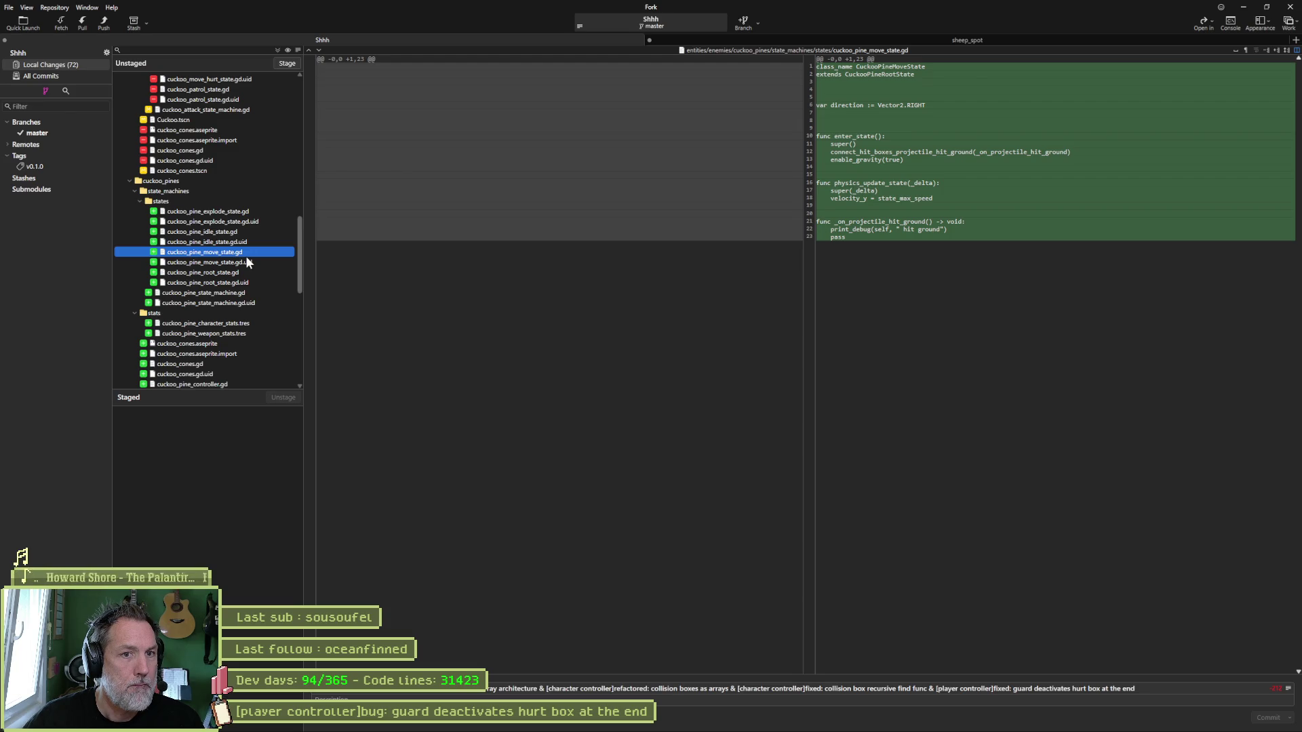
mouse_move(897, 232)
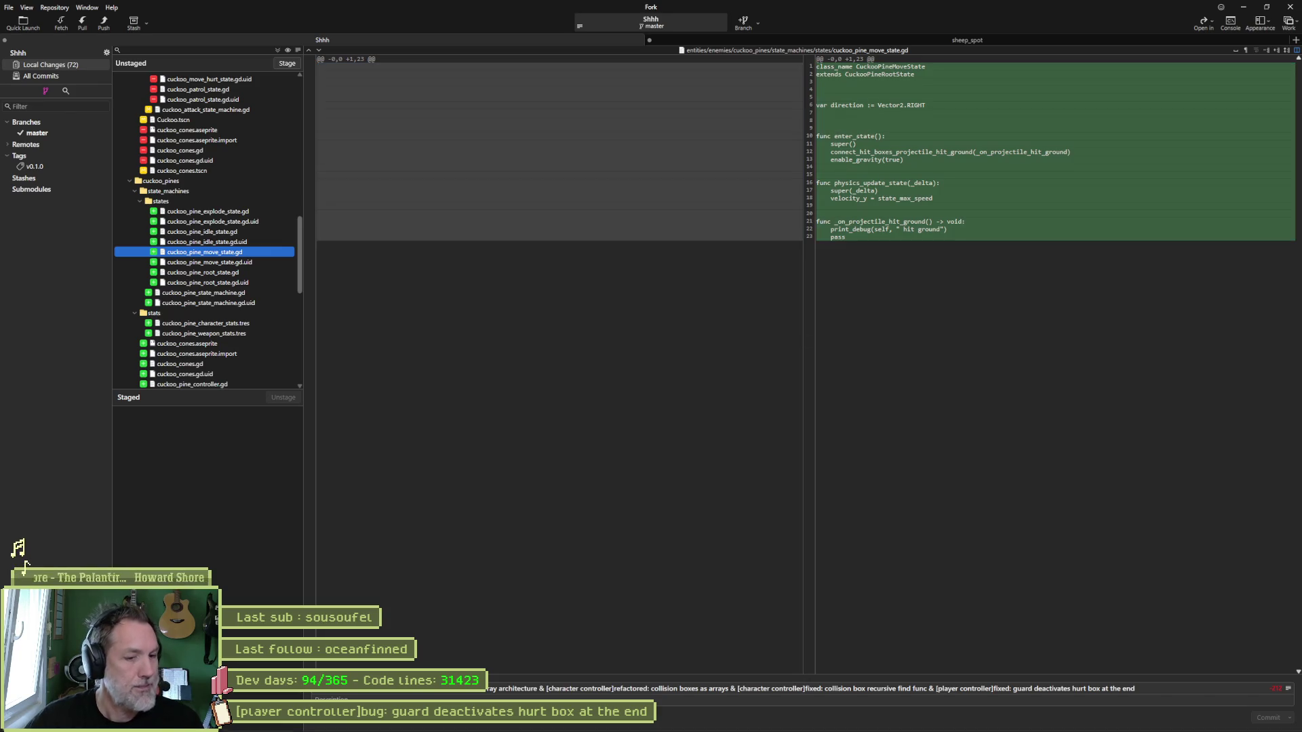
click(784, 722)
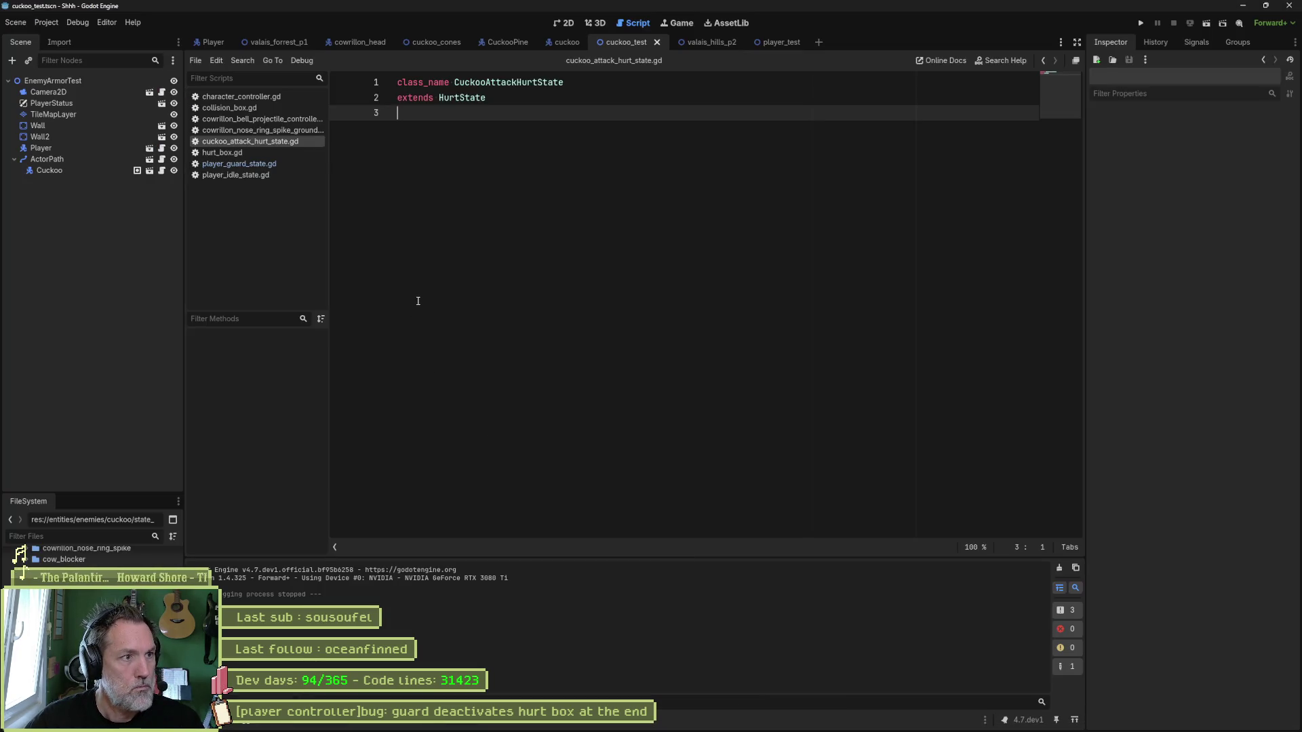
Close all open scripts, playtest the cuckoo_test scene, and glance at Fork's pine move state diff.
right_click(286, 107)
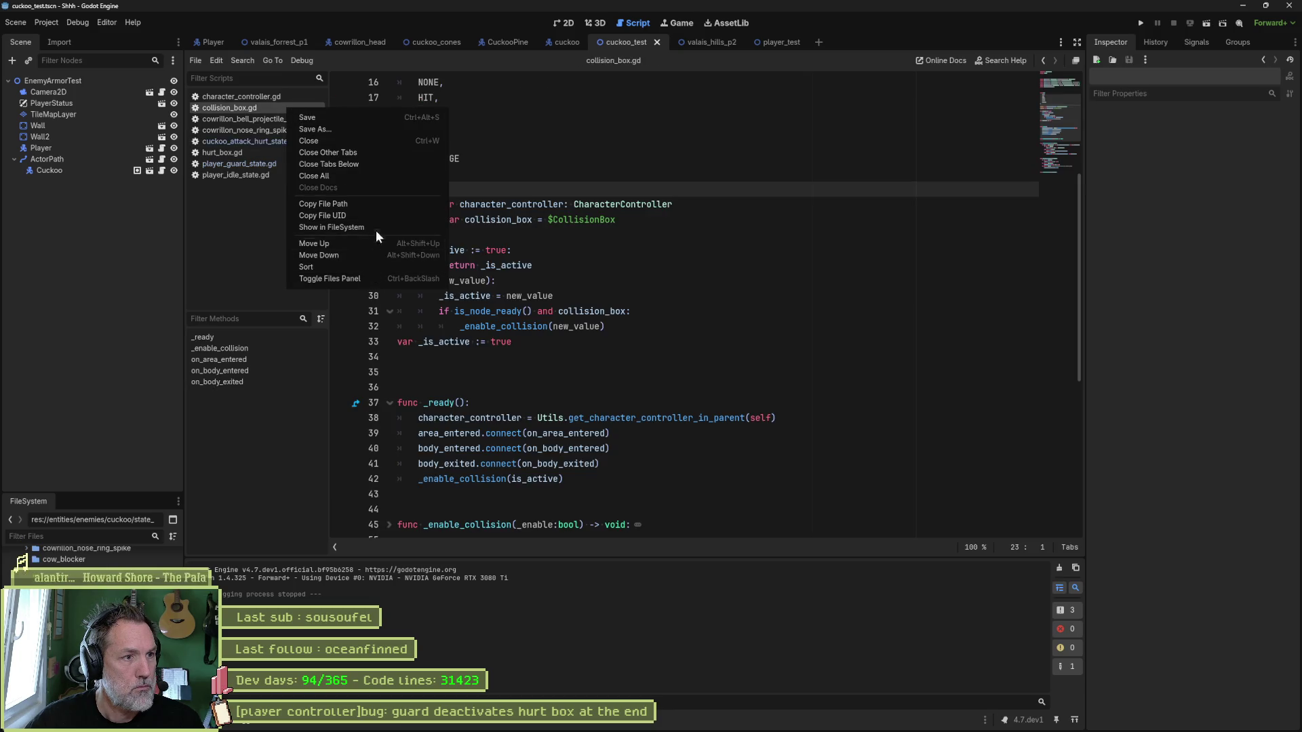
click(377, 174)
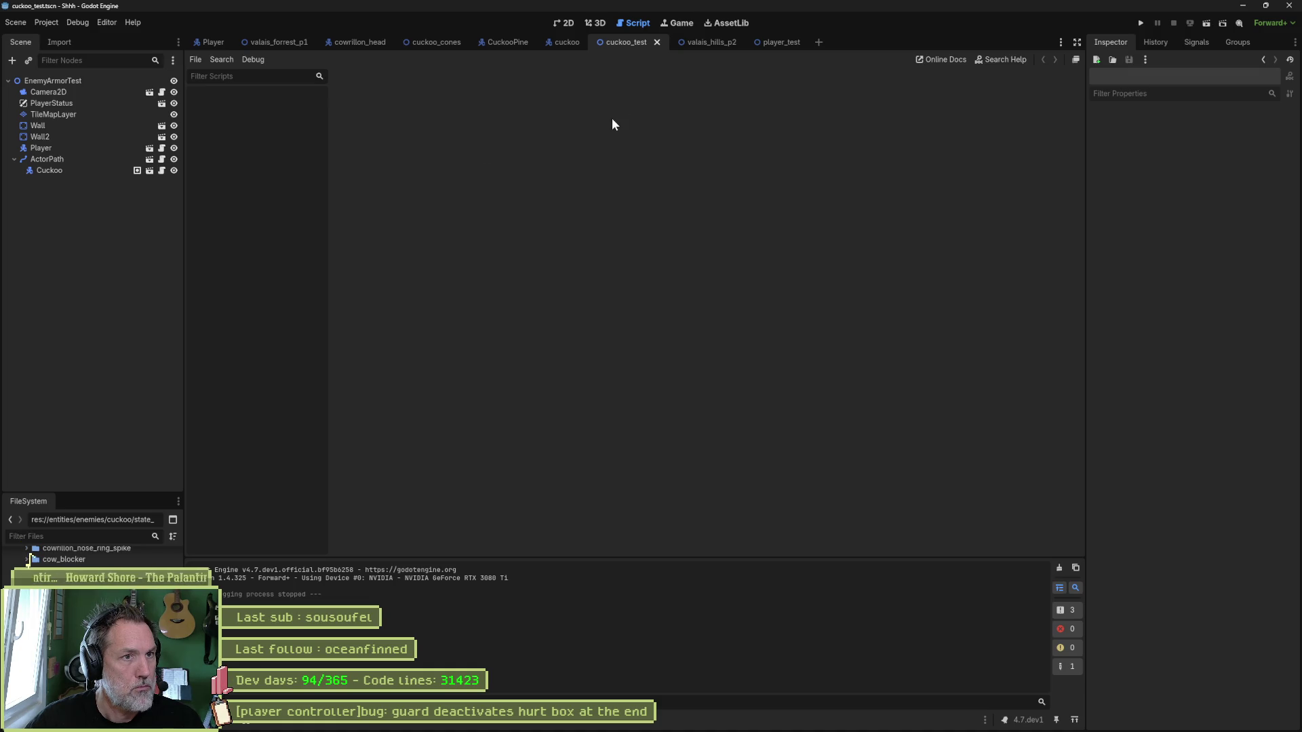
key(F6)
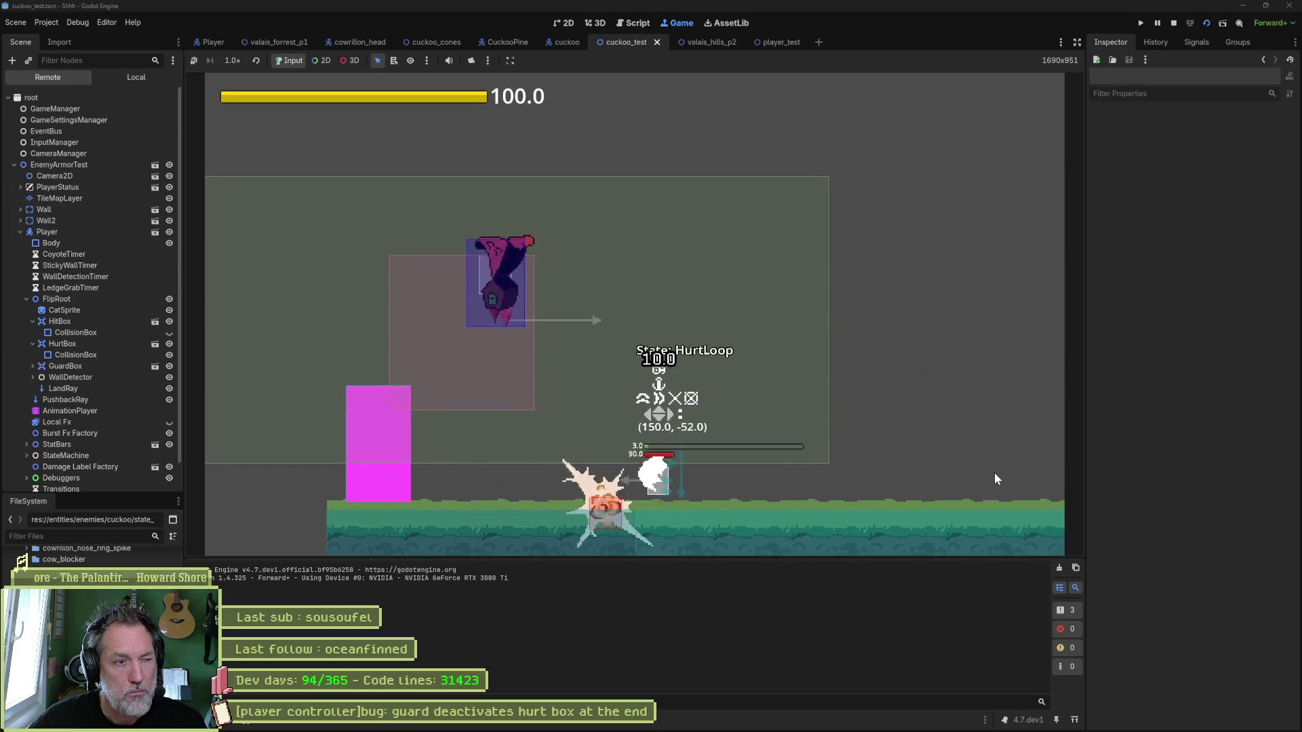
key(F8)
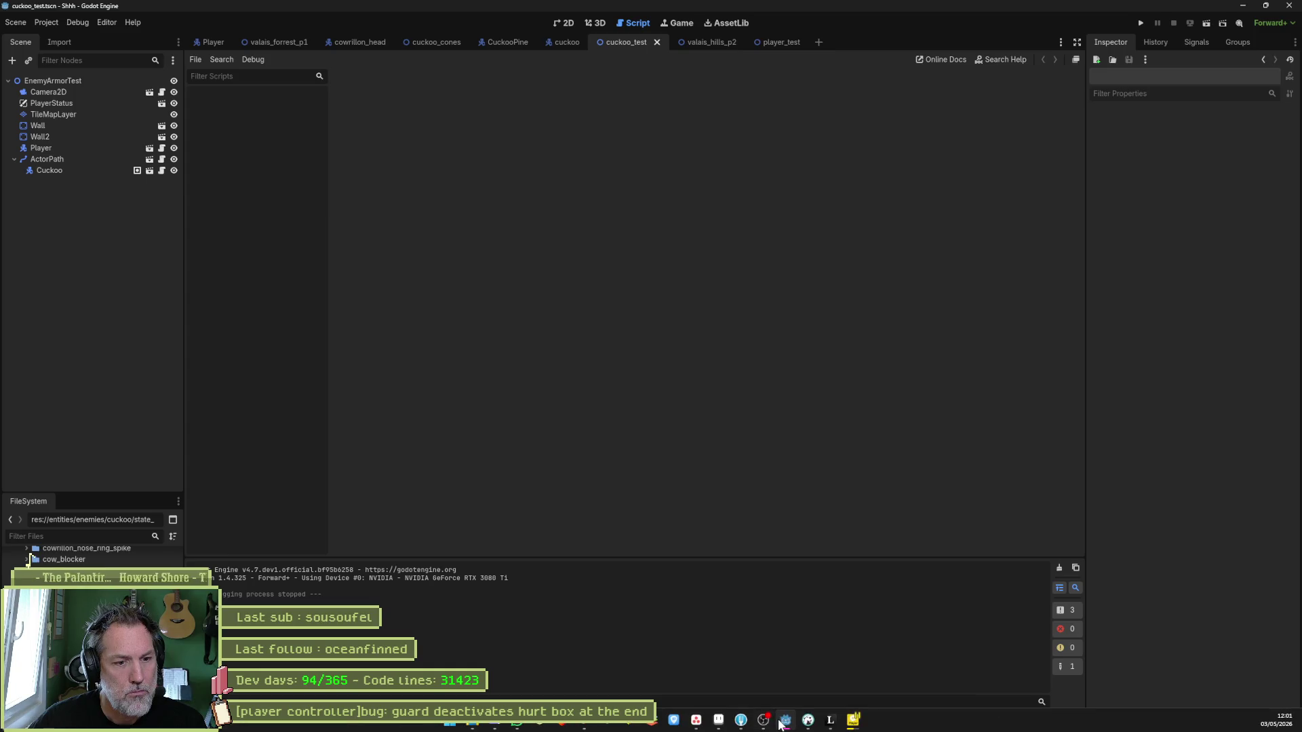
click(785, 723)
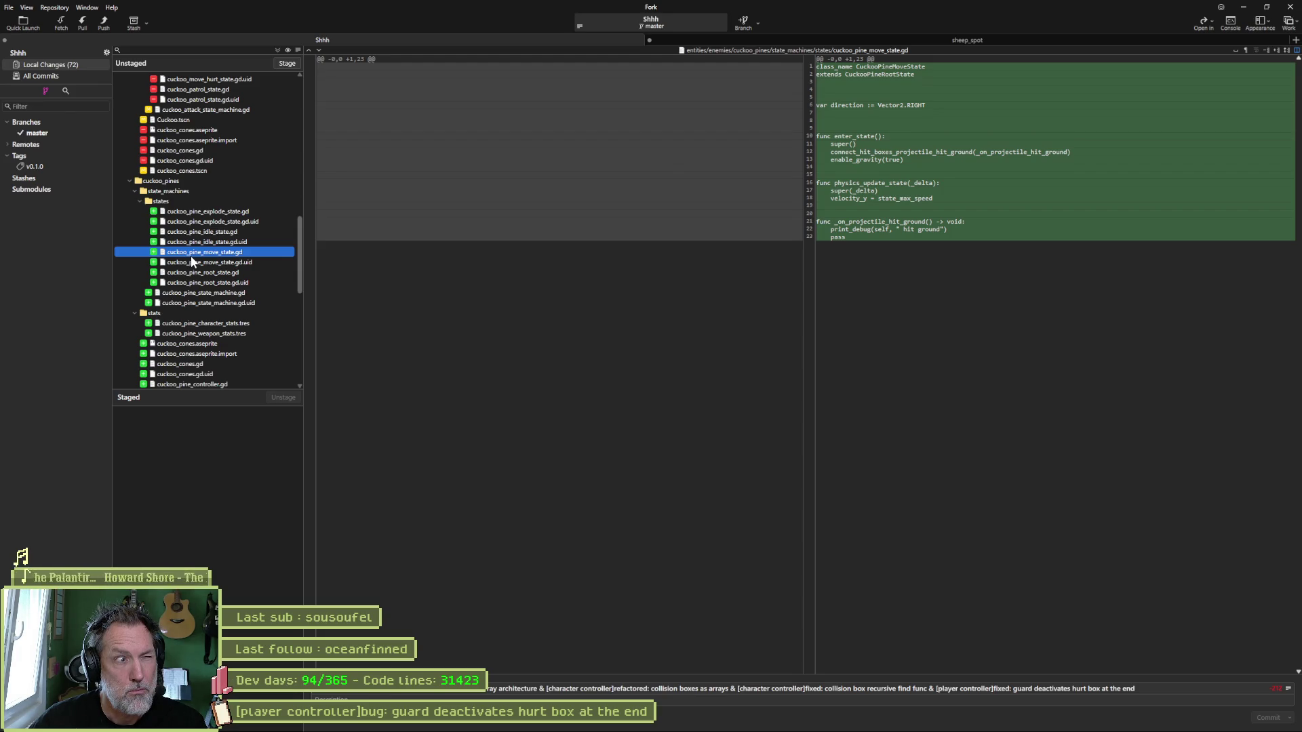
click(752, 712)
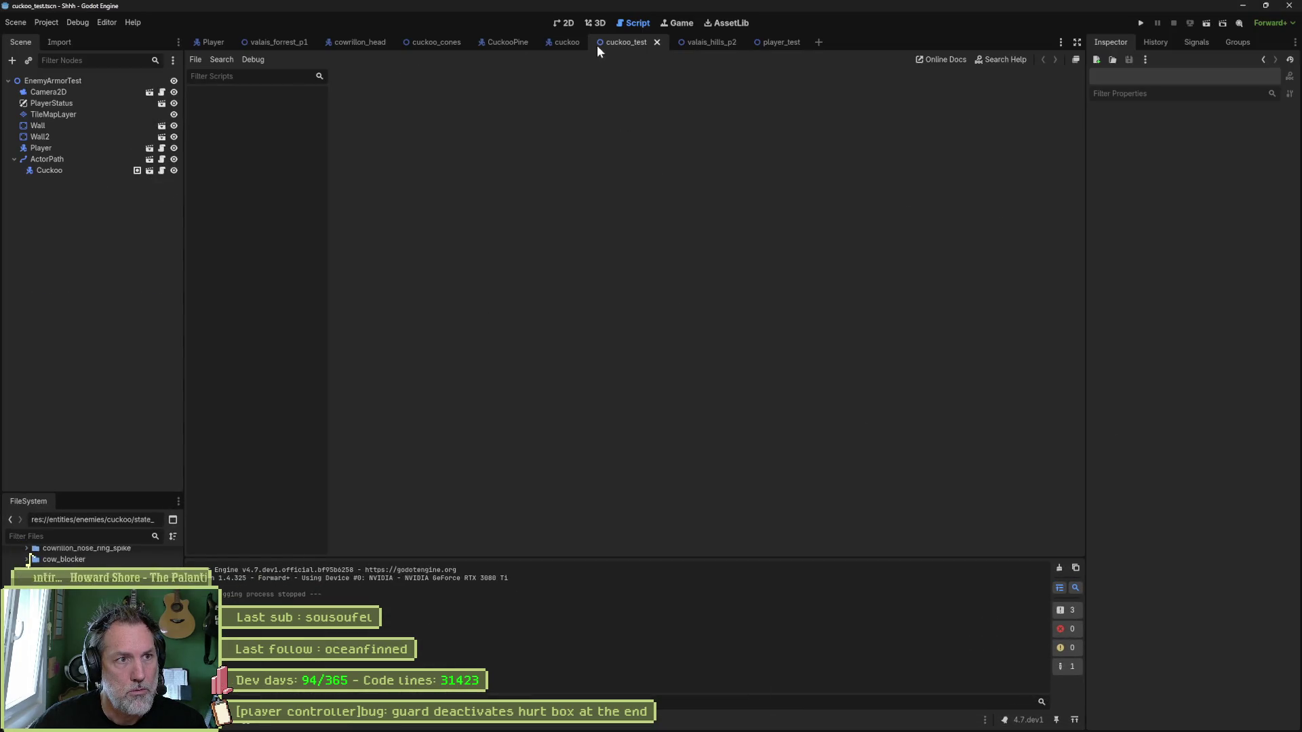
Open the CuckooPine Move state script and the cones scene used by the cuckoo's ConesAttack state.
click(502, 42)
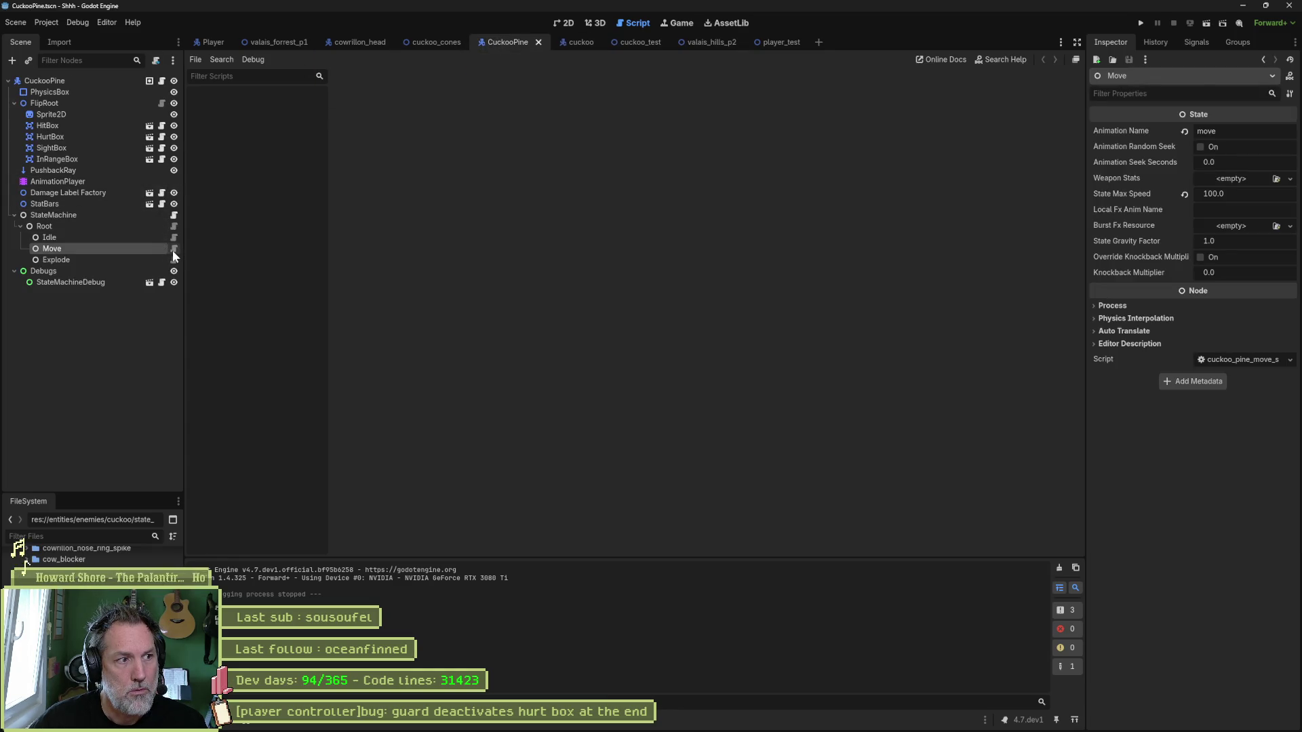
click(173, 249)
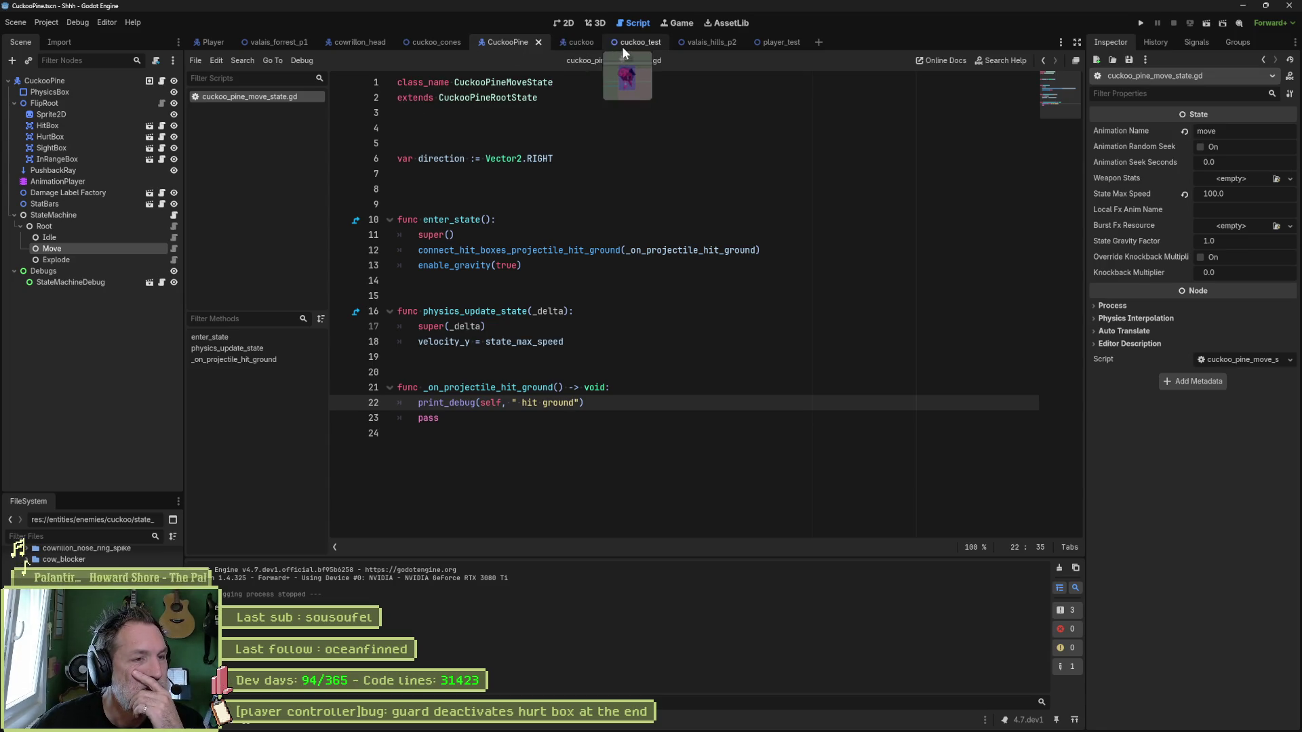
click(431, 43)
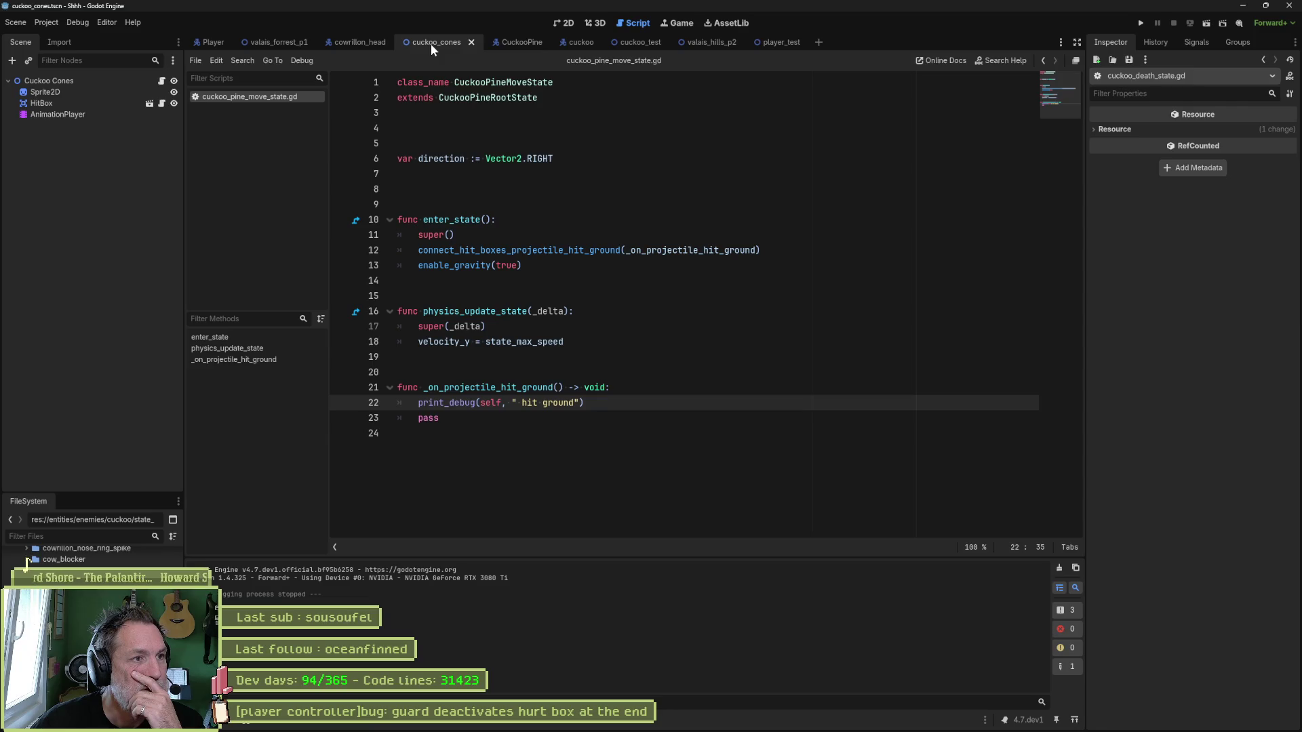
click(585, 44)
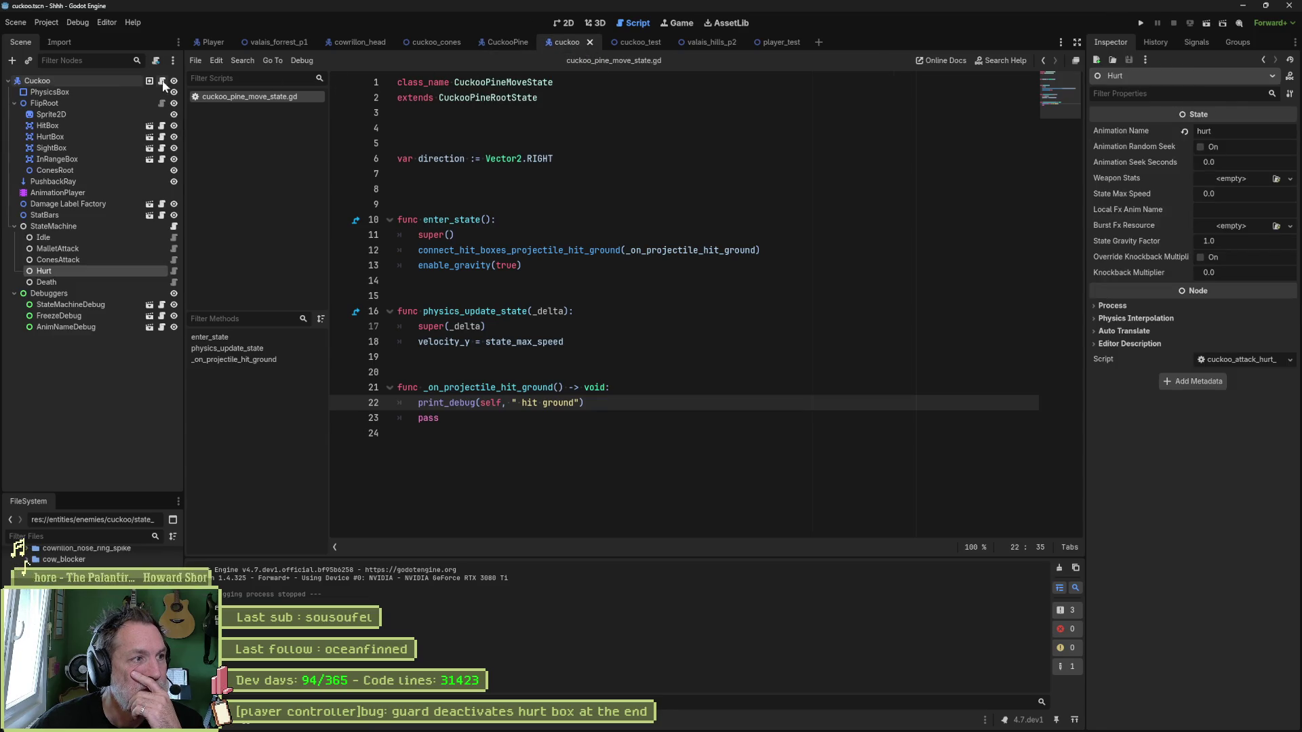
click(97, 259)
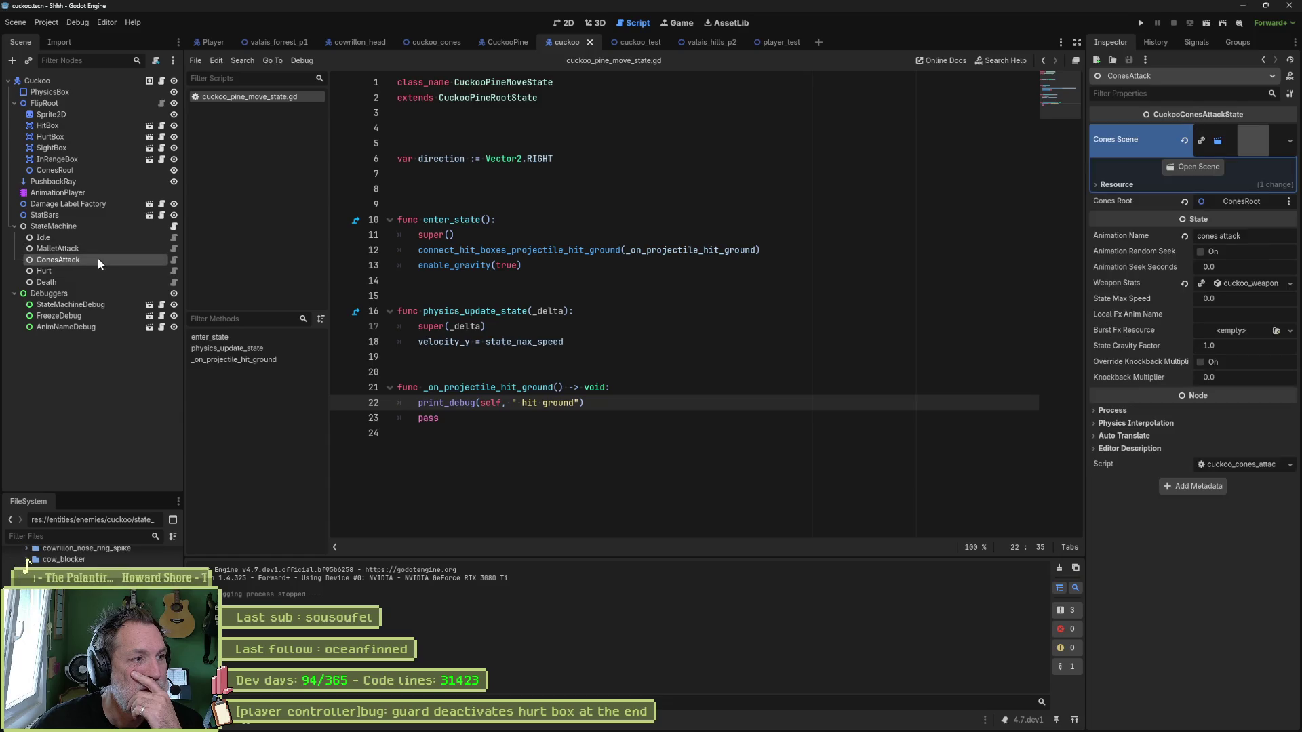
click(1193, 167)
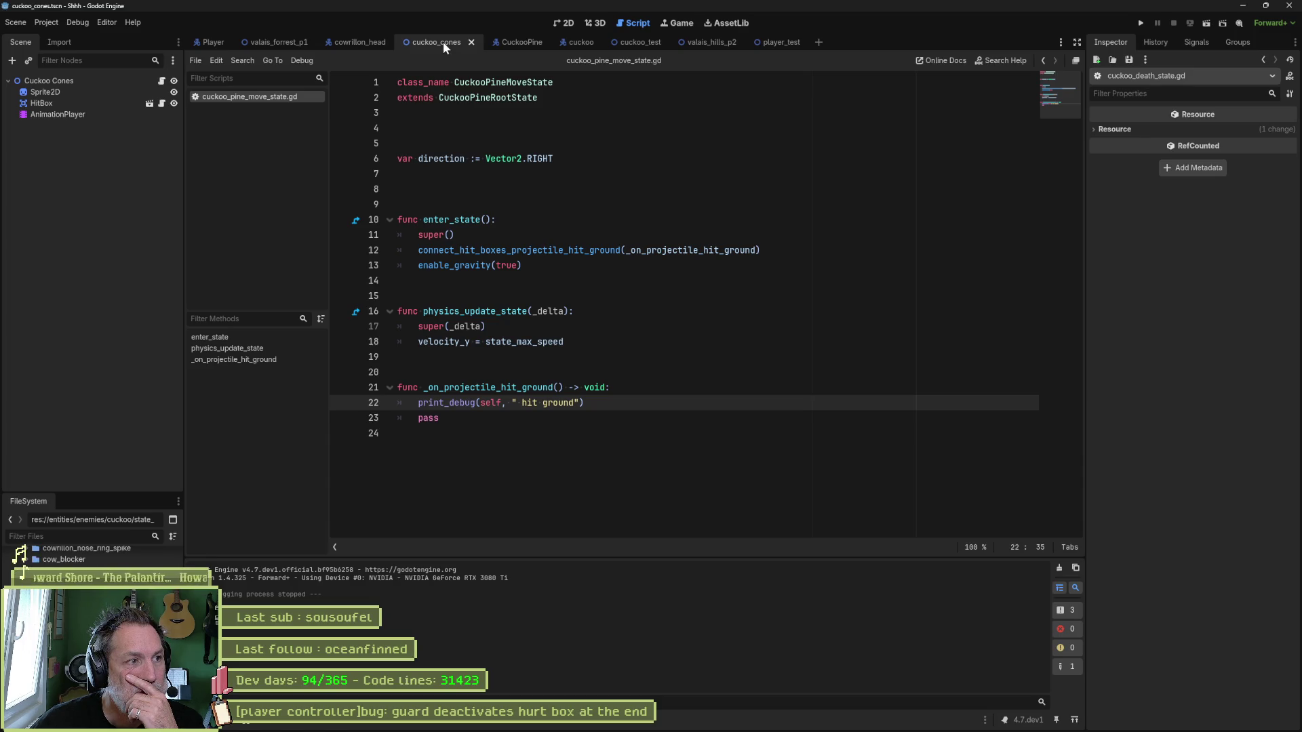
Inspect the HitBox and Cuckoo Cones scripts, including on_projectile_hit_ground and the whiff function.
click(161, 104)
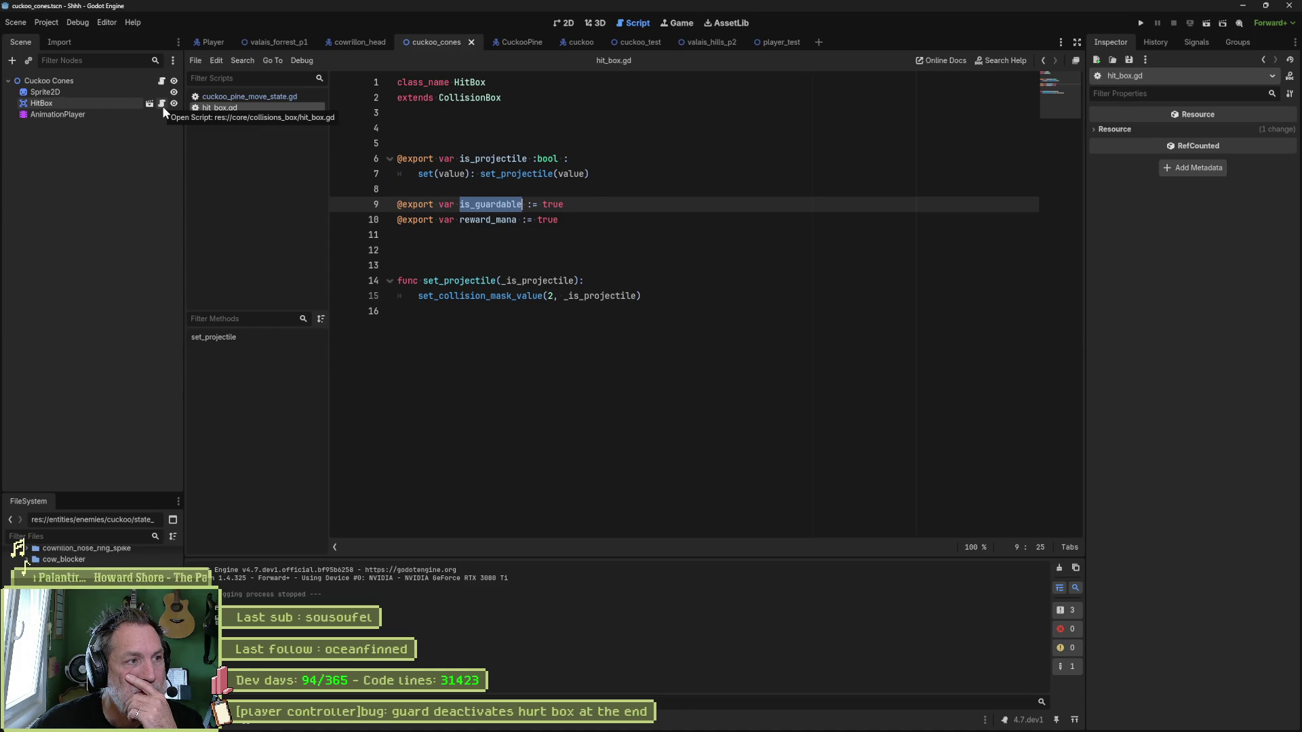
click(162, 82)
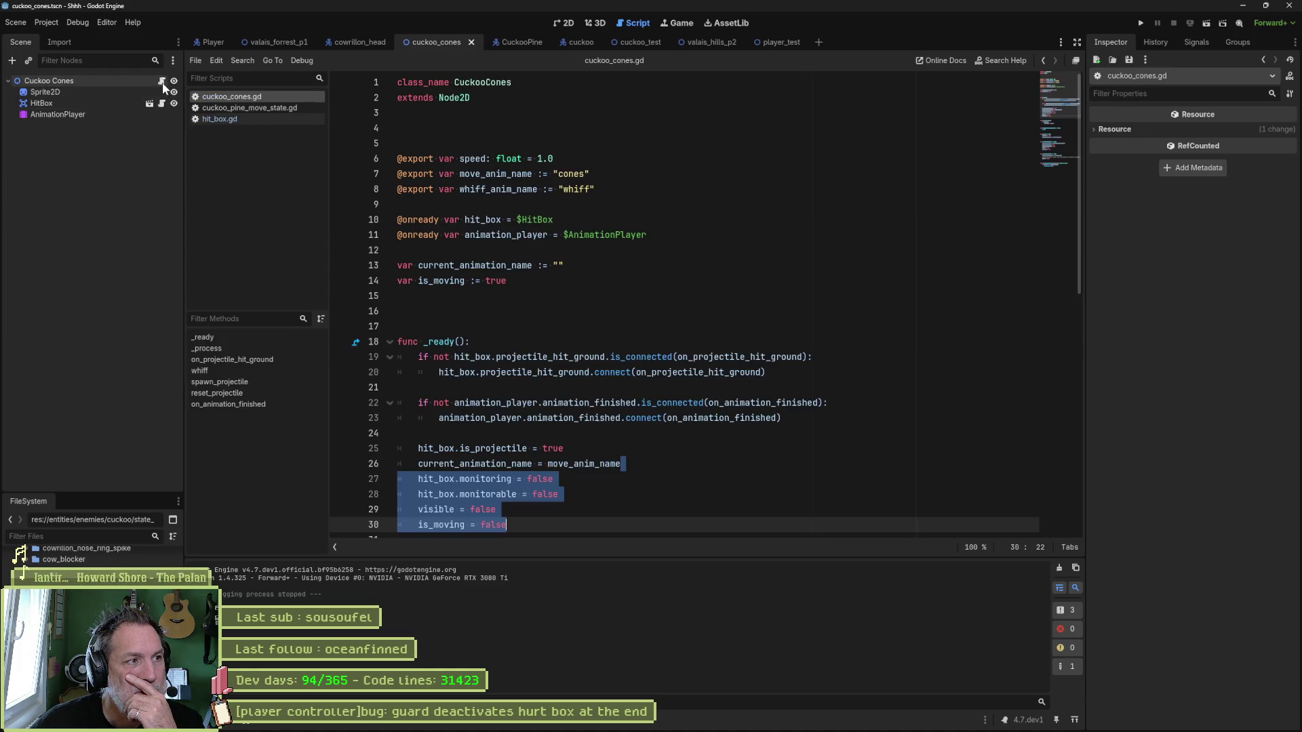
double_click(728, 372)
scroll(780, 373, down, 10)
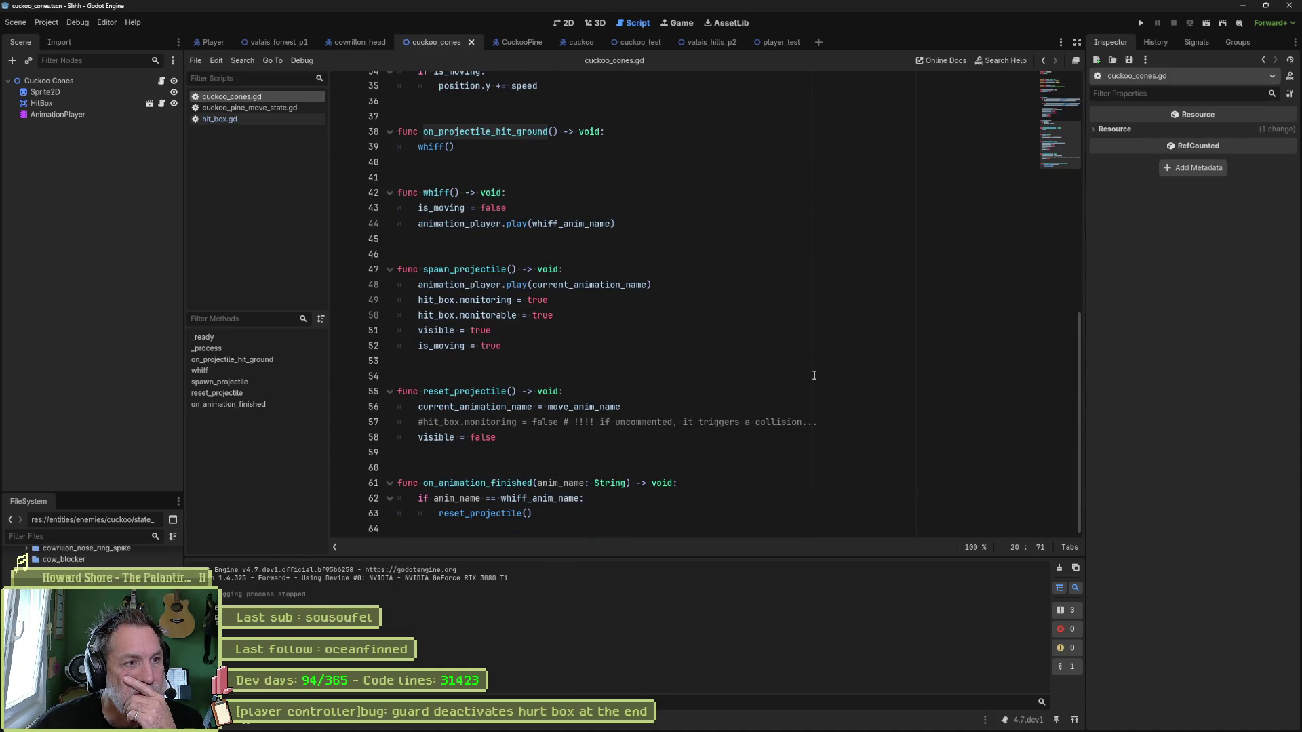
drag(631, 225, 664, 192)
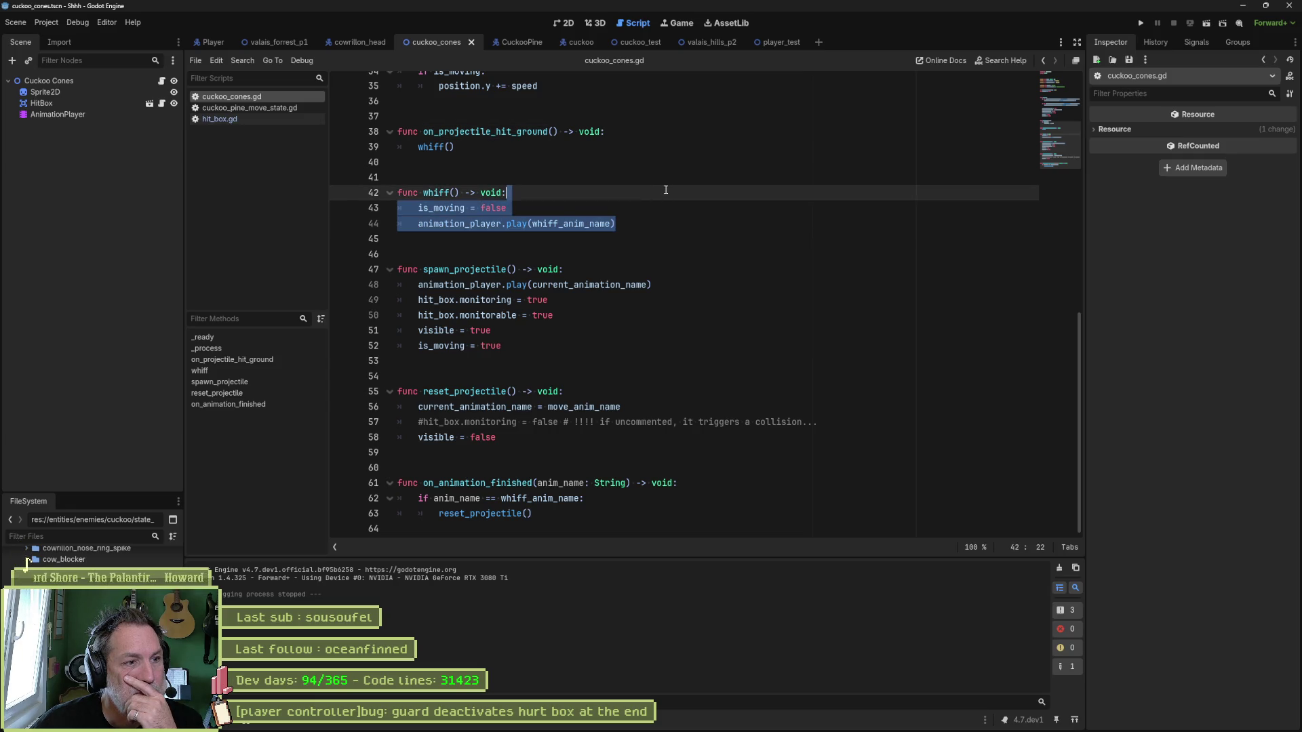
key(alt+Tab)
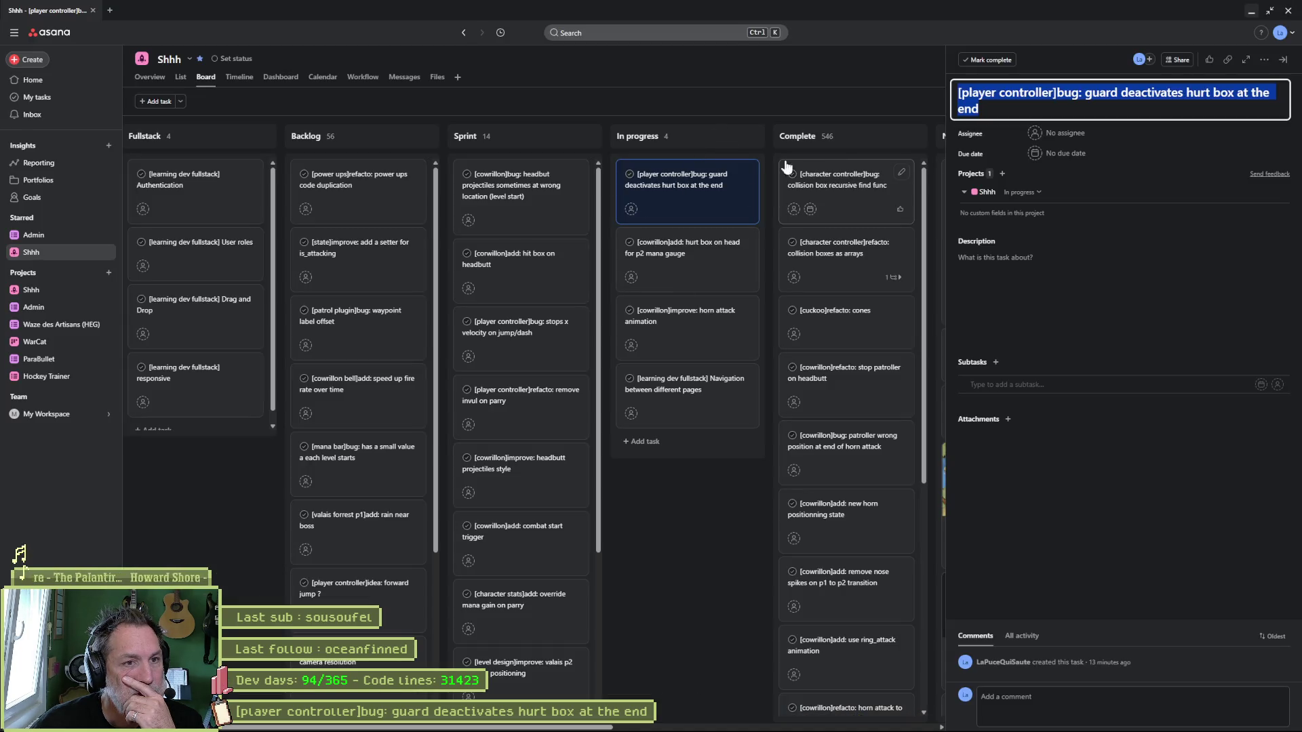
Add the task '[cuckoo]refacto: replace cones with new pine scene' to In progress, then minimize the browser.
click(735, 135)
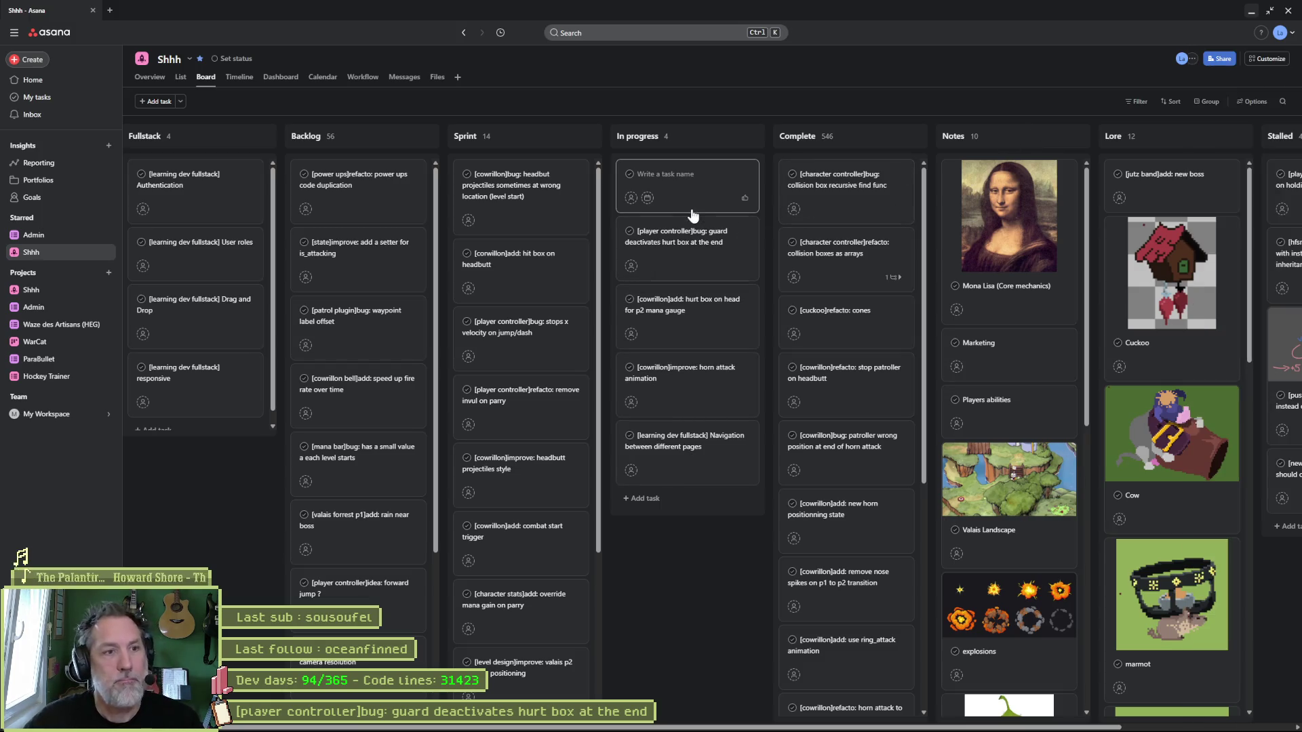
text([cuckoo])
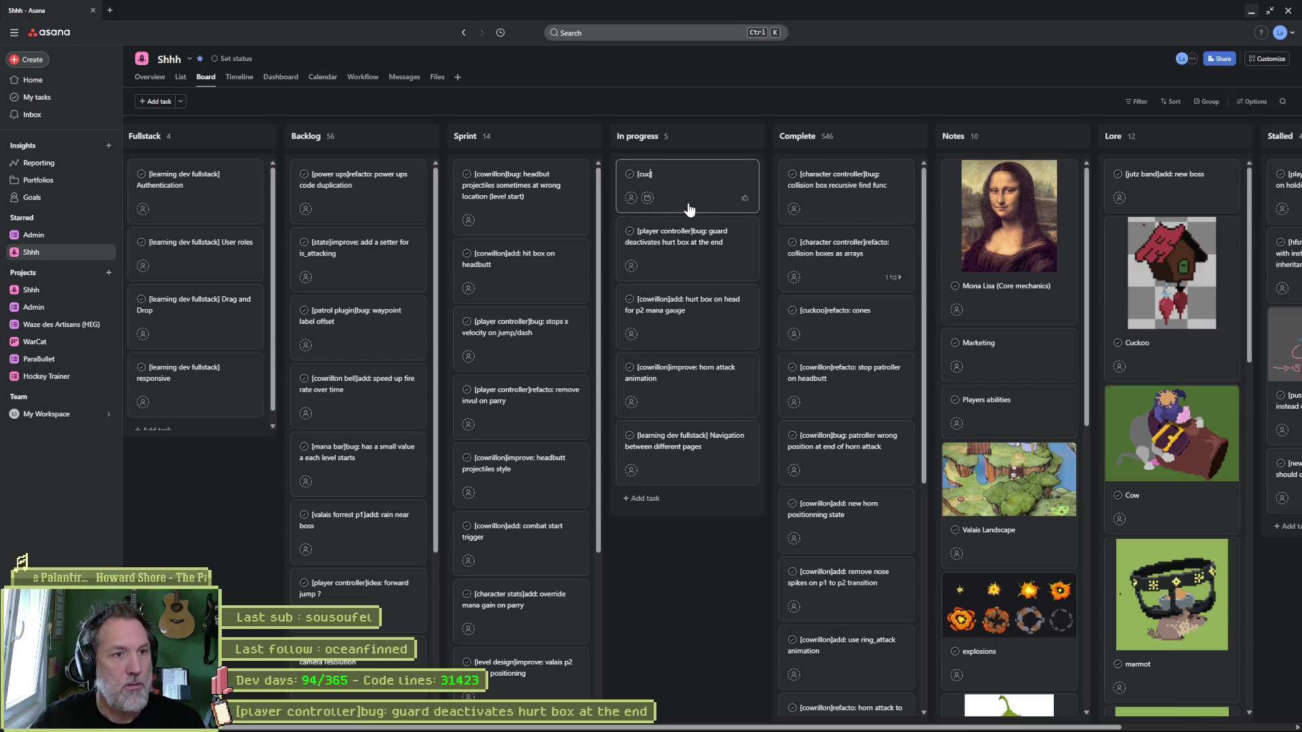
text(refact)
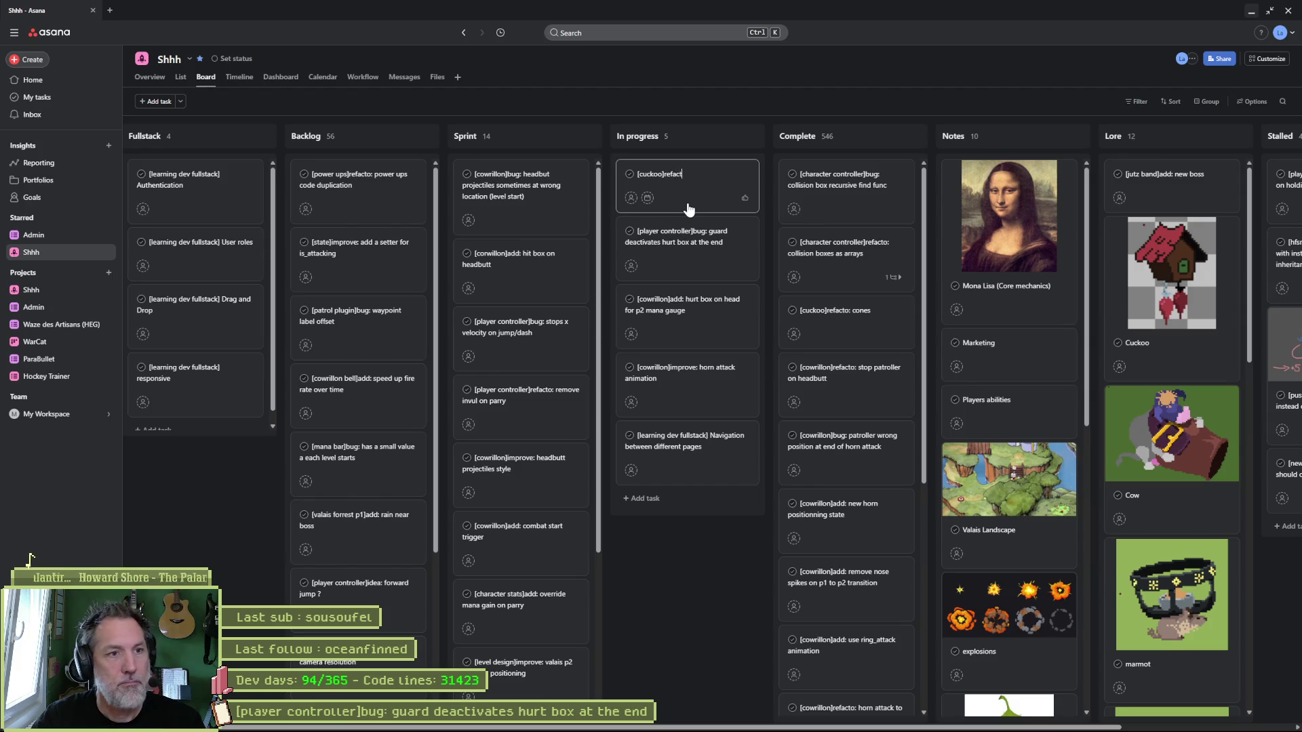
text(o: replaced n)
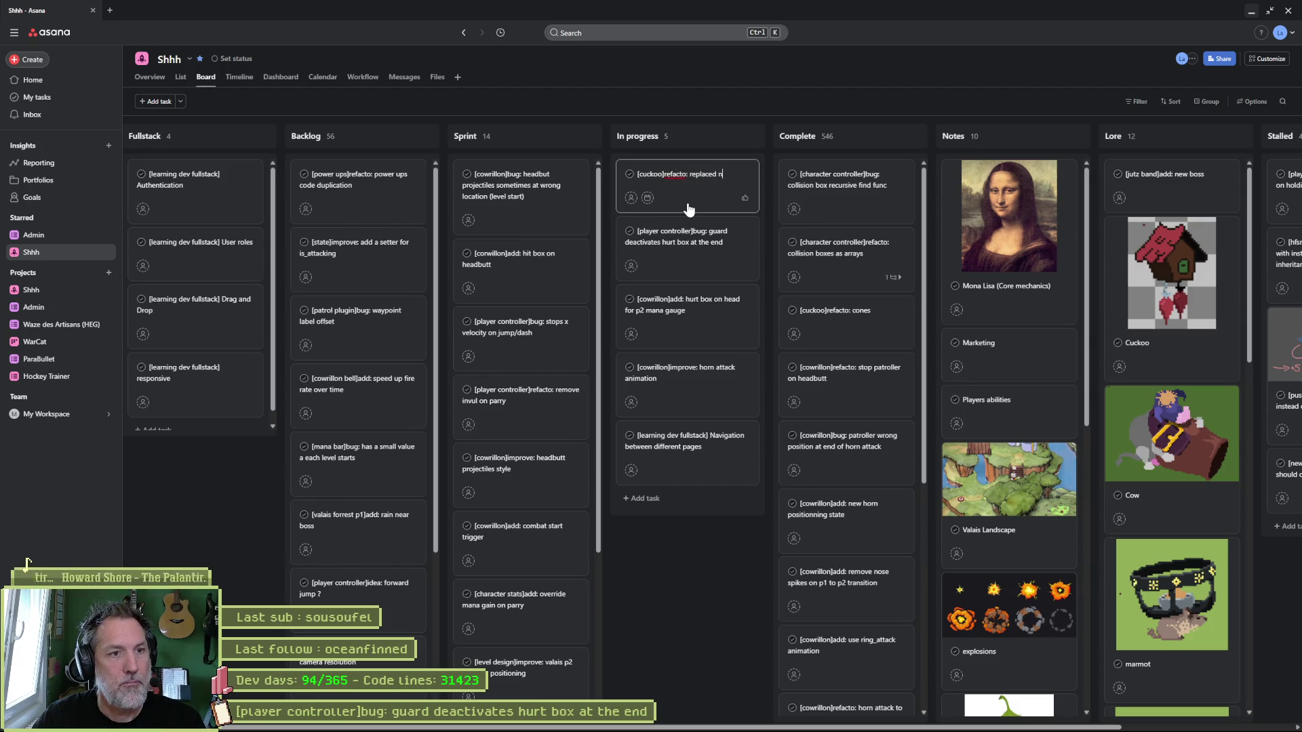
key(BackSpace)
key(BackSpace)
key(BackSpace)
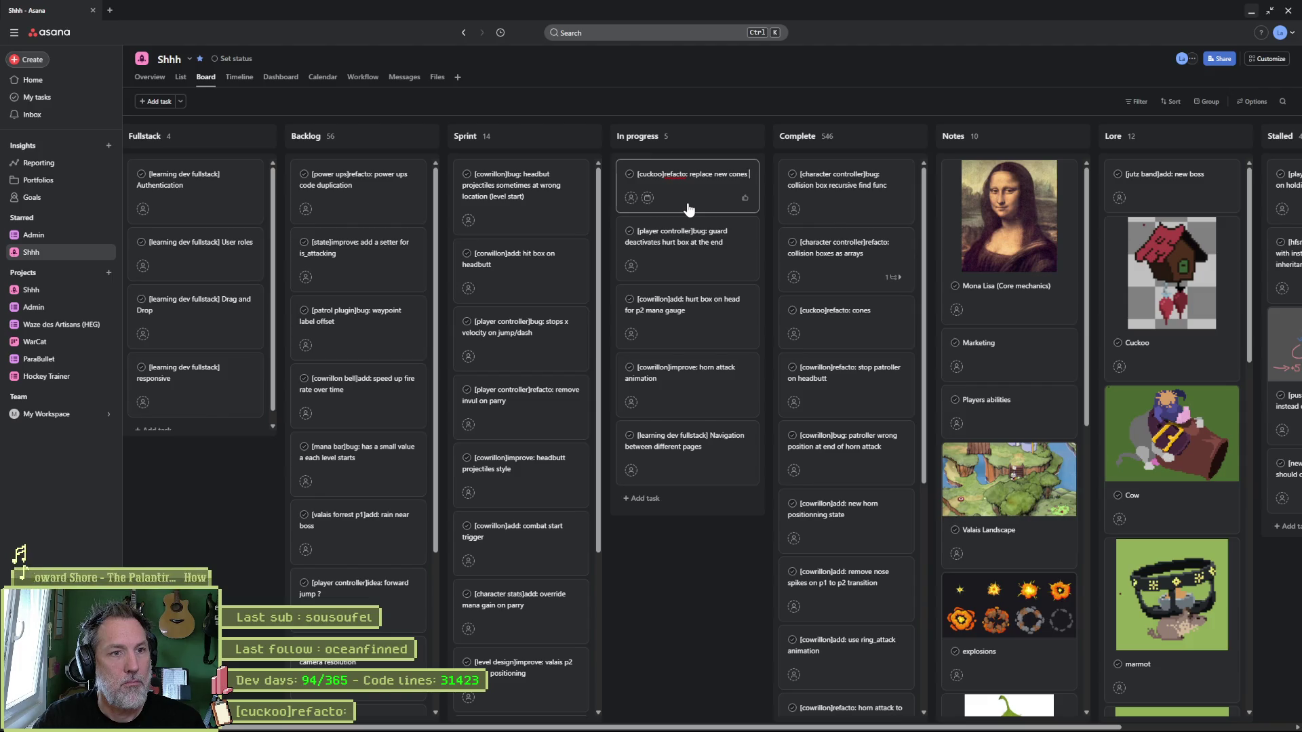
text(with)
key(ctrl+BackSpace)
key(ctrl+BackSpace)
key(ctrl+BackSpace)
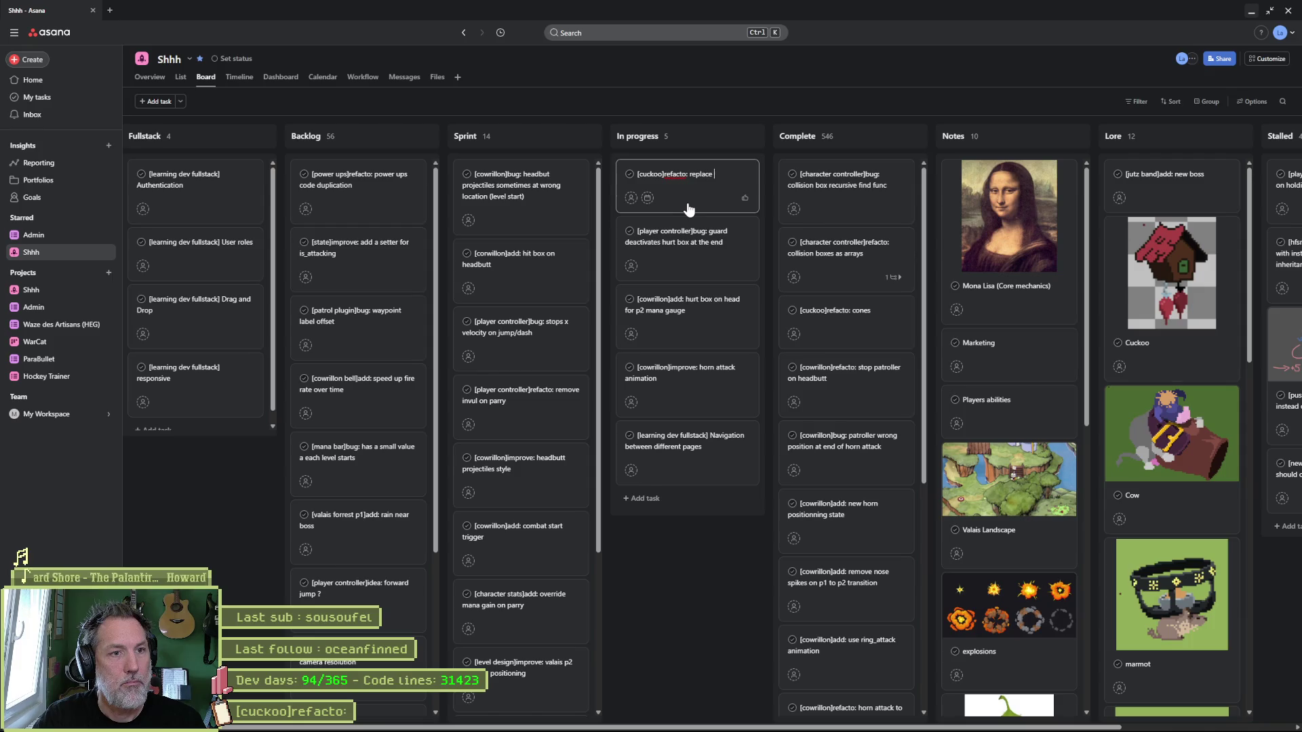
text(h new pine scene)
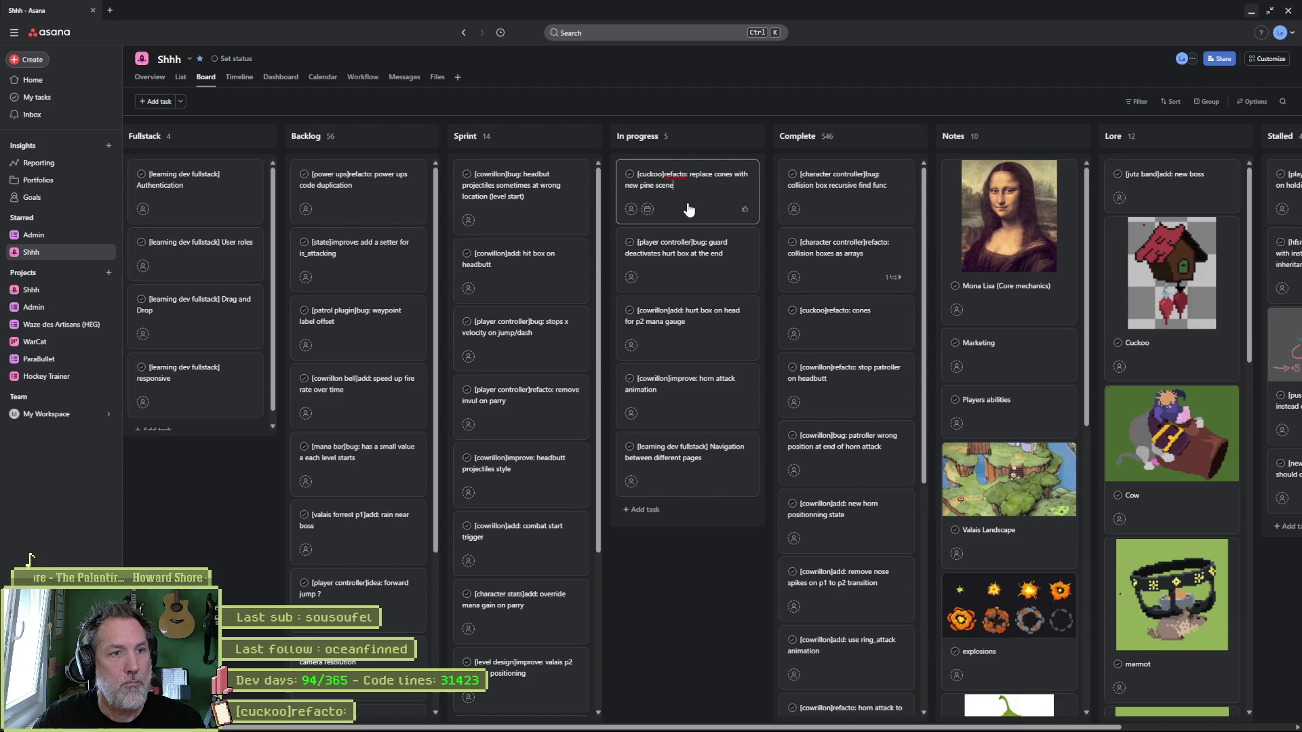
key(Return)
click(682, 649)
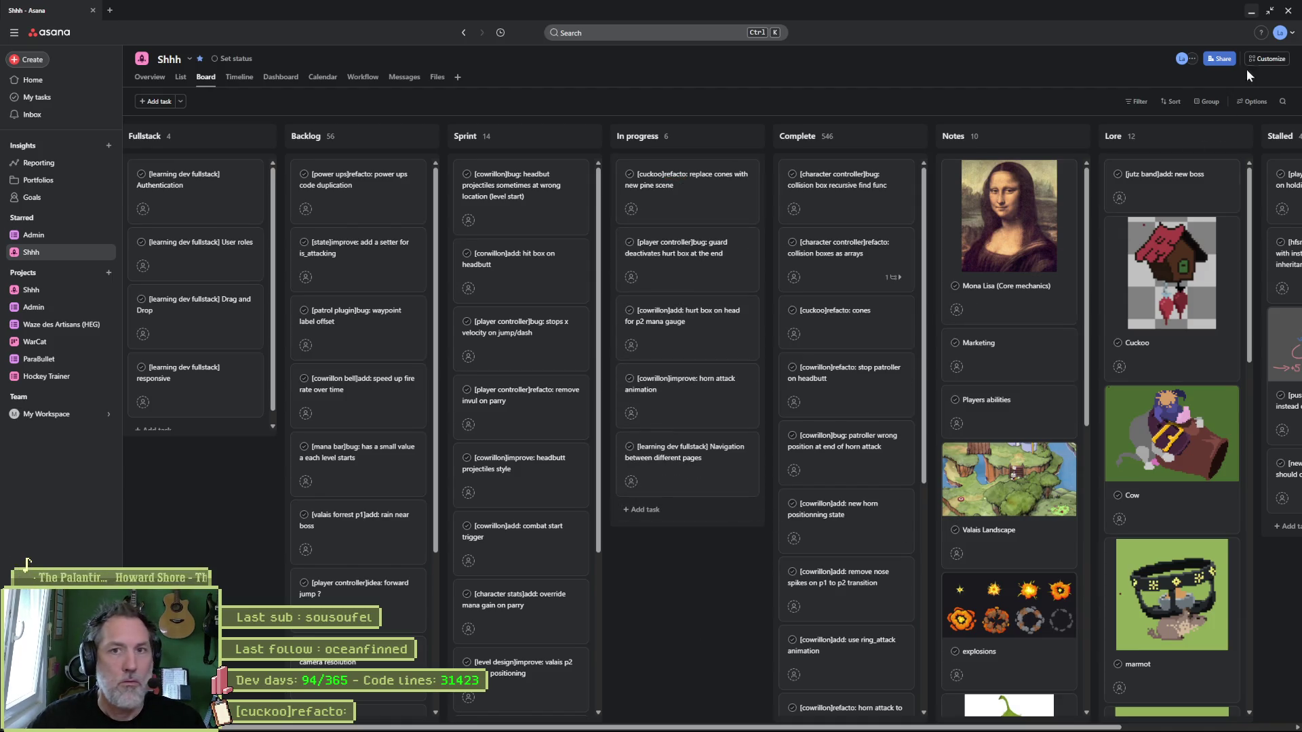
click(1251, 14)
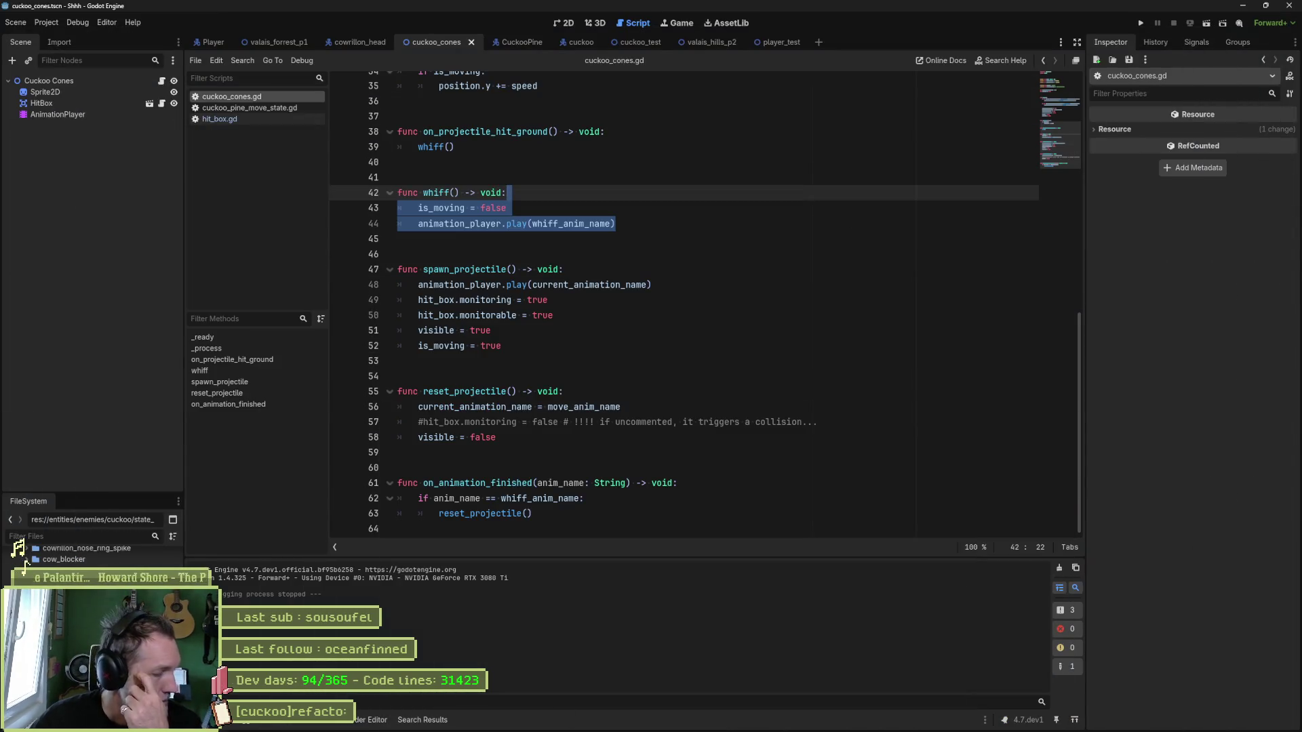
In Fork, review the unstaged diffs of the cuckoo_pine root state, state machine, cuckoo_cones.gd, cuckoo_pine_controller.gd and juggler_flag_idle_state.gd.
click(741, 724)
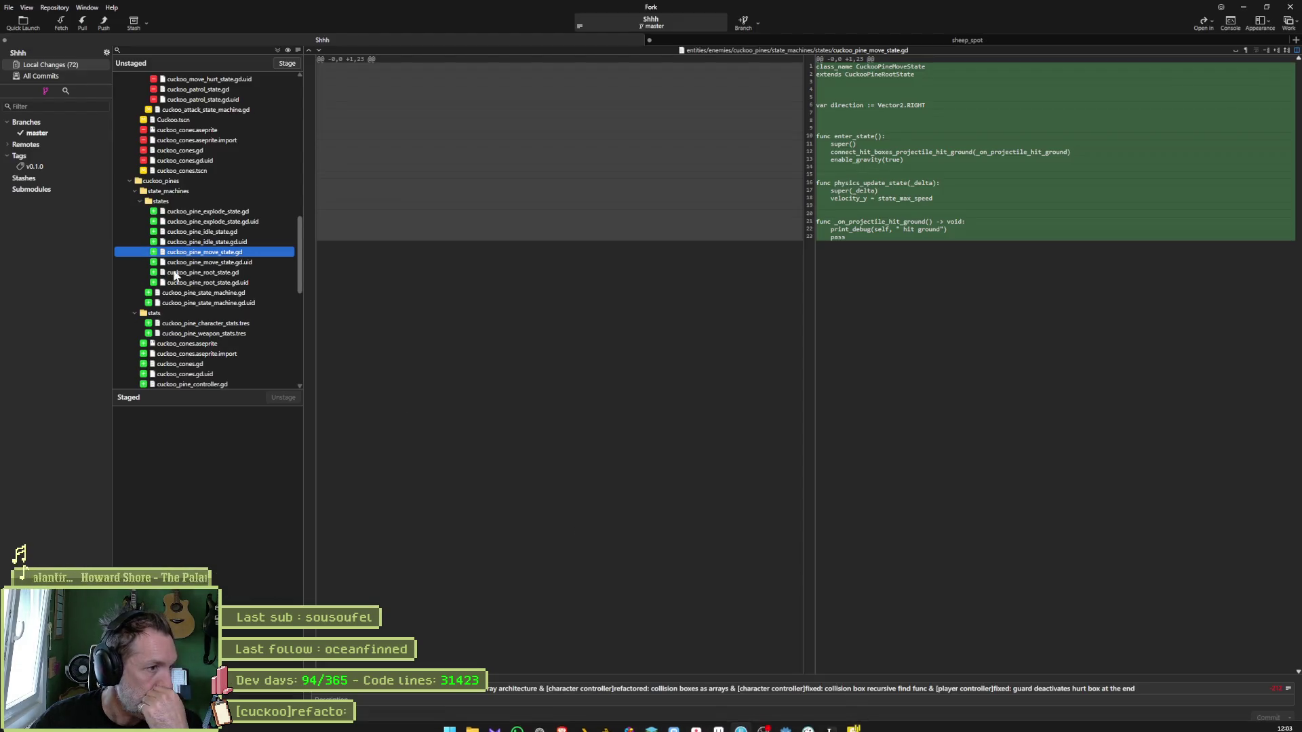
click(204, 272)
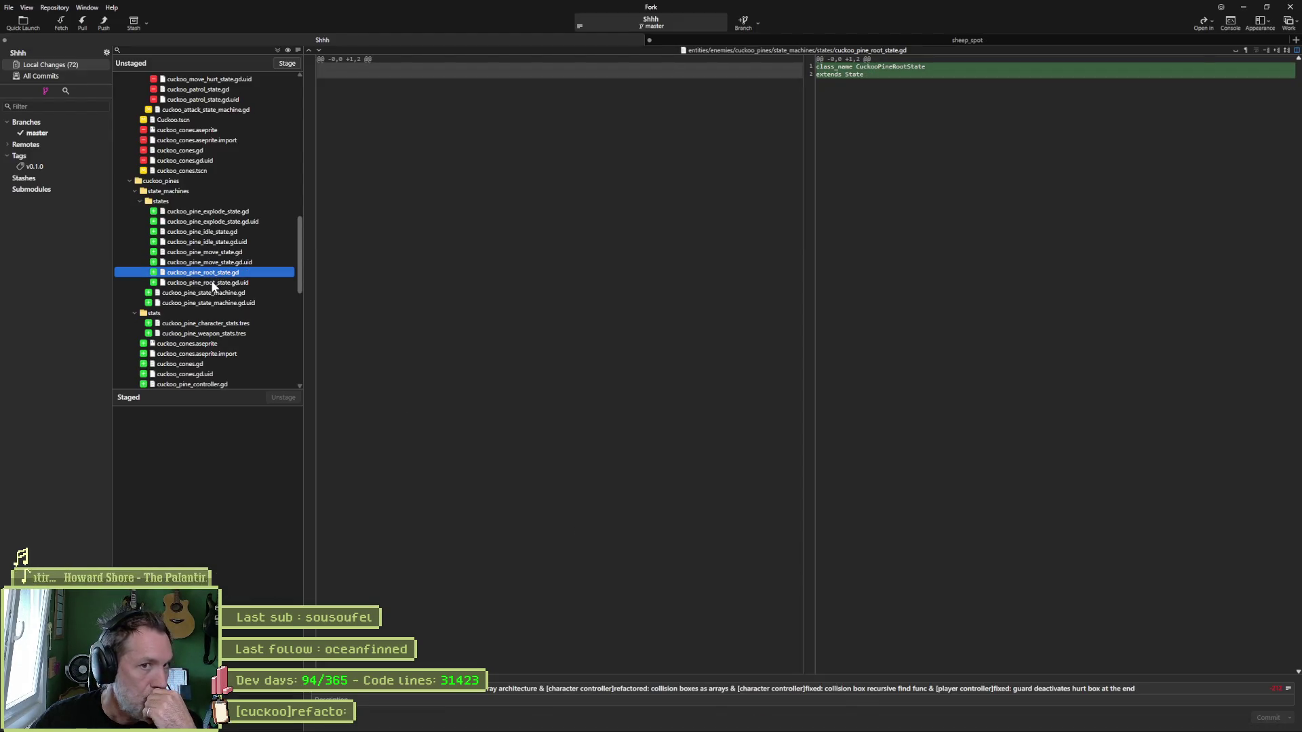
click(234, 296)
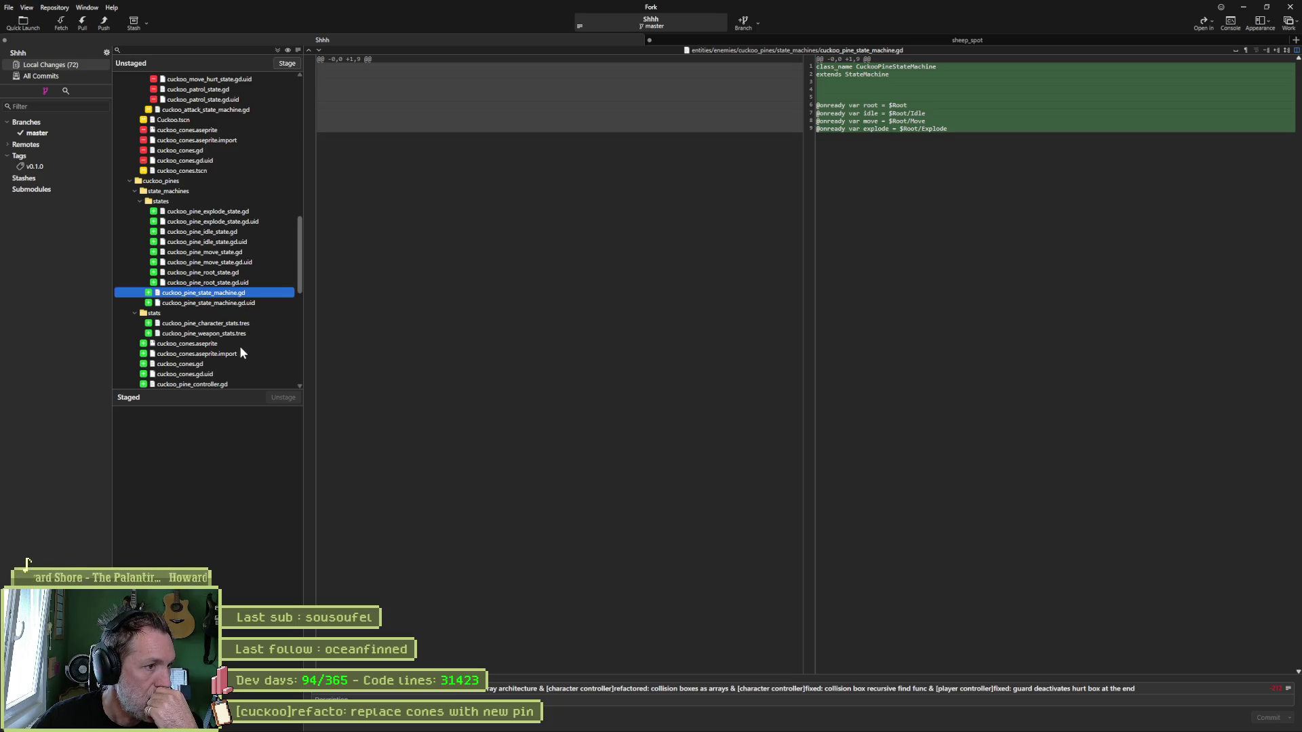
click(217, 364)
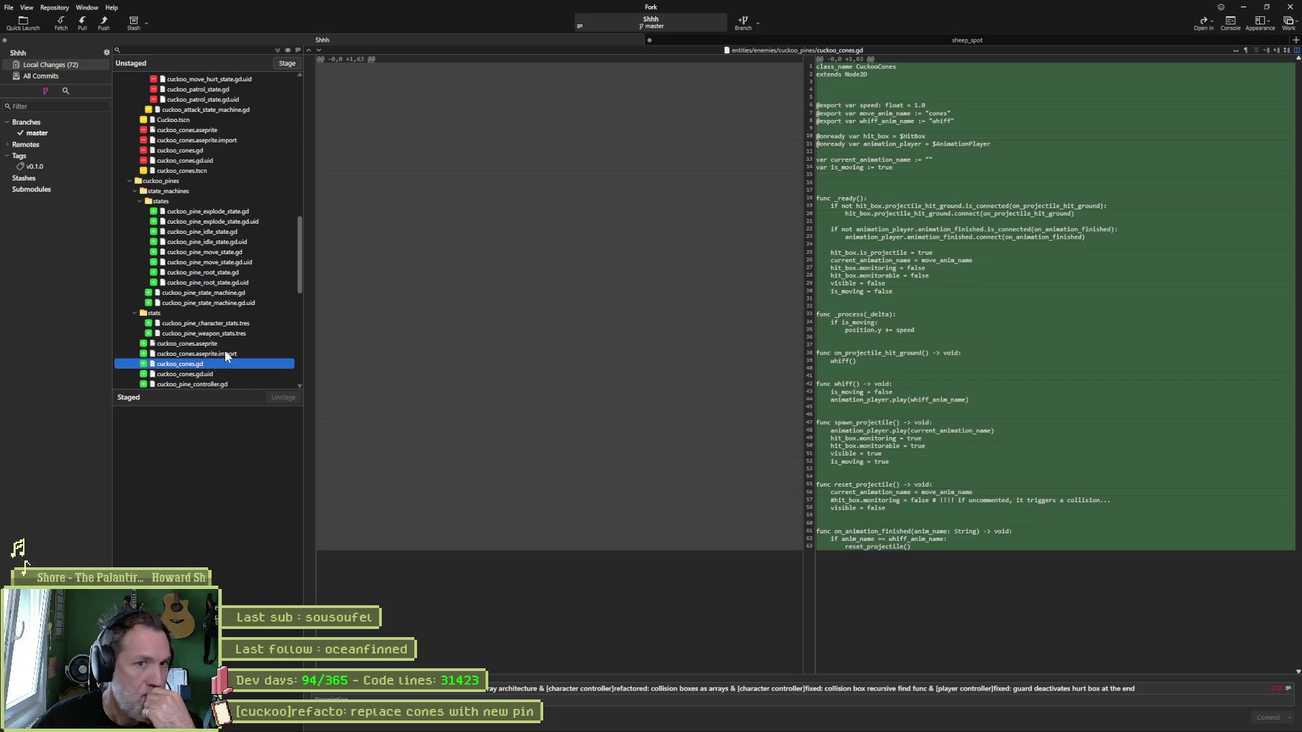
scroll(222, 350, down, 5)
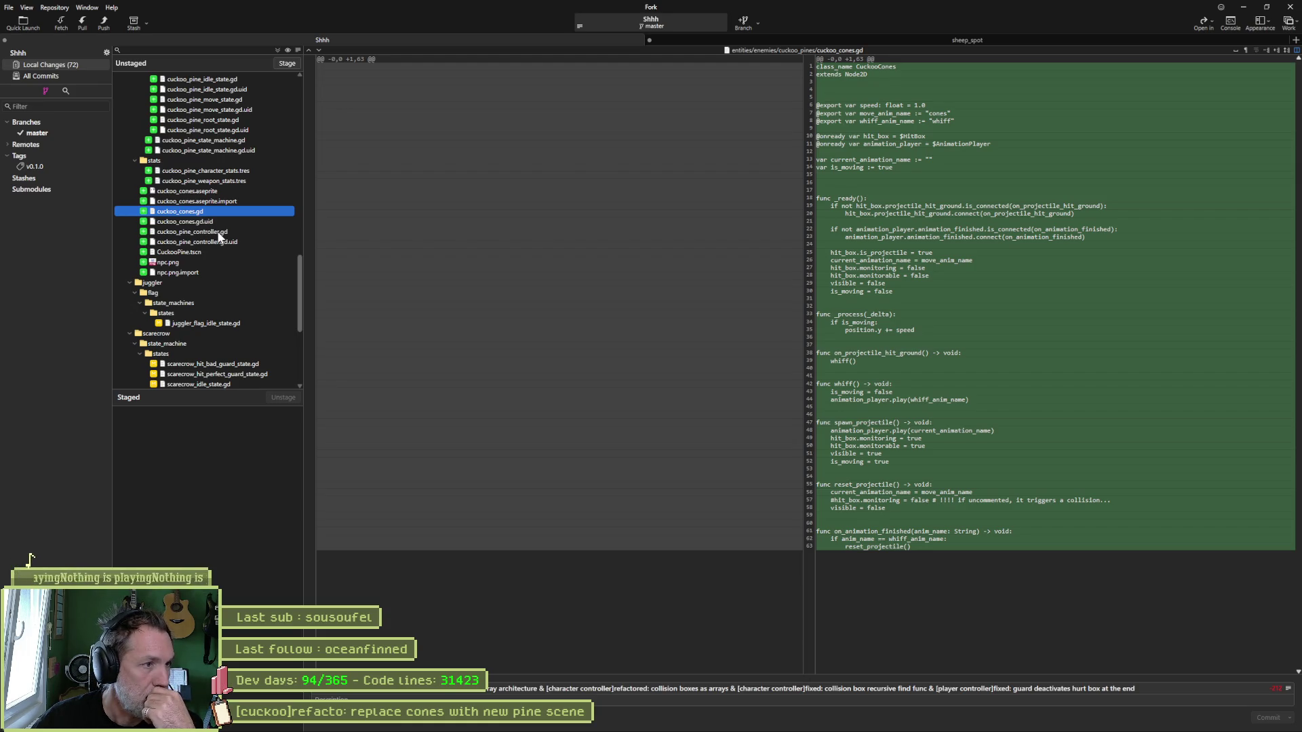
click(219, 233)
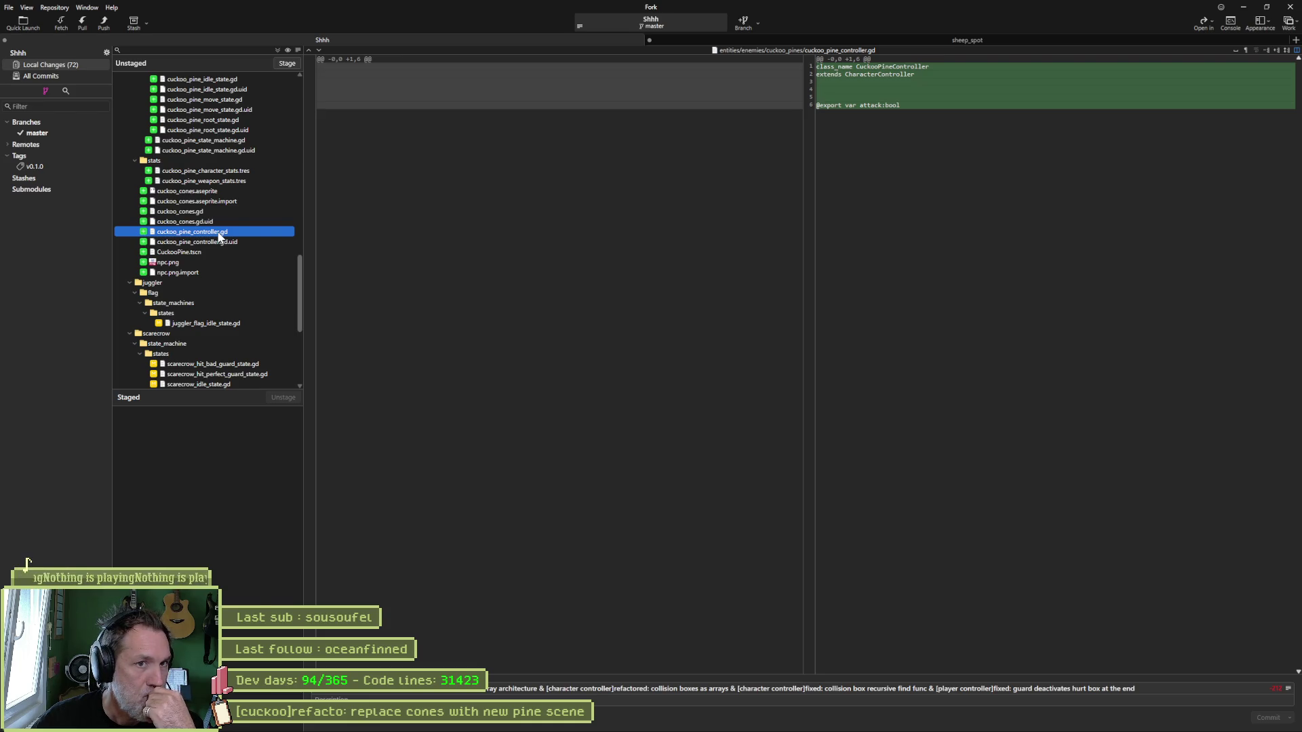
scroll(225, 238, down, 3)
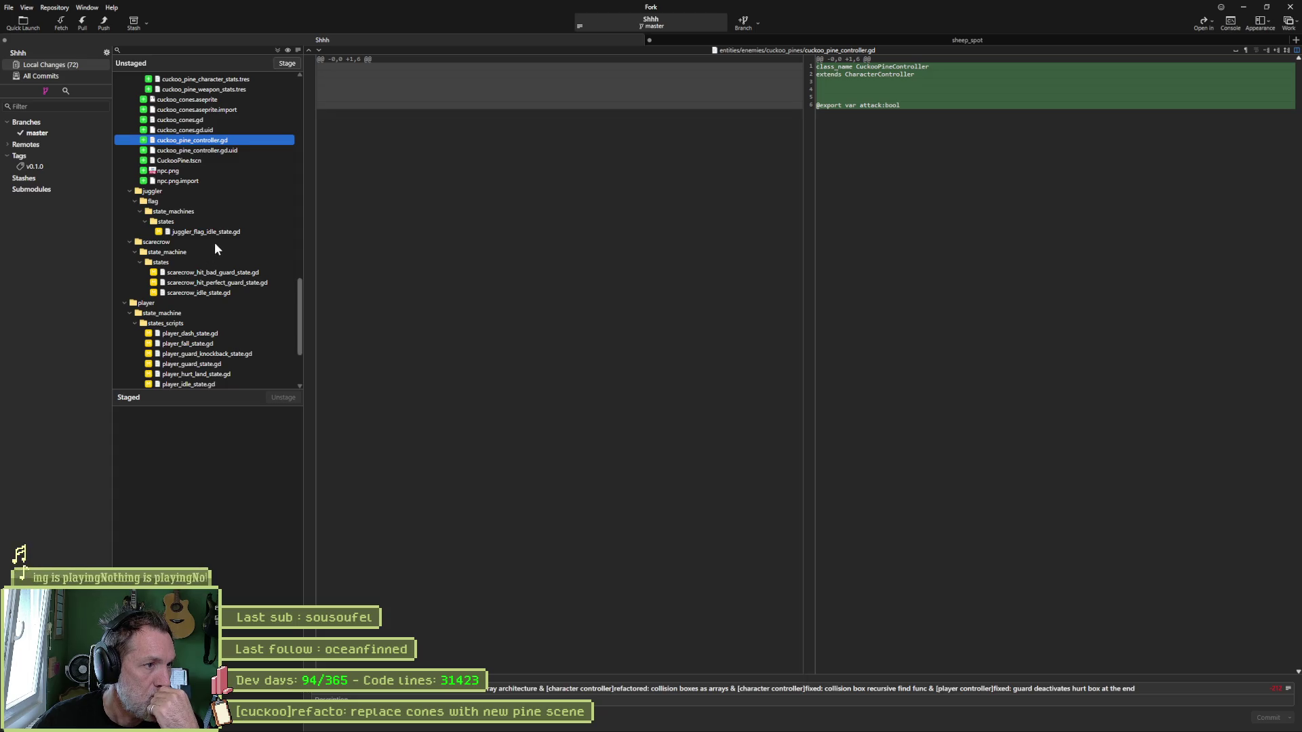
click(235, 232)
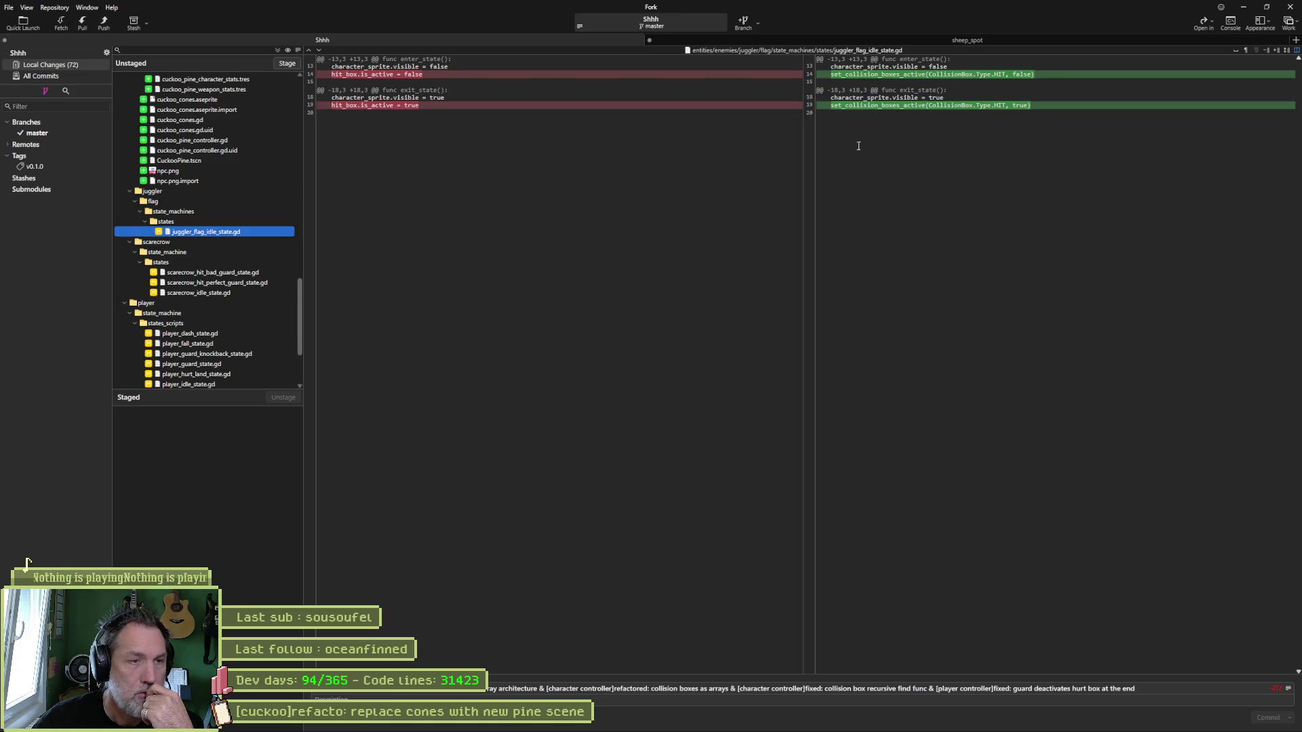
Review the diffs of the scarecrow bad guard, perfect guard and idle state scripts.
click(251, 273)
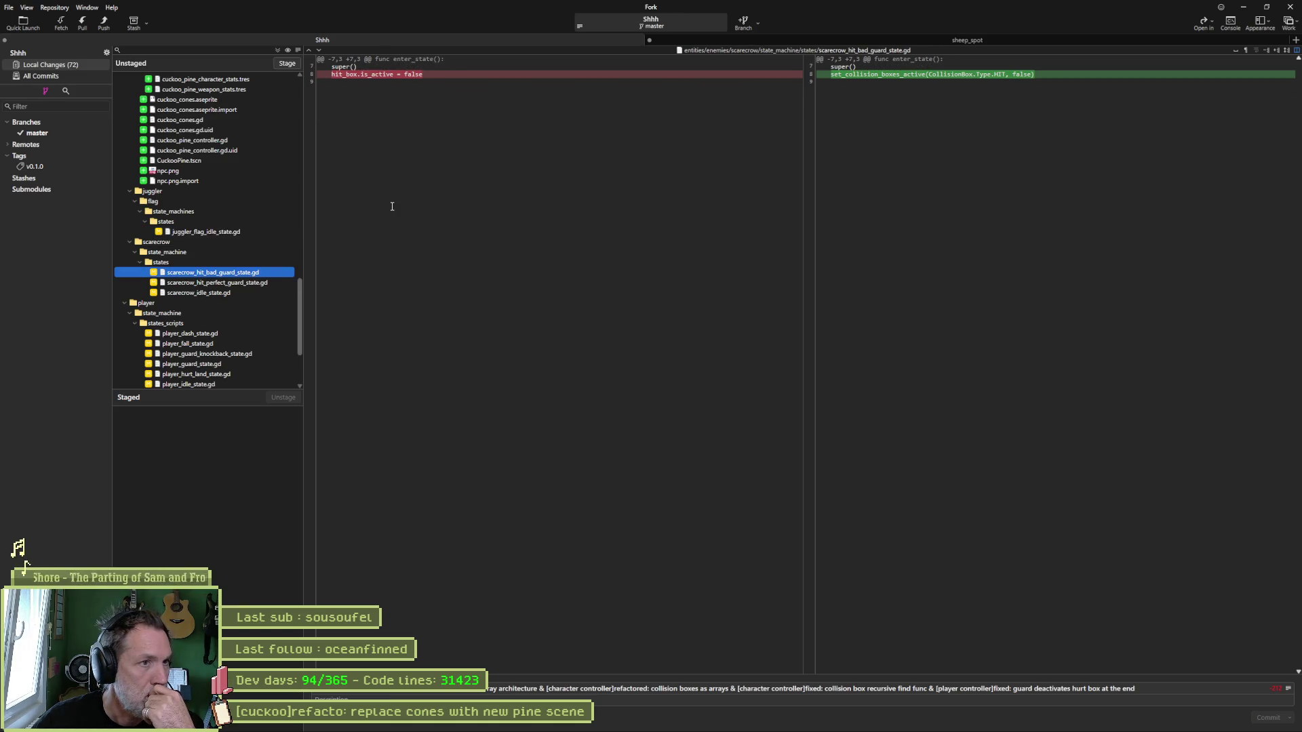
click(260, 284)
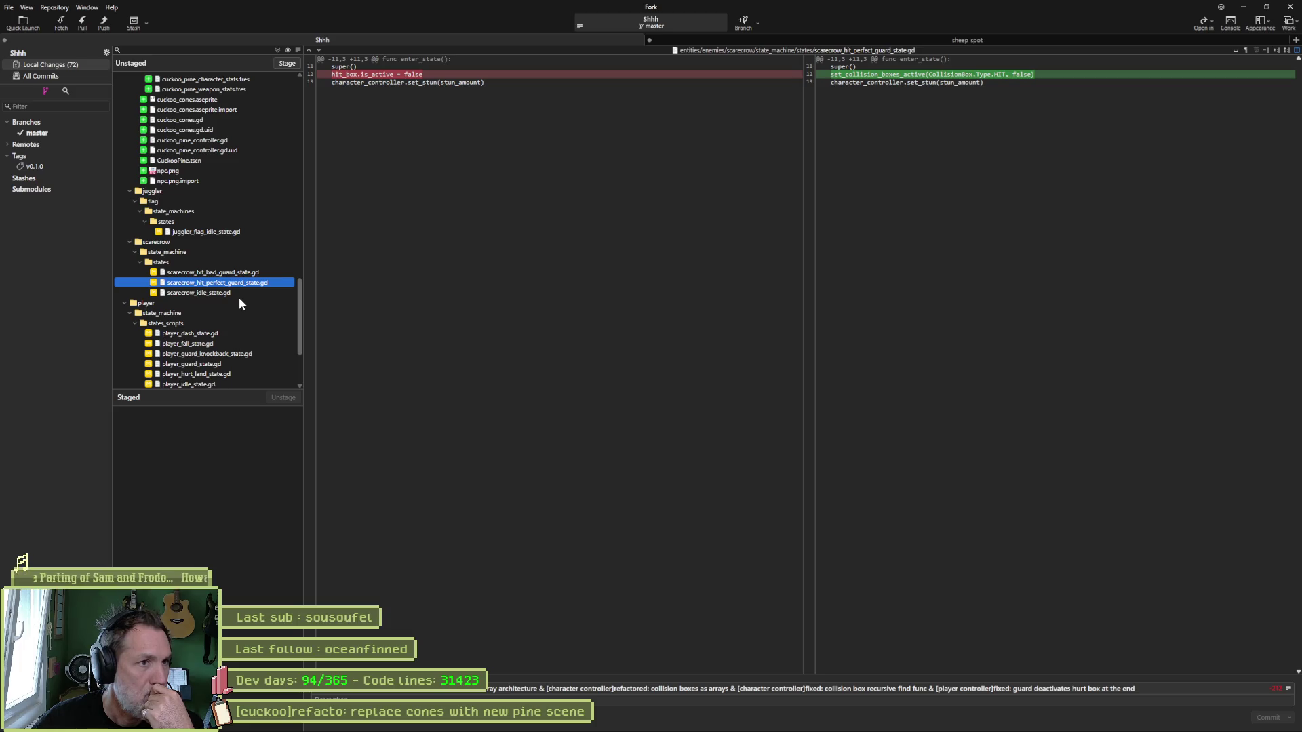
click(238, 294)
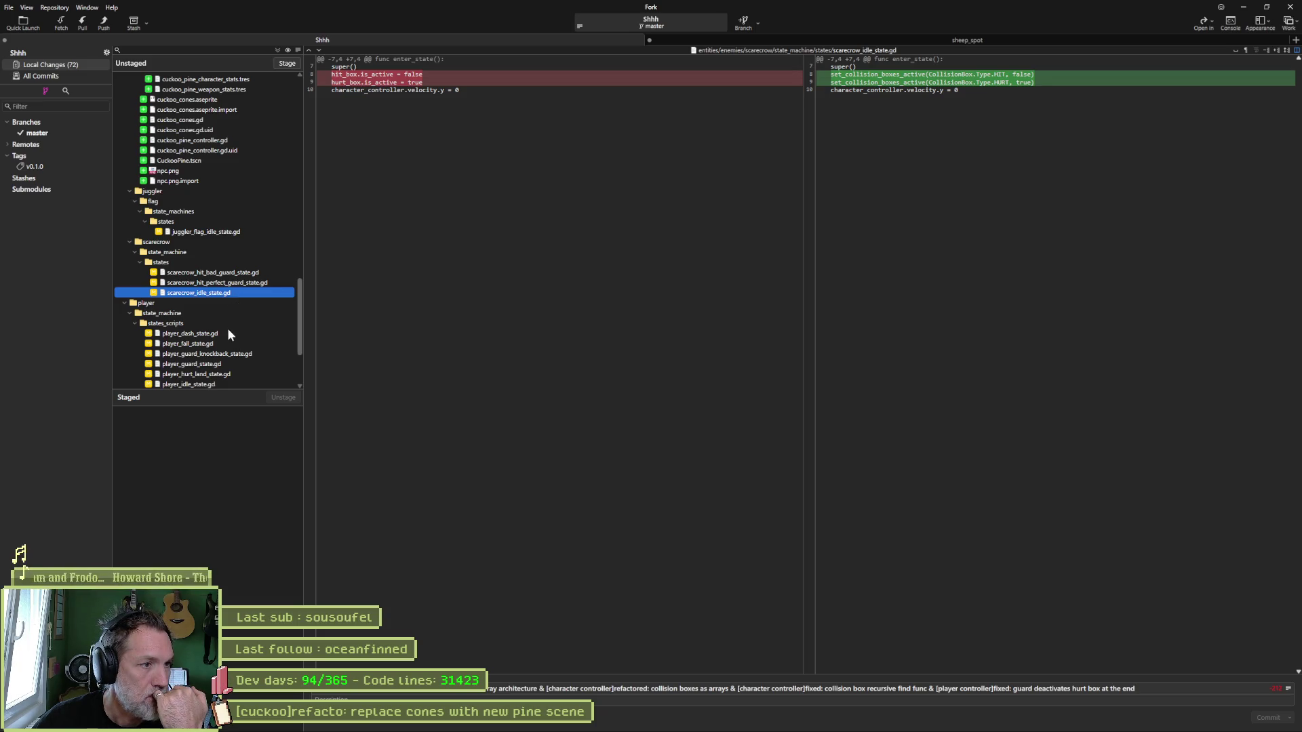
scroll(226, 331, down, 3)
Review the player dash, fall, guard knockback, guard, hurt land and idle state diffs.
click(202, 225)
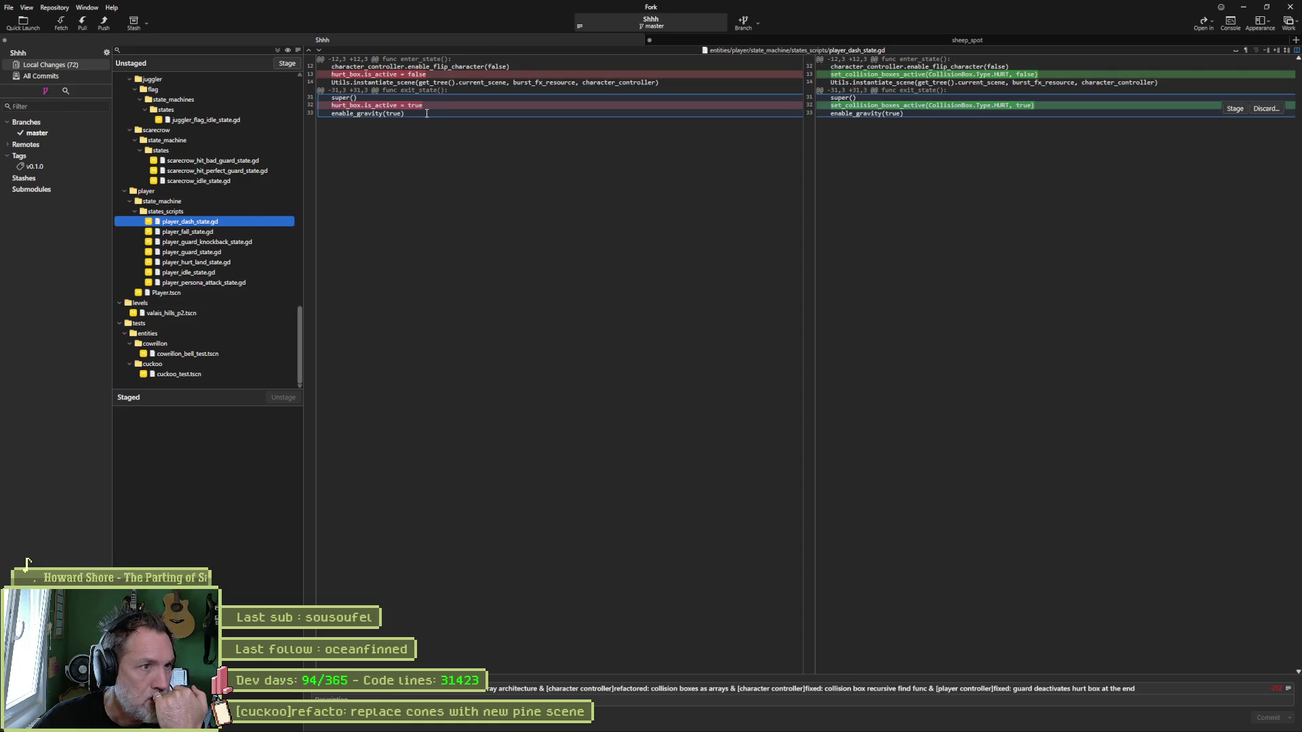
click(264, 233)
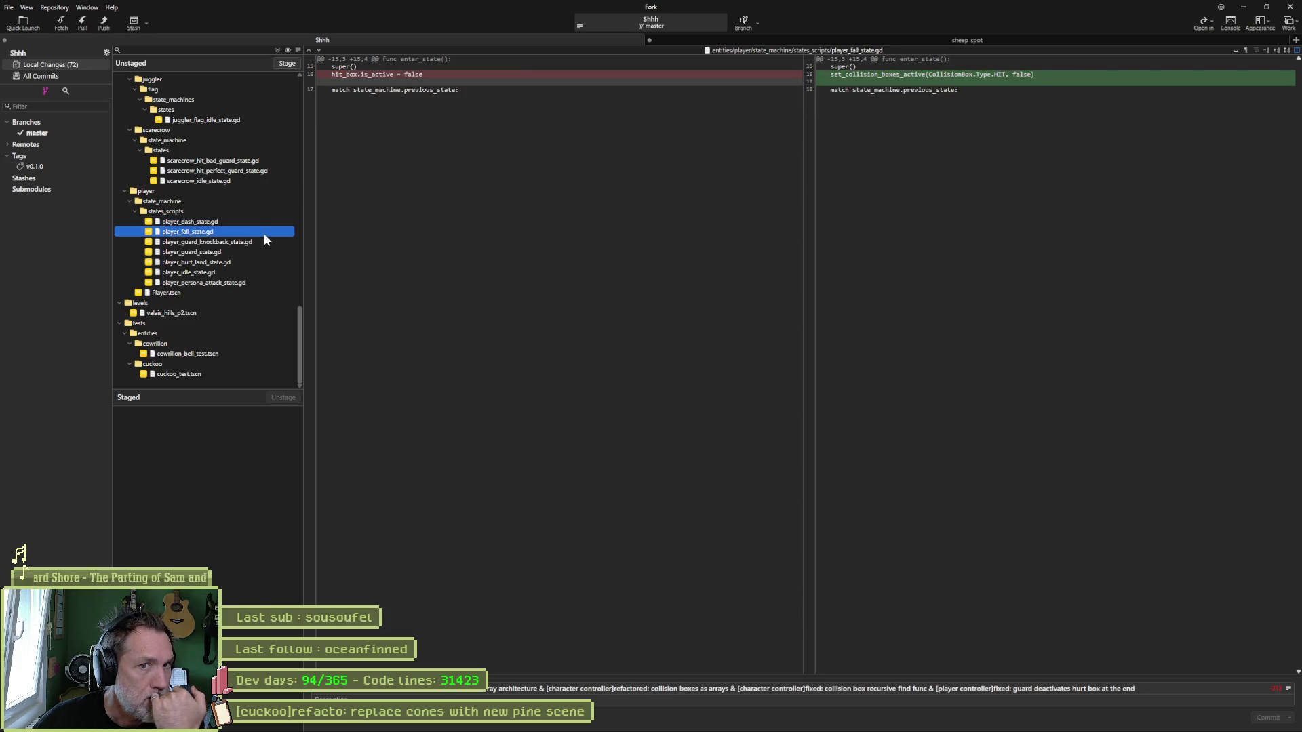
click(266, 242)
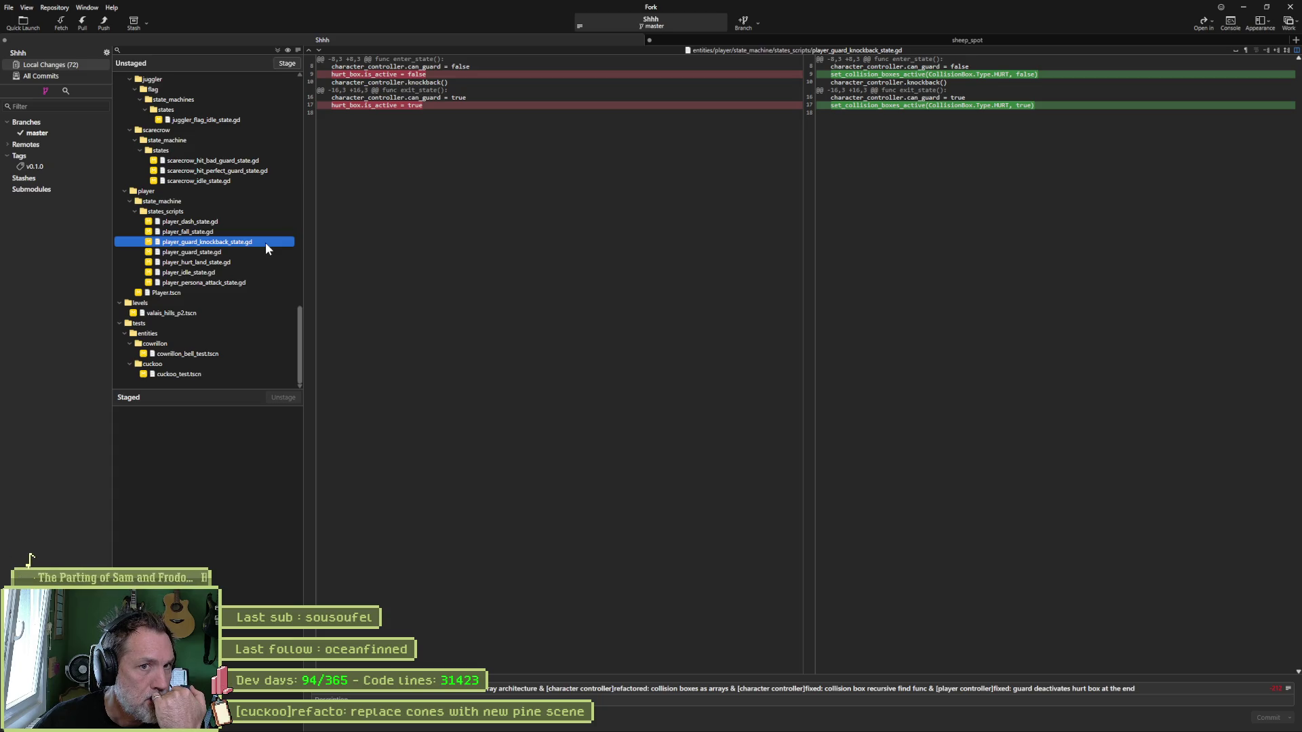
click(263, 252)
click(260, 263)
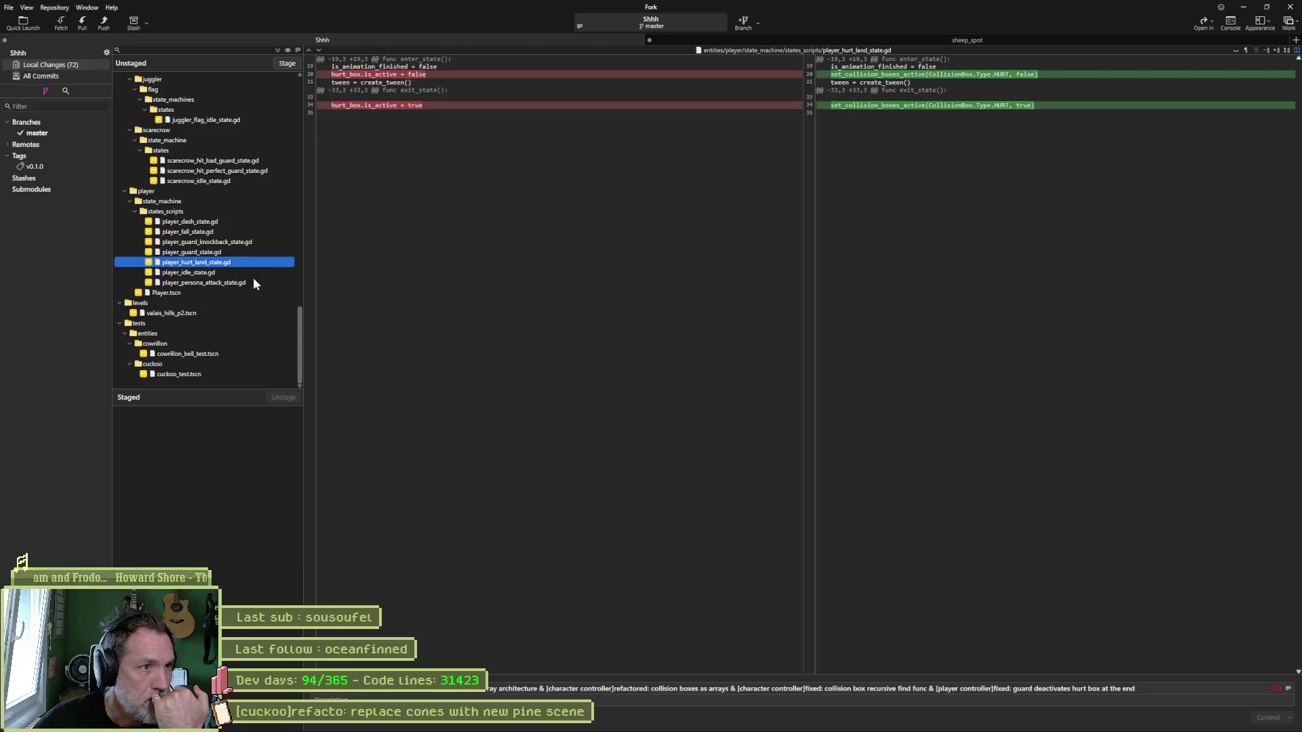
click(242, 273)
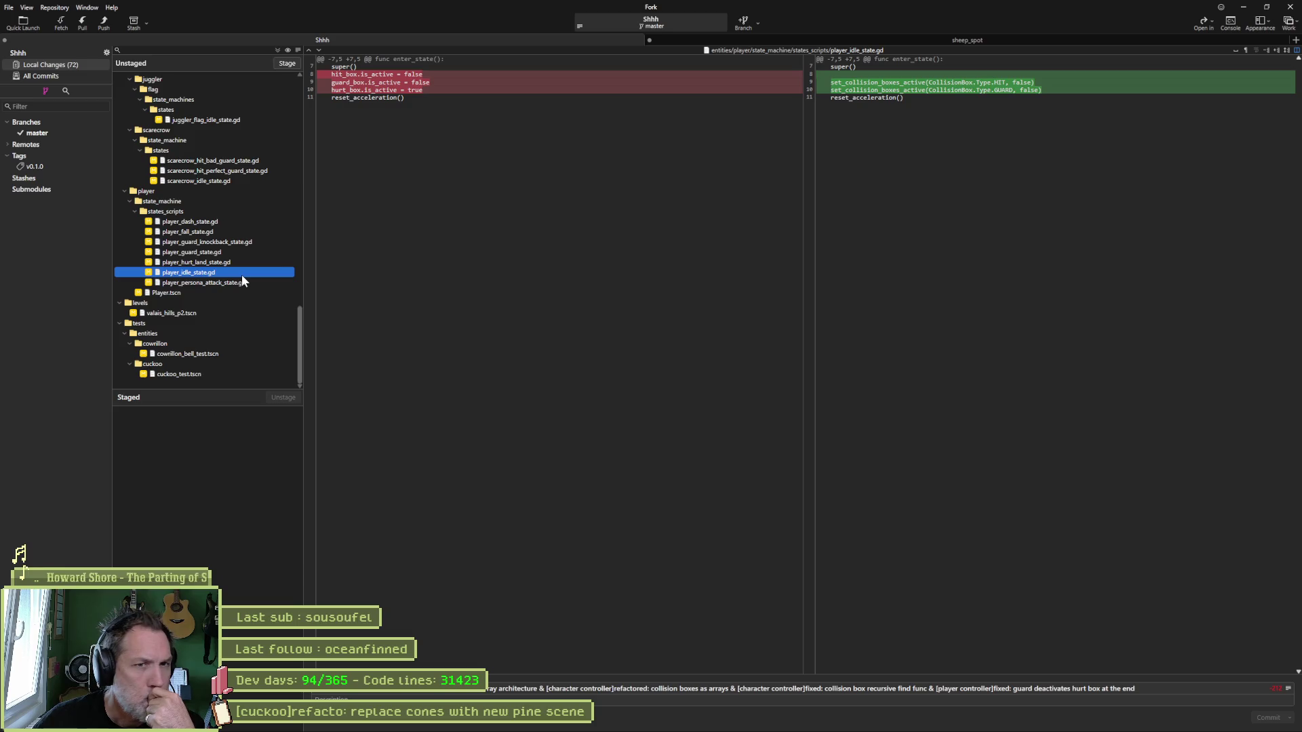
mouse_move(457, 90)
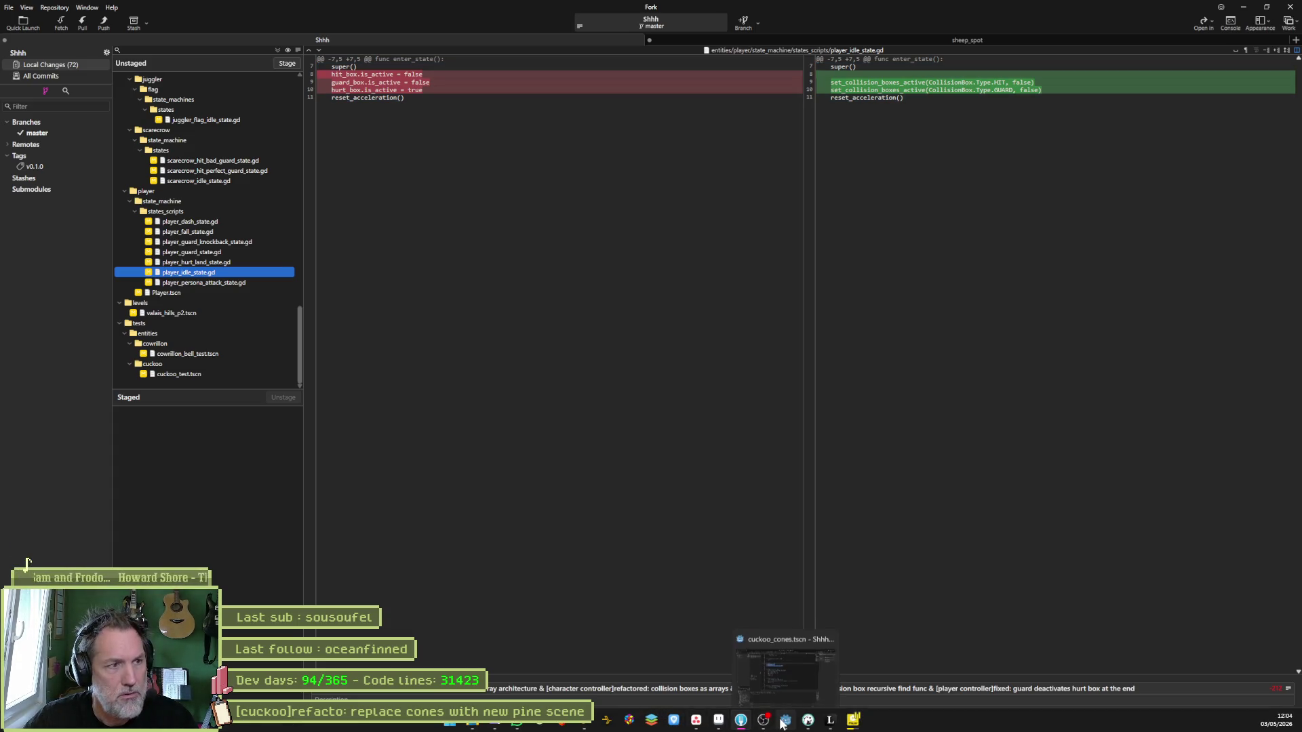
click(782, 724)
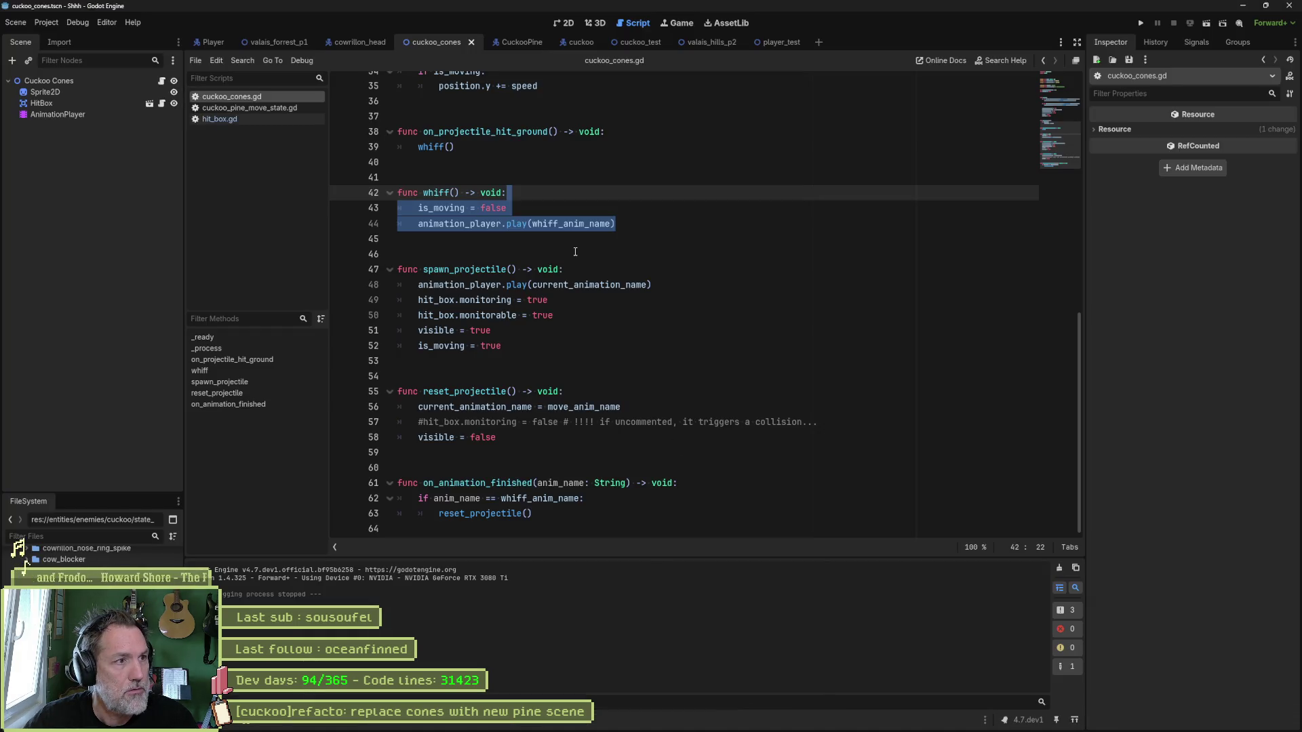
Open player_idle_state.gd and duplicate its GUARD set_collision_boxes_active line.
key(shift+alt+o)
text(player_idle_s)
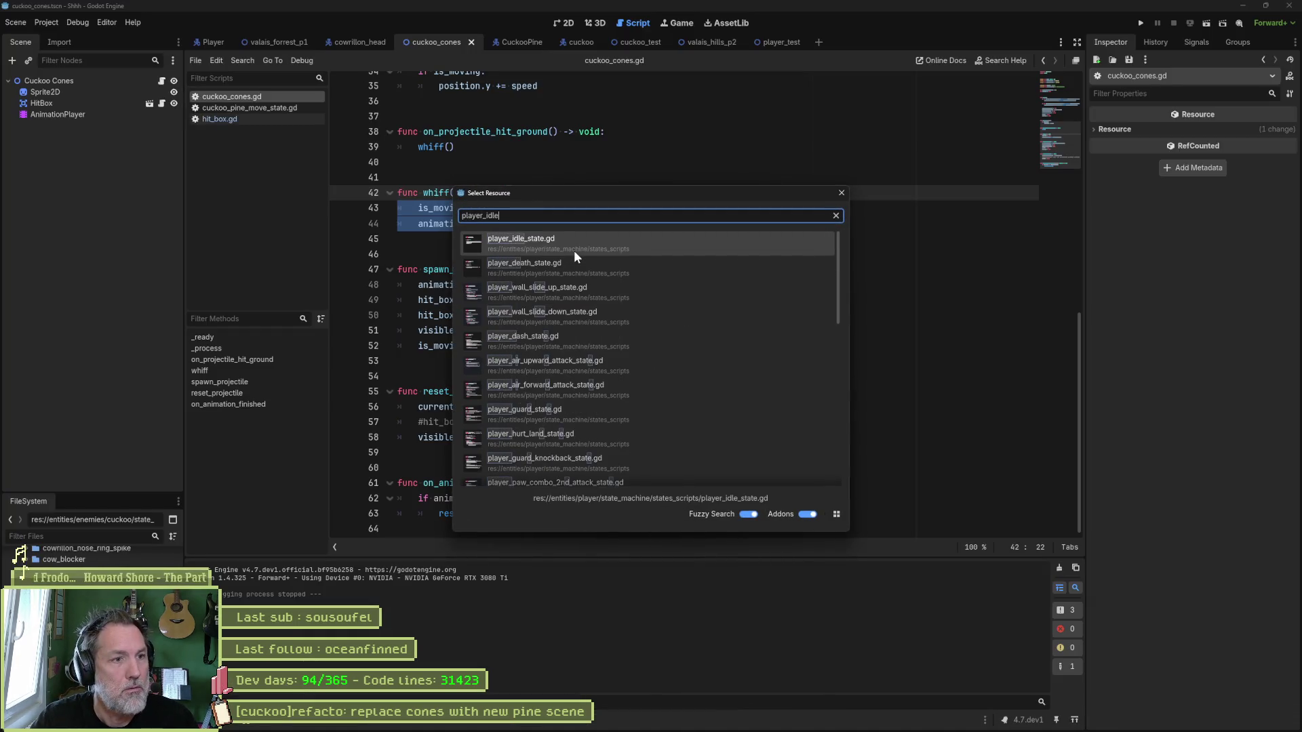
key(Return)
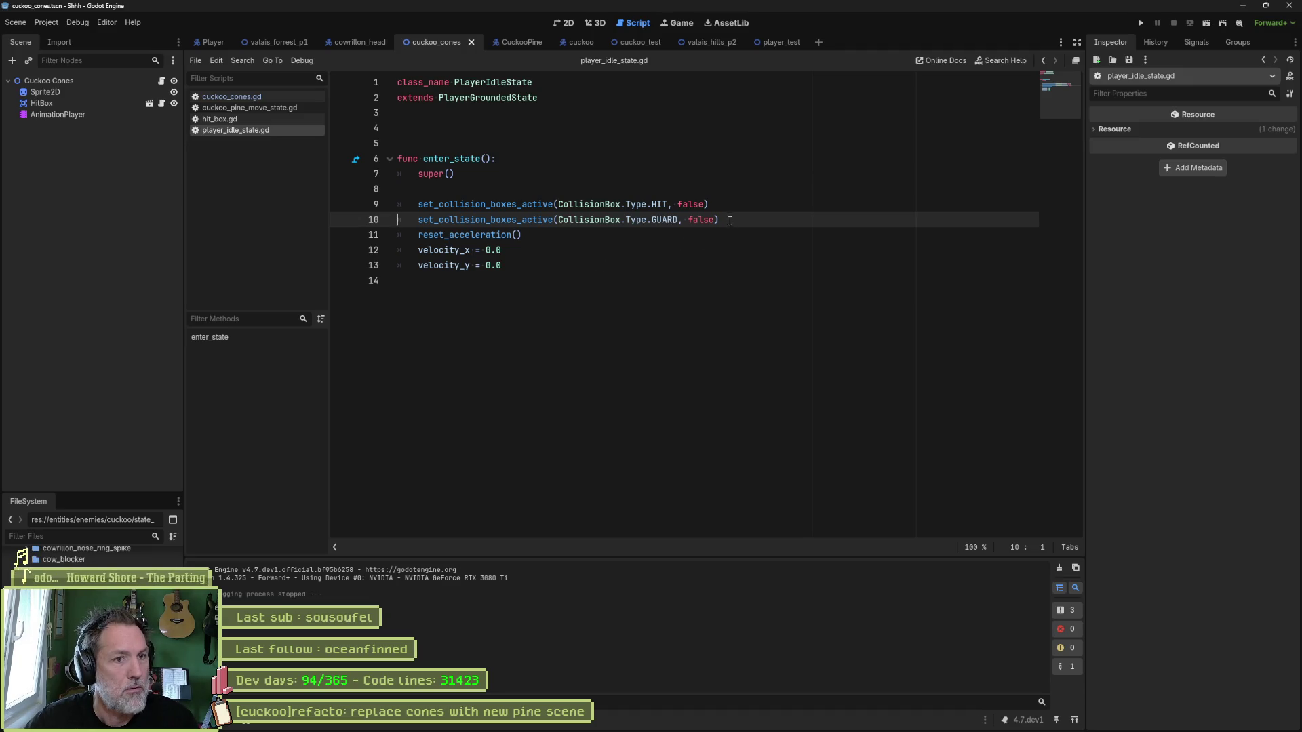
click(730, 221)
key(shift+Up)
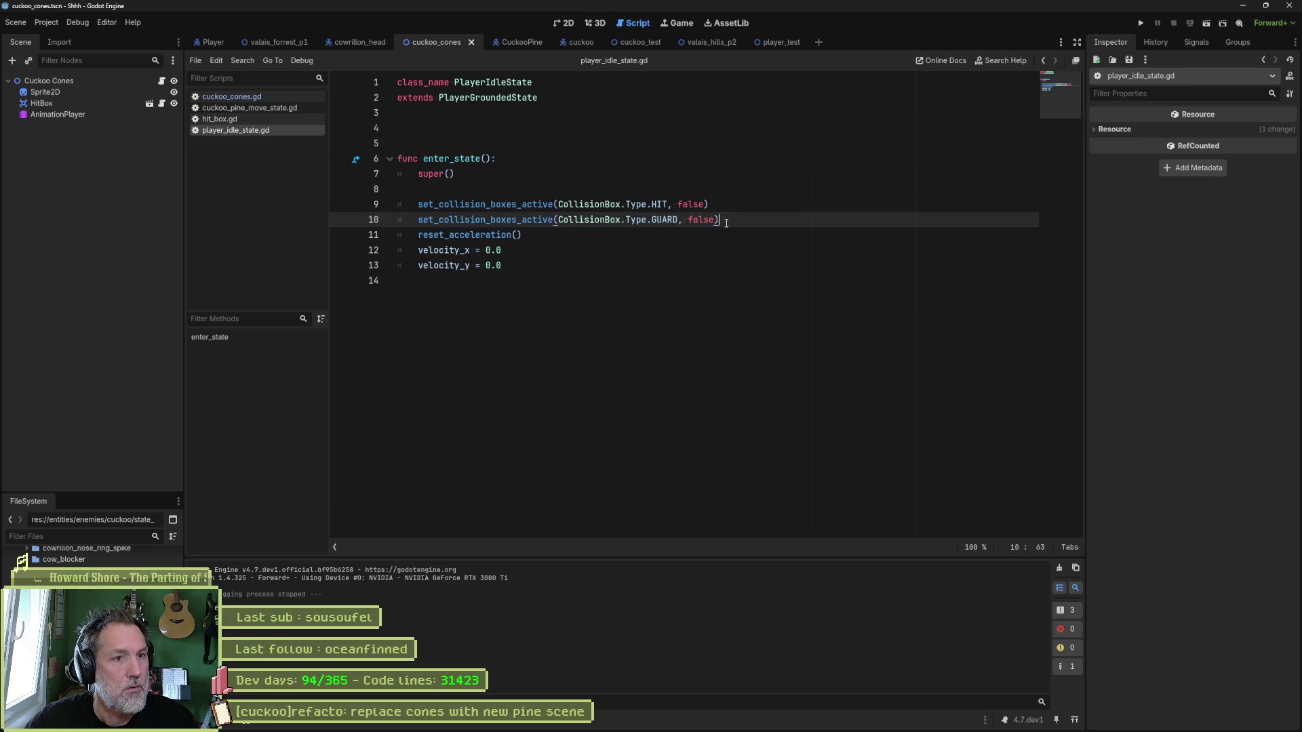
key(ctrl+shift+d)
Change the copied line to HURT, true, save the script, and check the diff in Fork.
click(661, 221)
double_click(662, 220)
text(HURT)
key(ctrl+shift+Left)
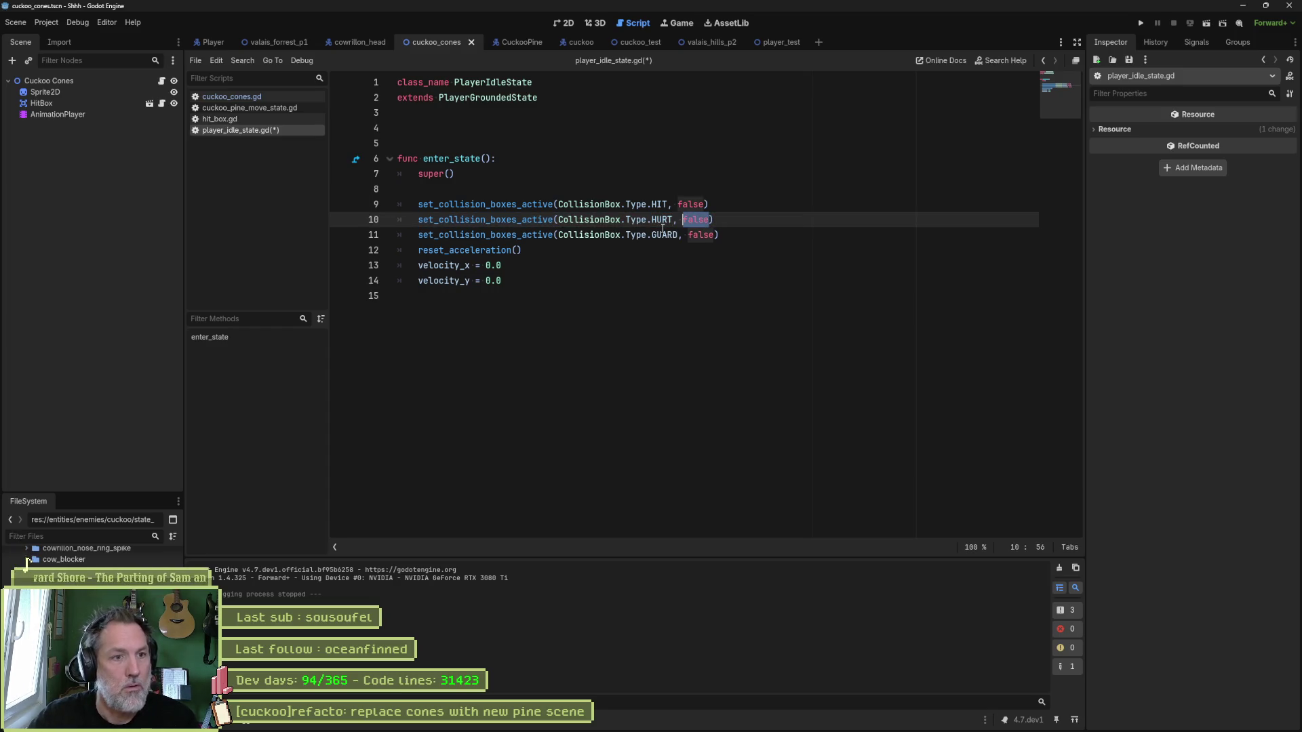
text(true)
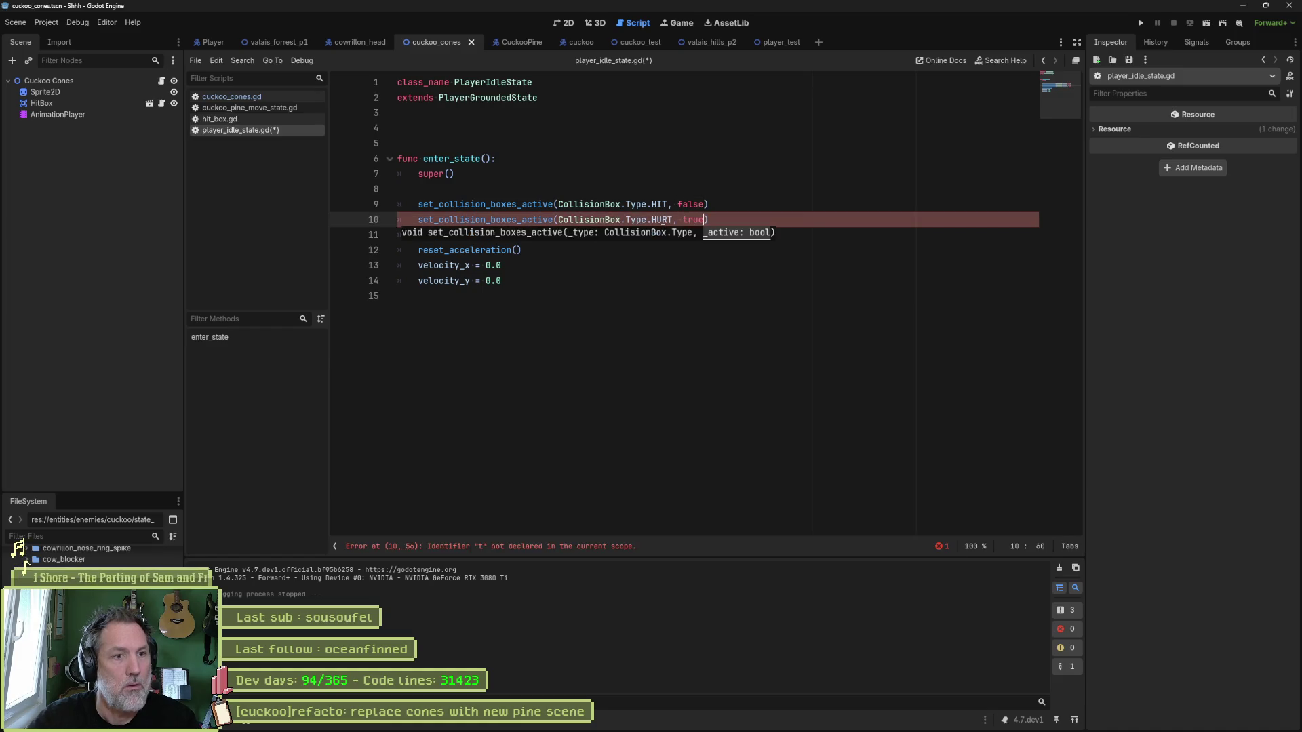
key(ctrl+s)
key(alt+Tab)
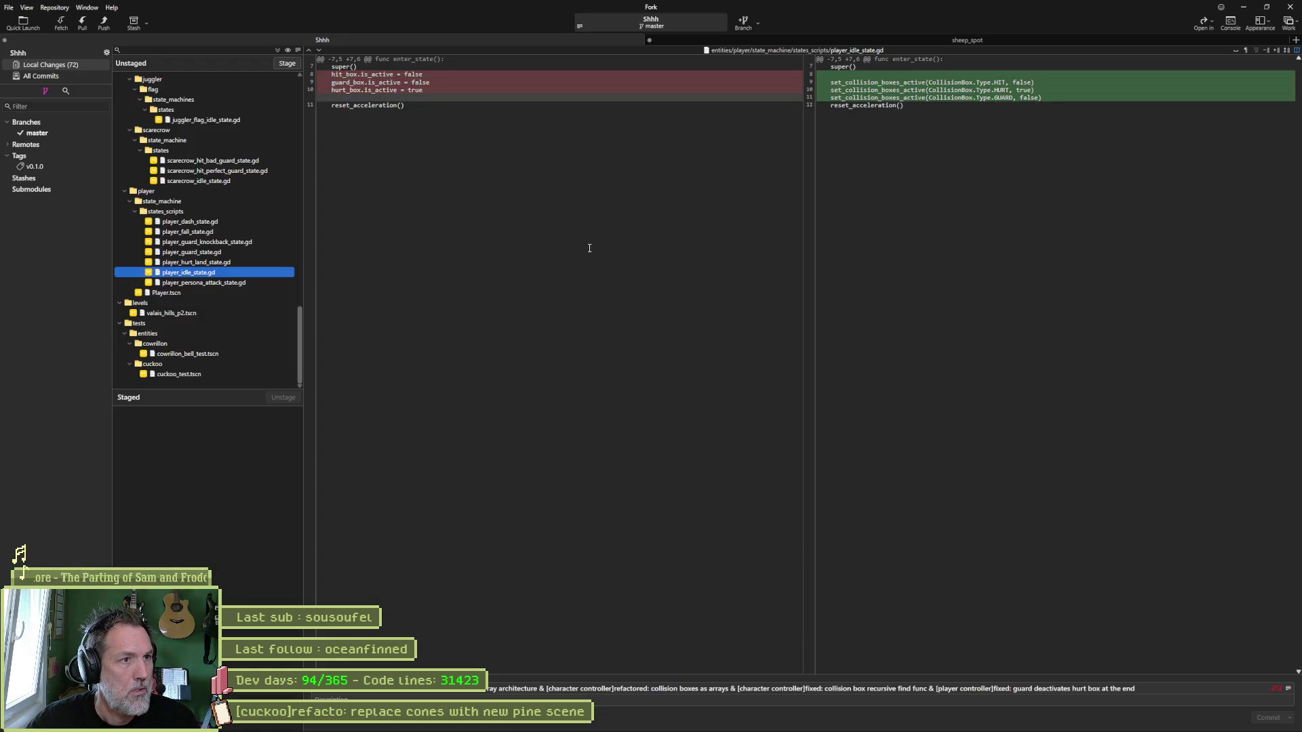
mouse_move(407, 94)
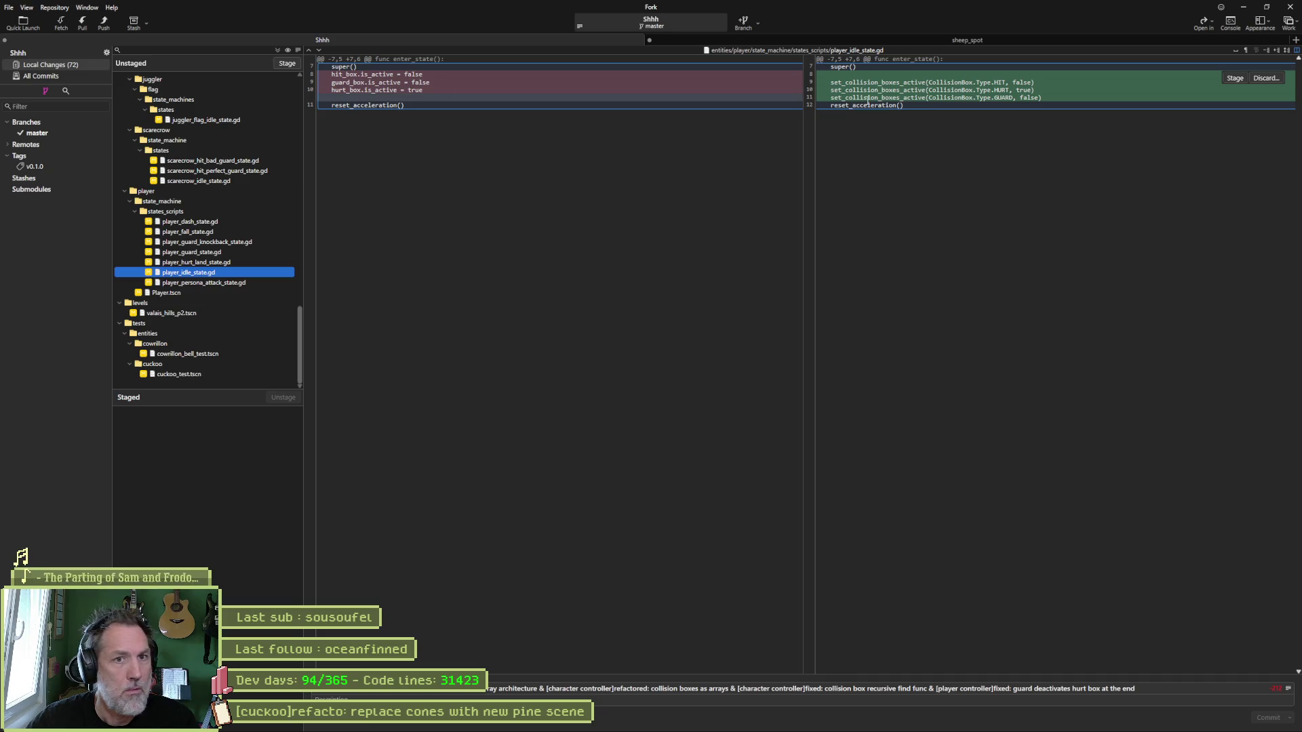